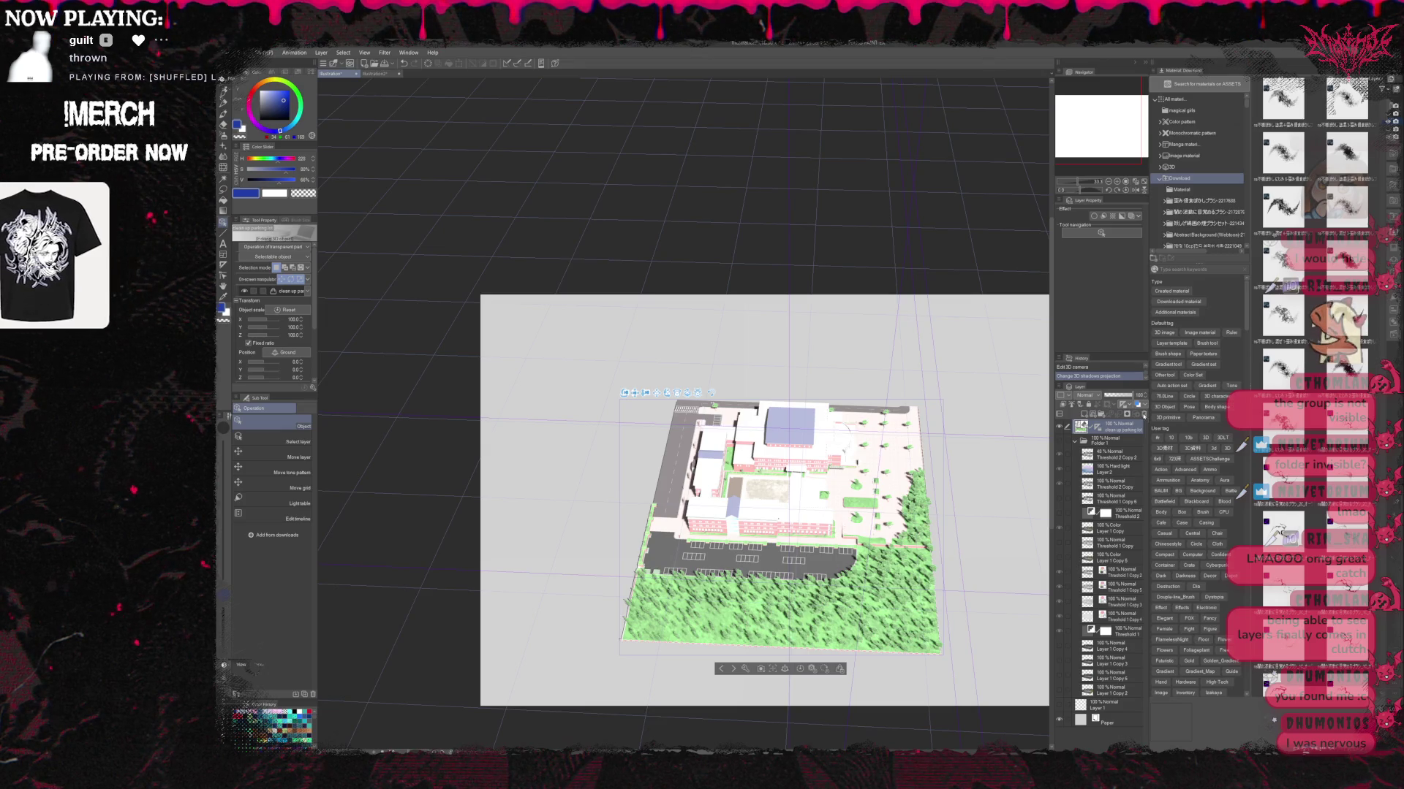
# Delete the 3D layer containing the school model from the Layer palette.
pyautogui.click(1144, 414)
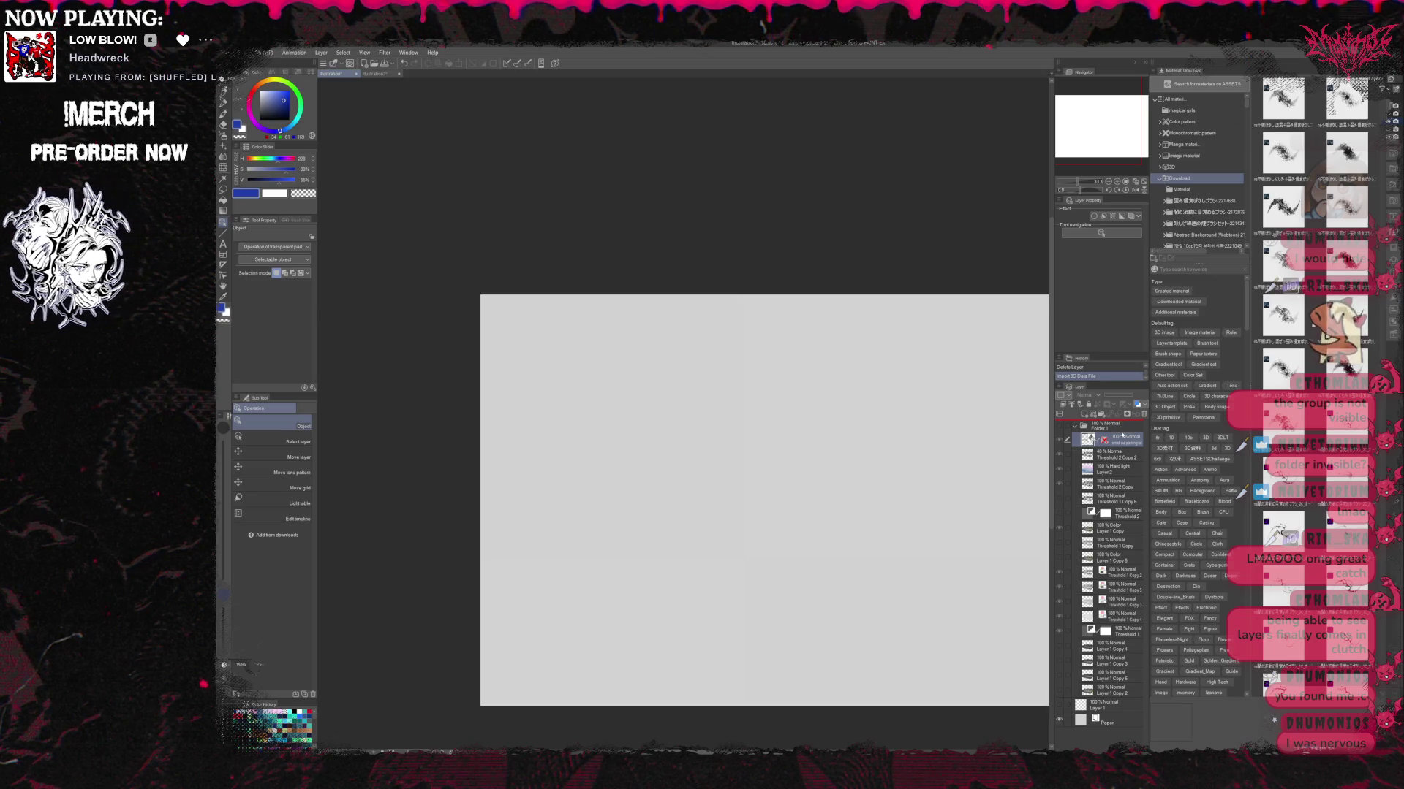
# Move the 'small cut parking lot' 3D layer above Folder 1 and rotate the camera to a low side view.
pyautogui.moveTo(1120, 437); pyautogui.dragTo(1120, 422)
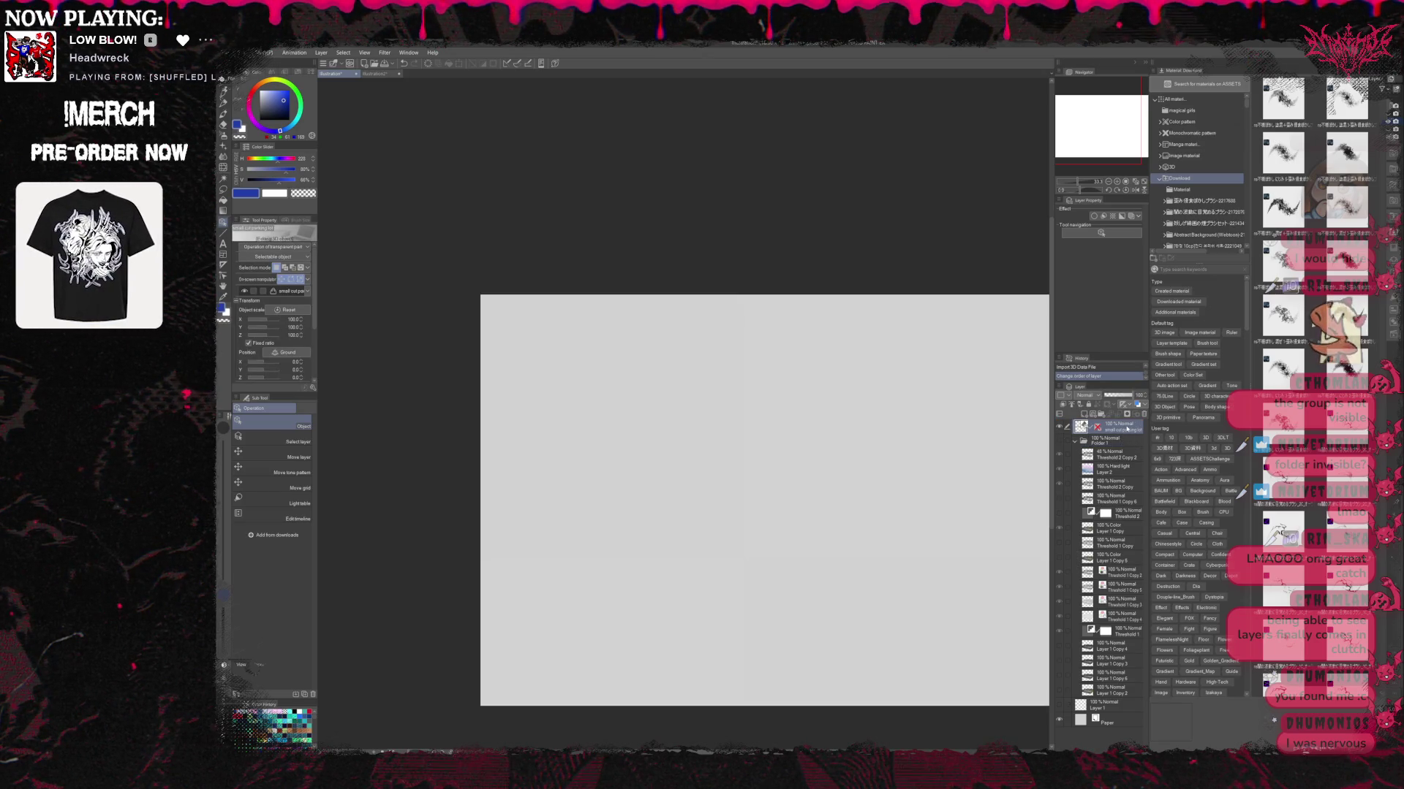
pyautogui.click(612, 549)
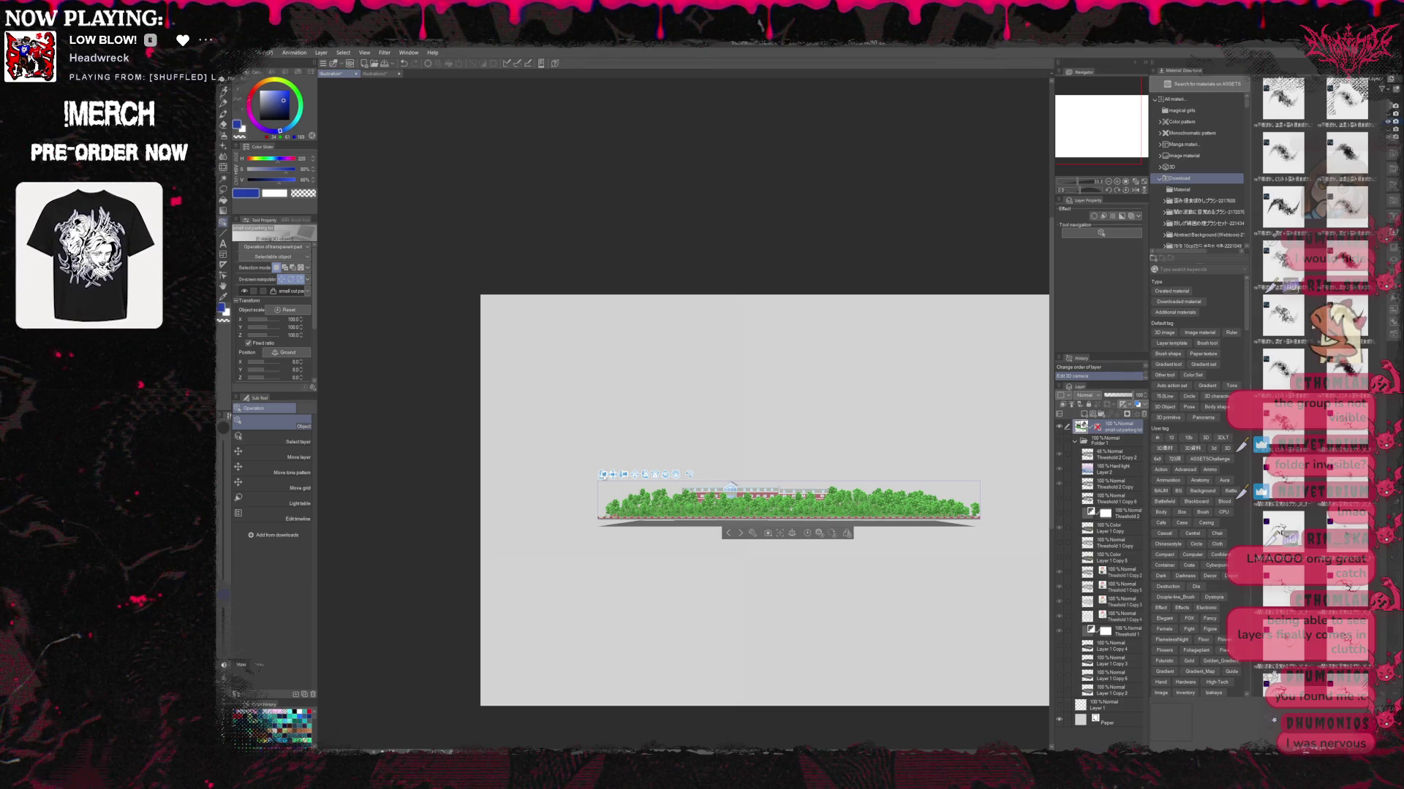
pyautogui.moveTo(607, 476); pyautogui.dragTo(761, 551)
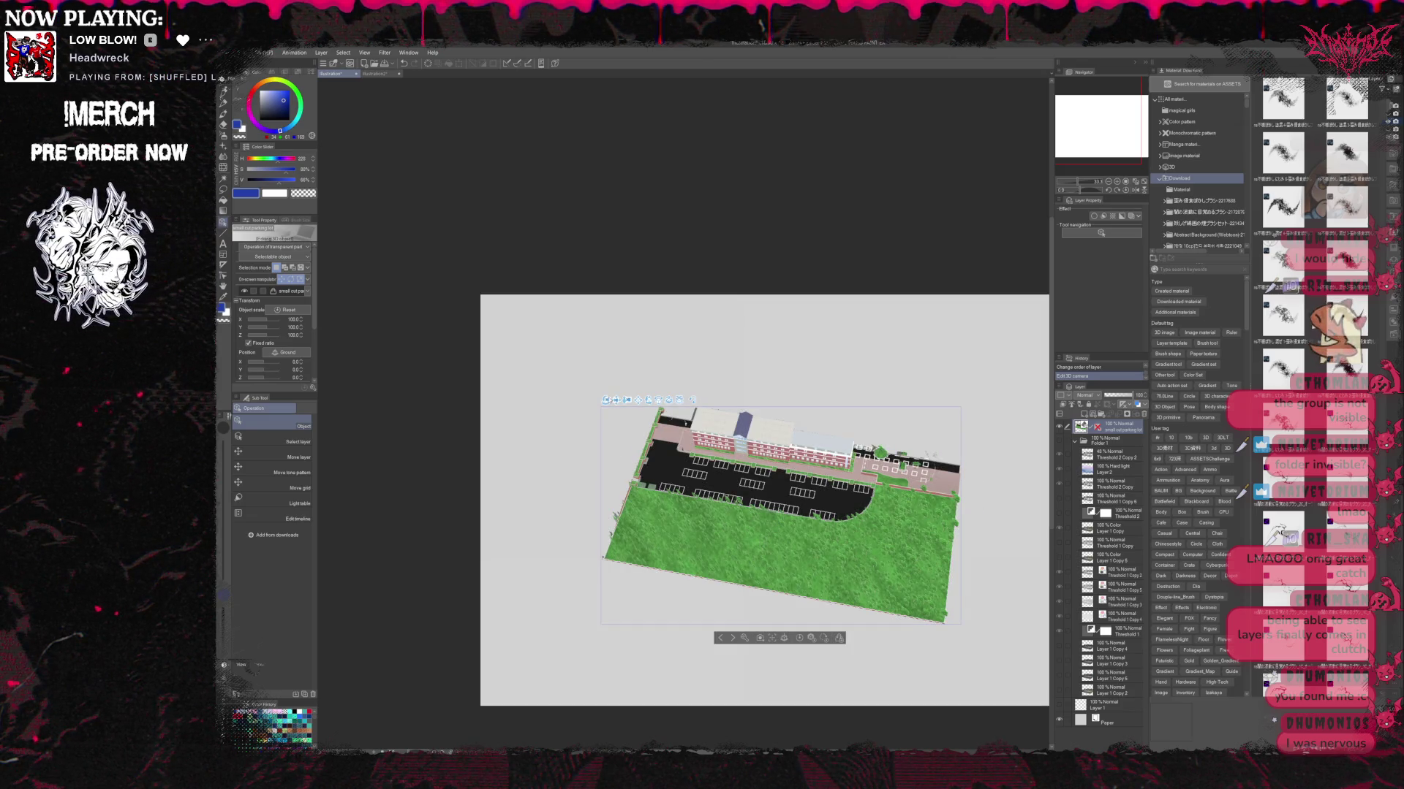
pyautogui.moveTo(679, 380)
pyautogui.mouseDown()
pyautogui.moveTo(767, 326)
pyautogui.moveTo(764, 371)
pyautogui.moveTo(703, 340)
pyautogui.moveTo(741, 341)
pyautogui.mouseUp()
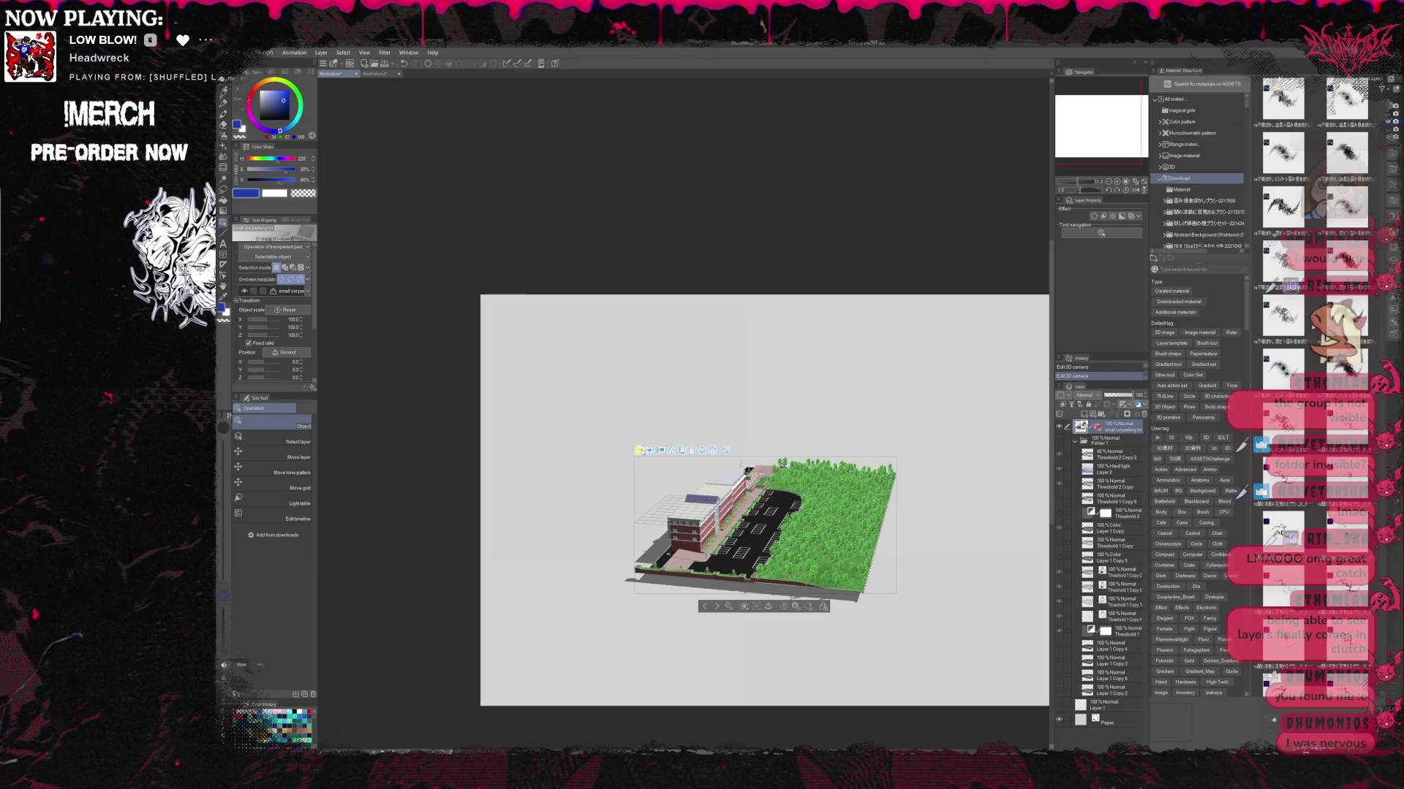
pyautogui.scroll(2, 648, 455)
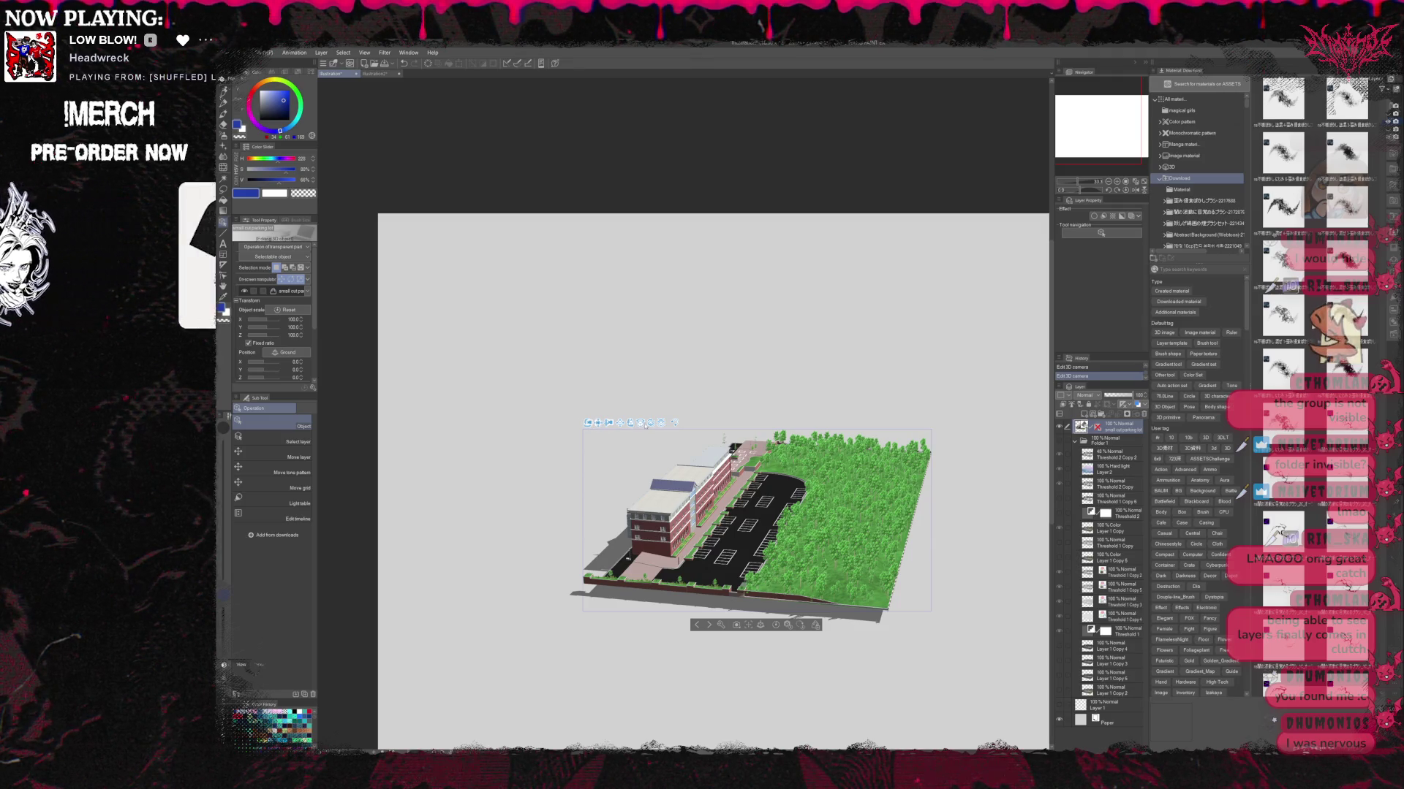
# Orbit, tilt and pan the 3D camera to an angled campus overview, building at left.
pyautogui.moveTo(588, 422); pyautogui.dragTo(659, 426)
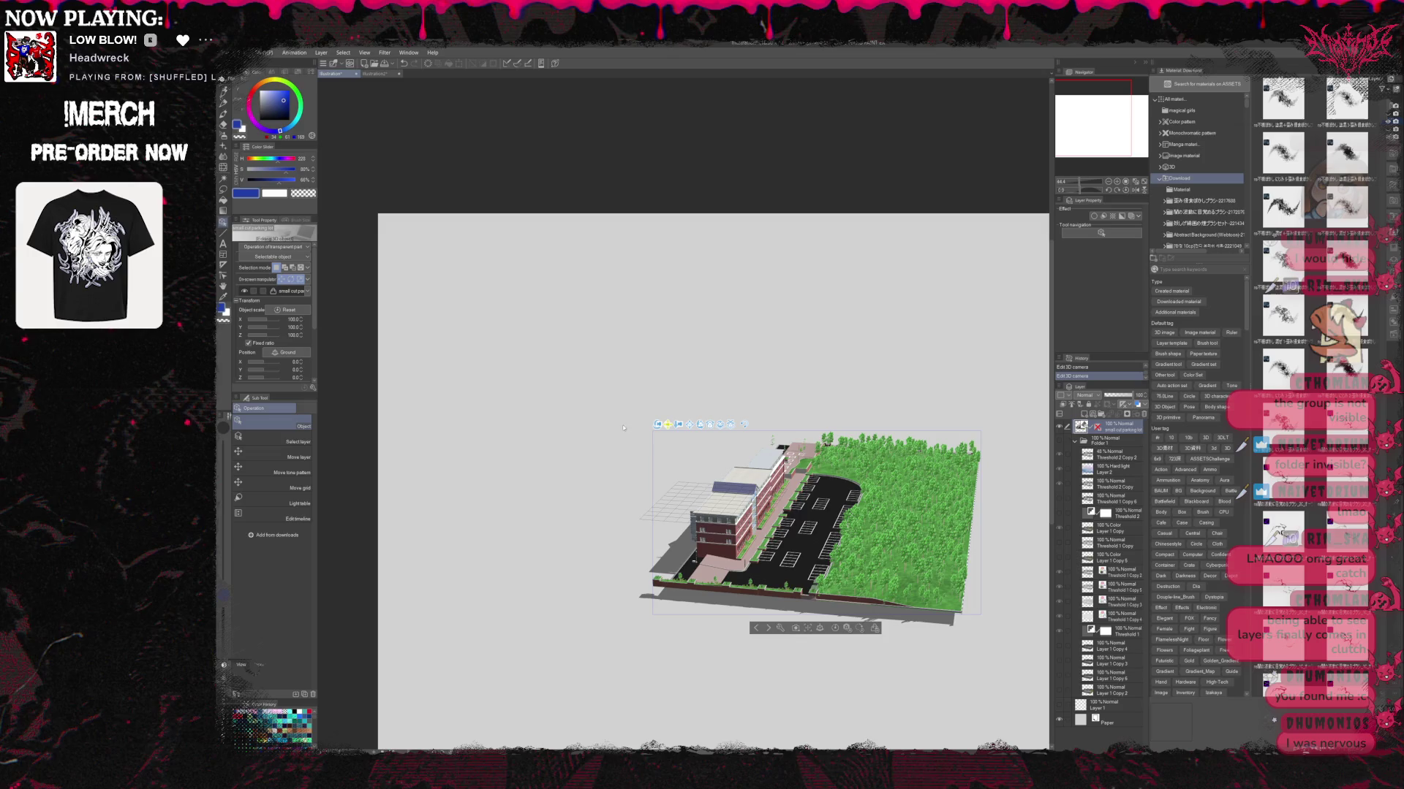
pyautogui.moveTo(558, 425)
pyautogui.mouseDown()
pyautogui.moveTo(780, 414)
pyautogui.moveTo(672, 432)
pyautogui.moveTo(702, 439)
pyautogui.moveTo(651, 434)
pyautogui.mouseUp()
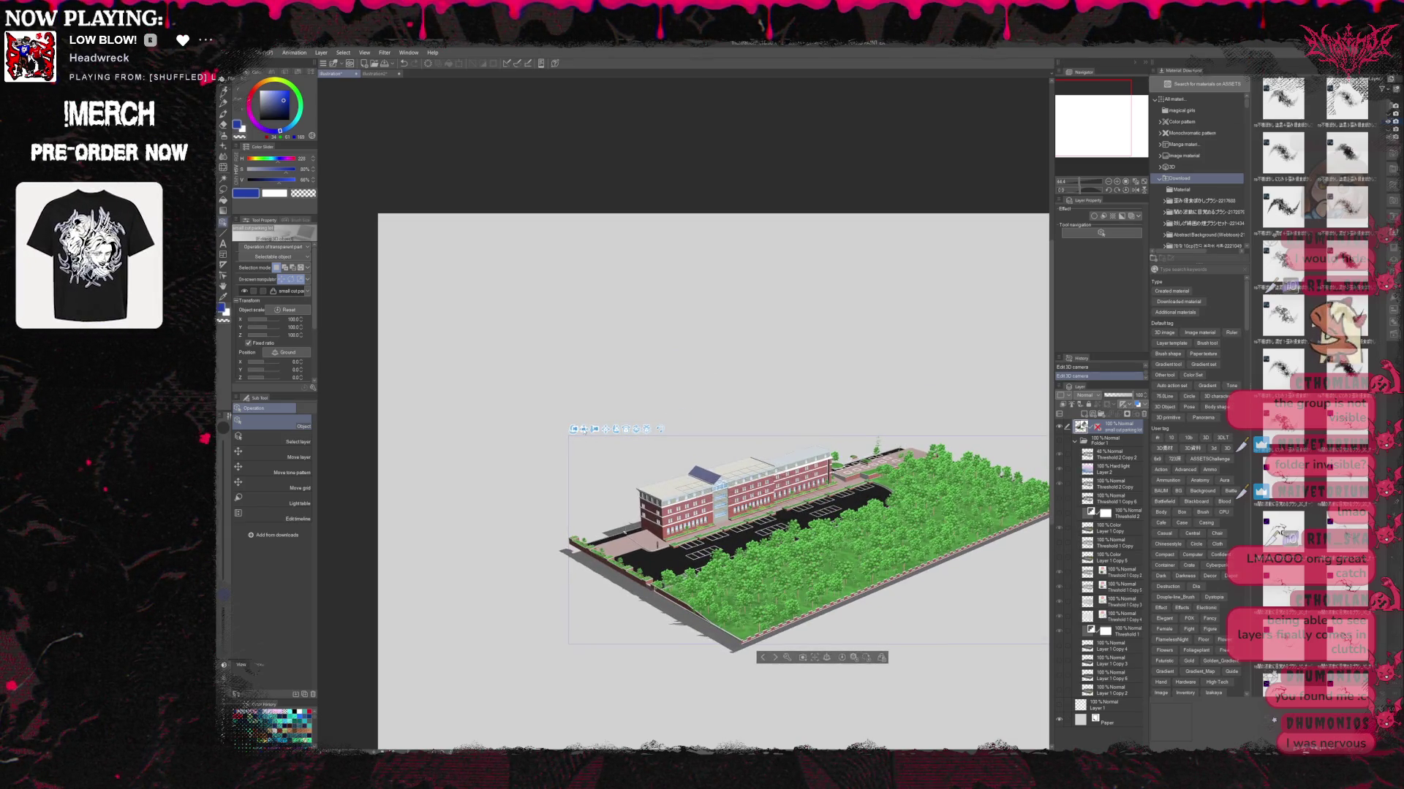
pyautogui.moveTo(481, 402); pyautogui.dragTo(475, 410)
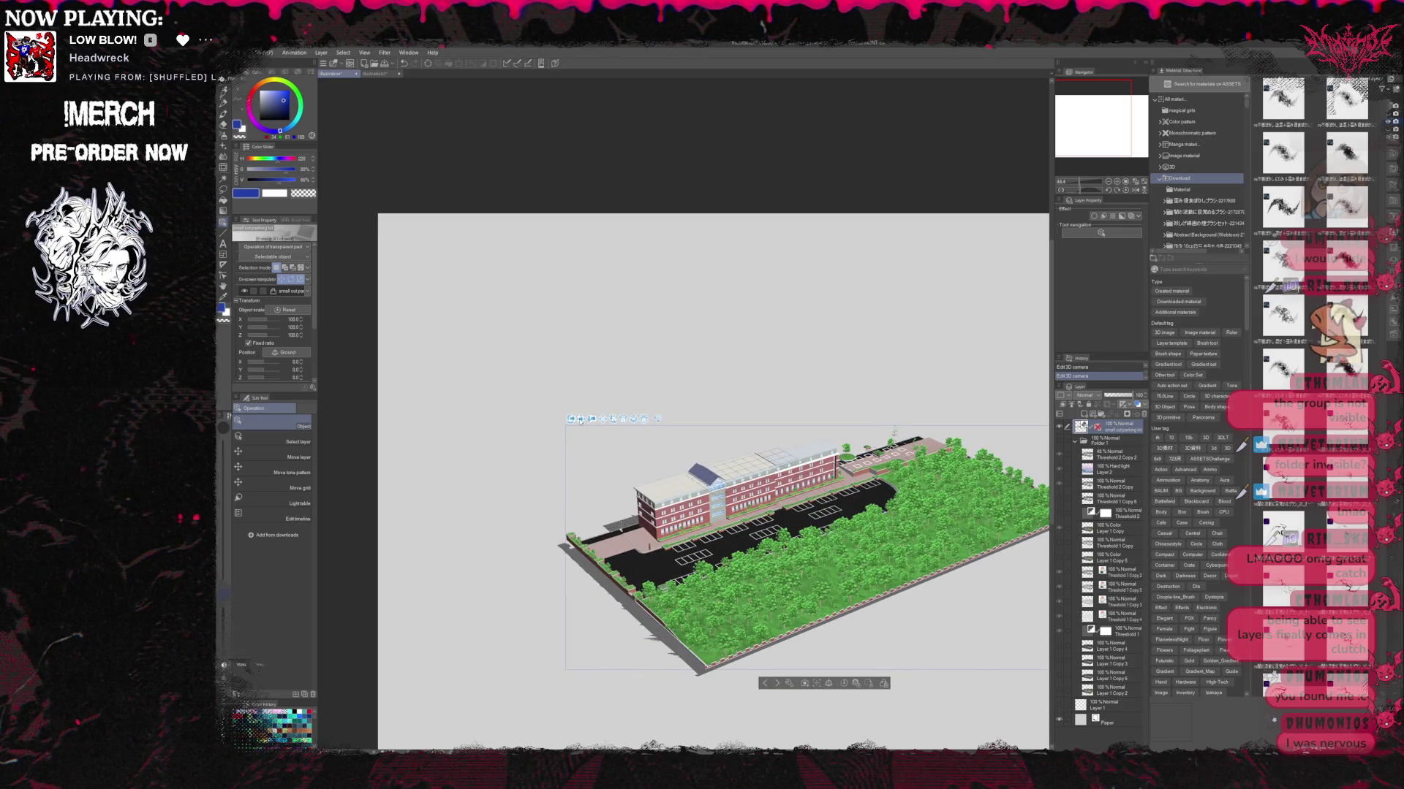
pyautogui.moveTo(493, 391); pyautogui.dragTo(612, 415)
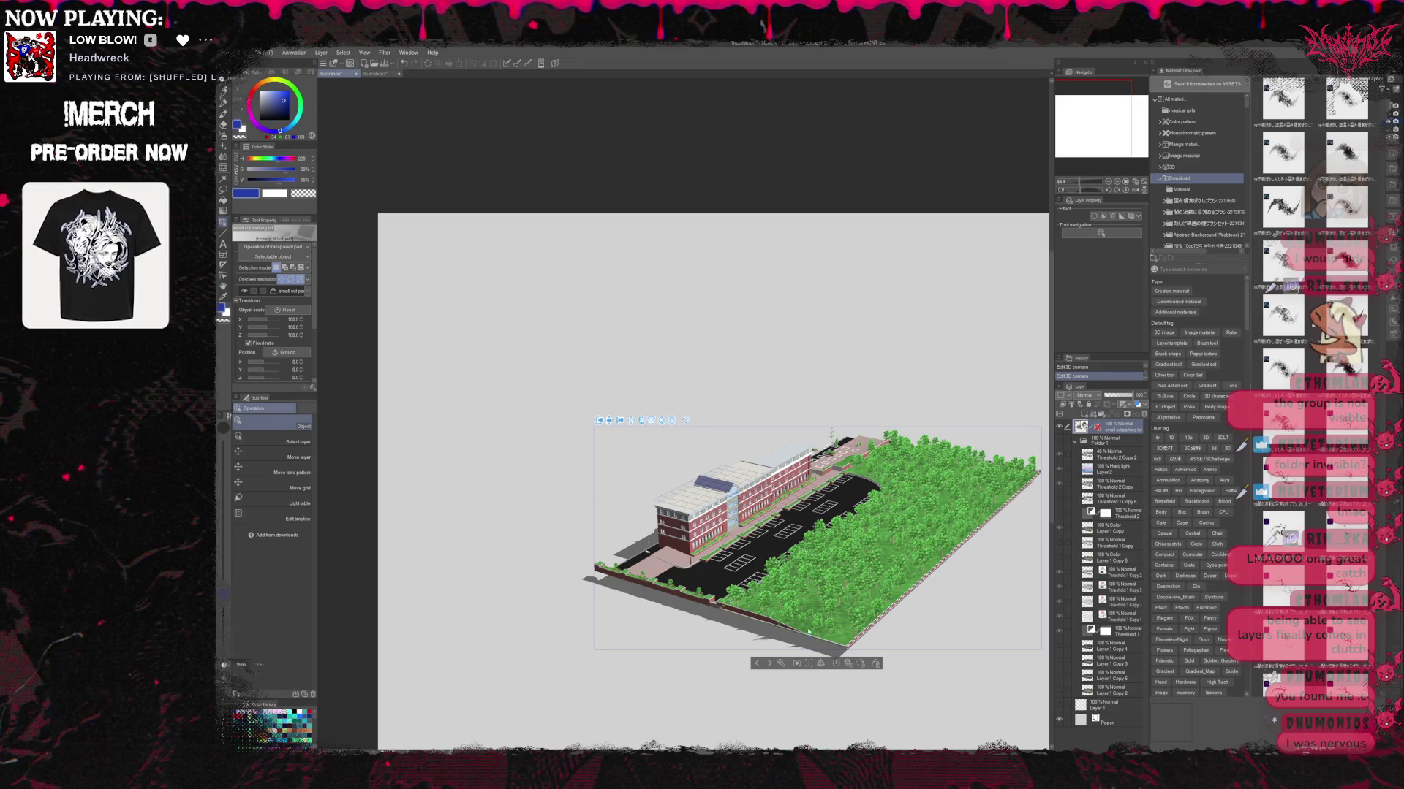
pyautogui.scroll(1, 854, 518)
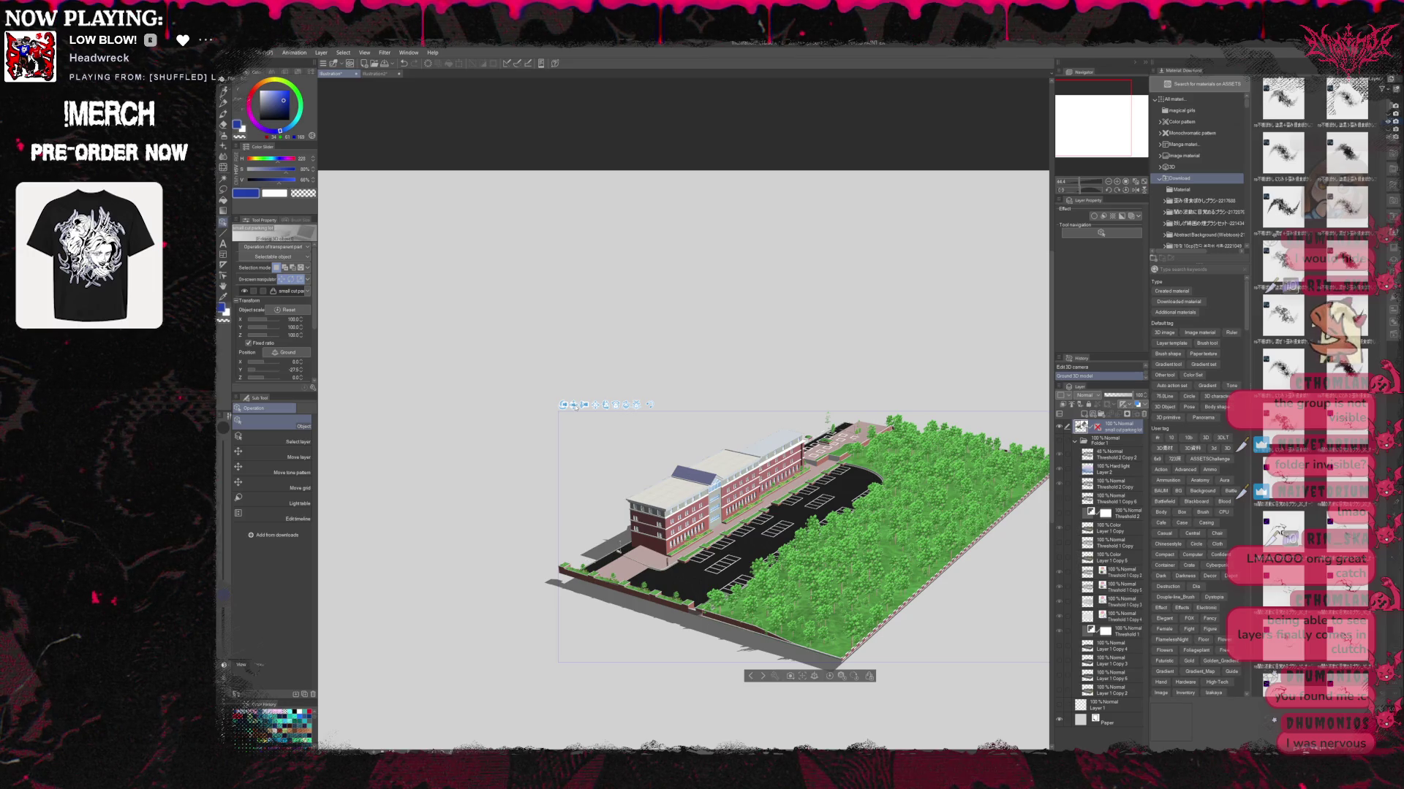
pyautogui.moveTo(573, 406)
pyautogui.mouseDown()
pyautogui.moveTo(556, 409)
pyautogui.moveTo(572, 407)
pyautogui.mouseUp()
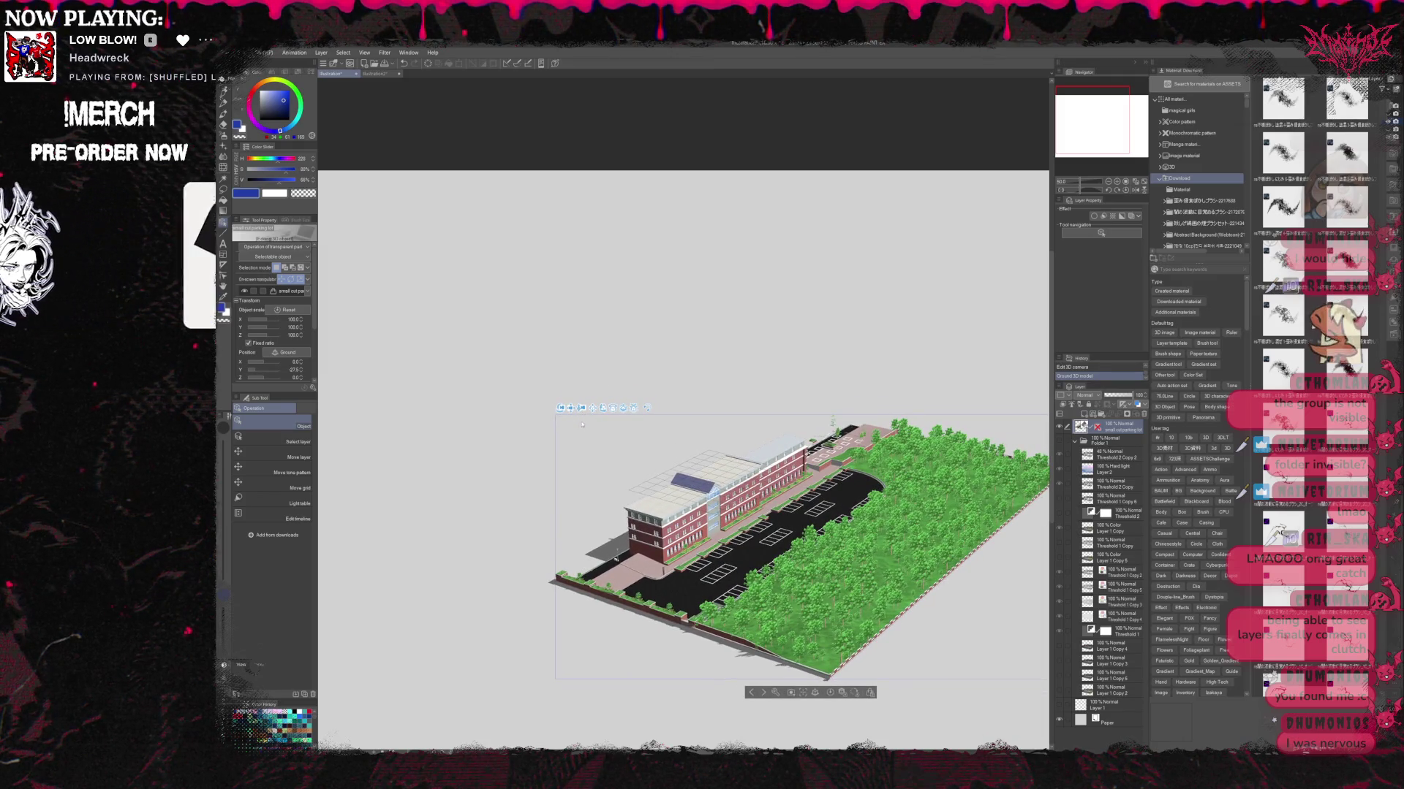
pyautogui.moveTo(573, 407)
pyautogui.mouseDown()
pyautogui.moveTo(582, 420)
pyautogui.moveTo(566, 442)
pyautogui.mouseUp()
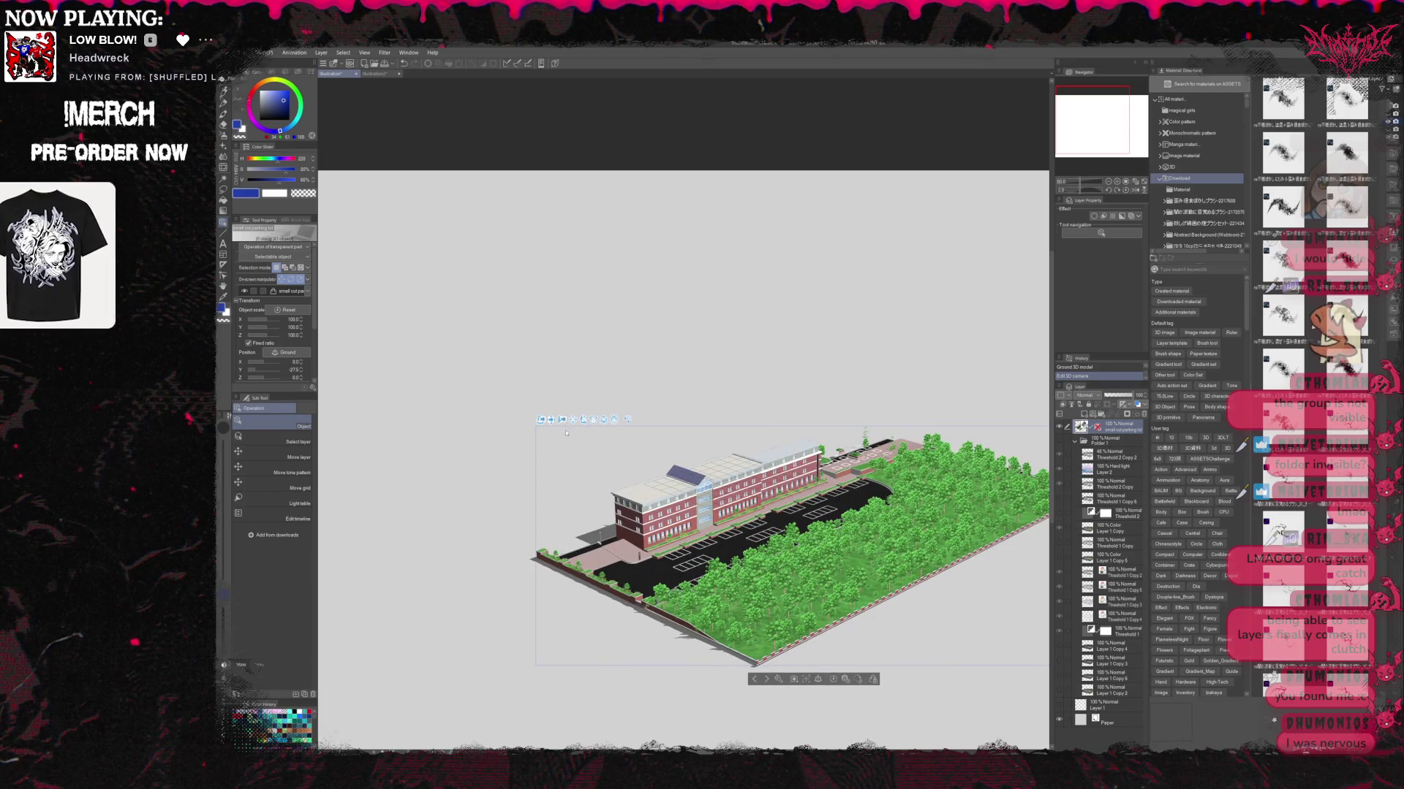
pyautogui.moveTo(565, 430); pyautogui.dragTo(552, 435)
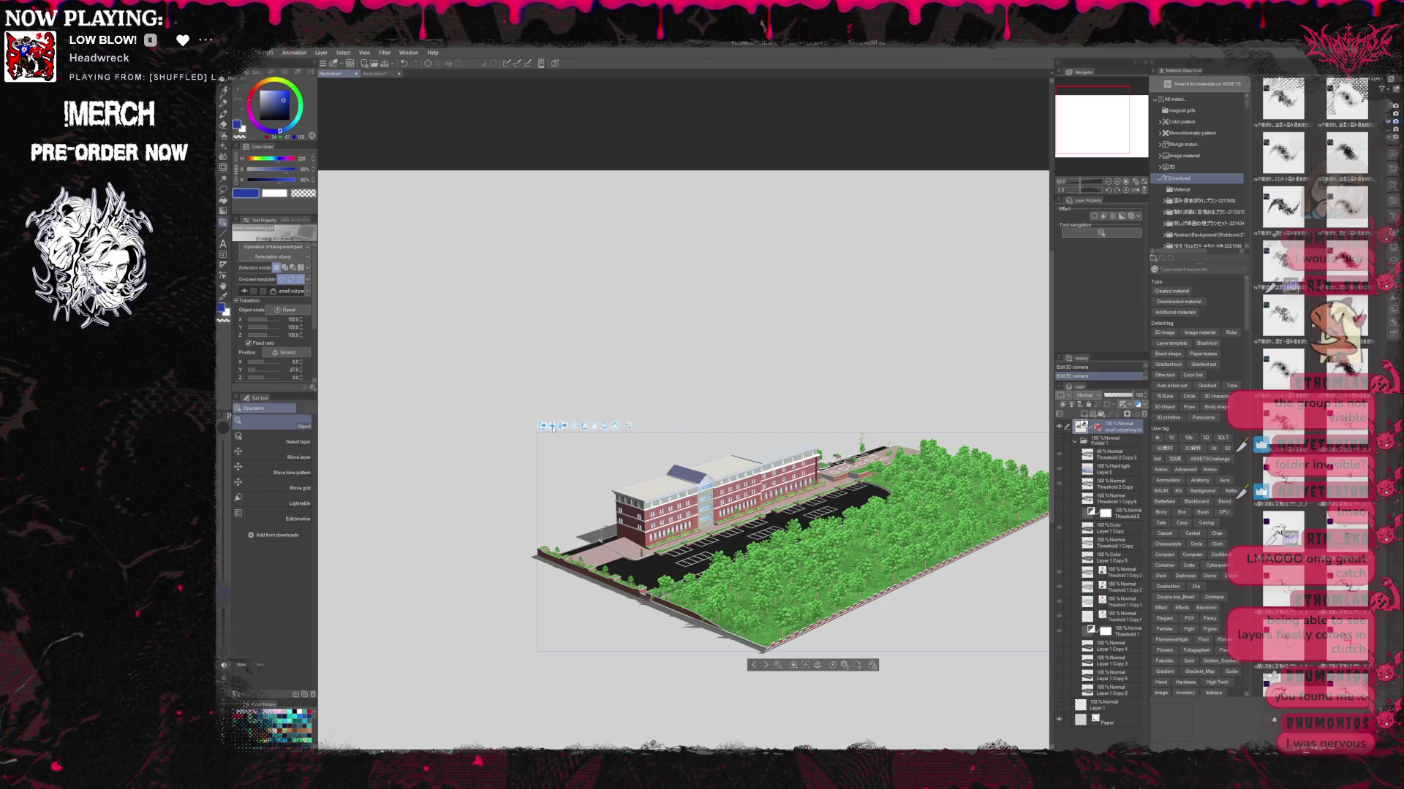
pyautogui.moveTo(510, 432)
pyautogui.mouseDown()
pyautogui.moveTo(435, 414)
pyautogui.moveTo(471, 426)
pyautogui.mouseUp()
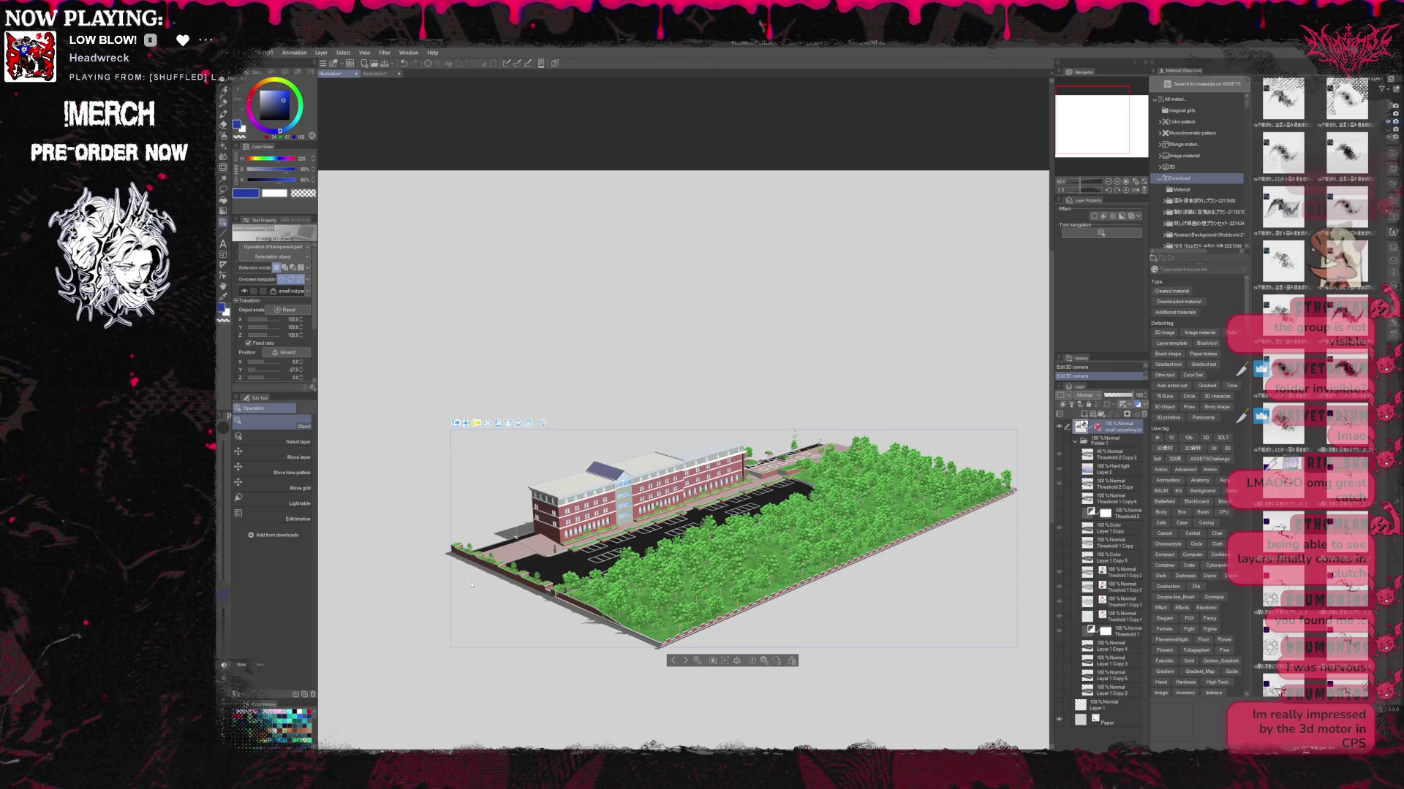
pyautogui.scroll(5, 470, 596)
pyautogui.moveTo(470, 596); pyautogui.dragTo(476, 583)
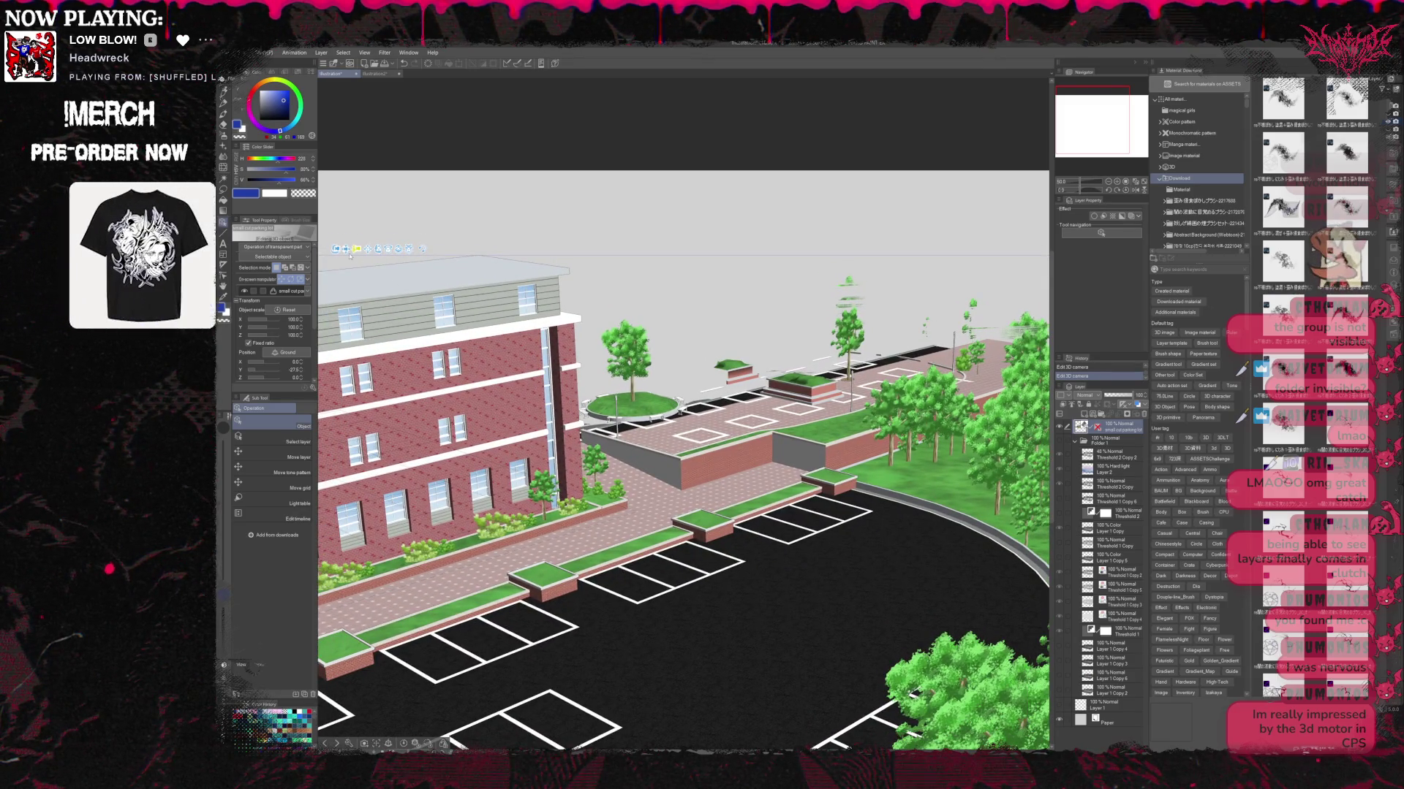
# Swing and zoom the camera in on the parking lot beside the brick building.
pyautogui.moveTo(398, 218); pyautogui.dragTo(352, 246)
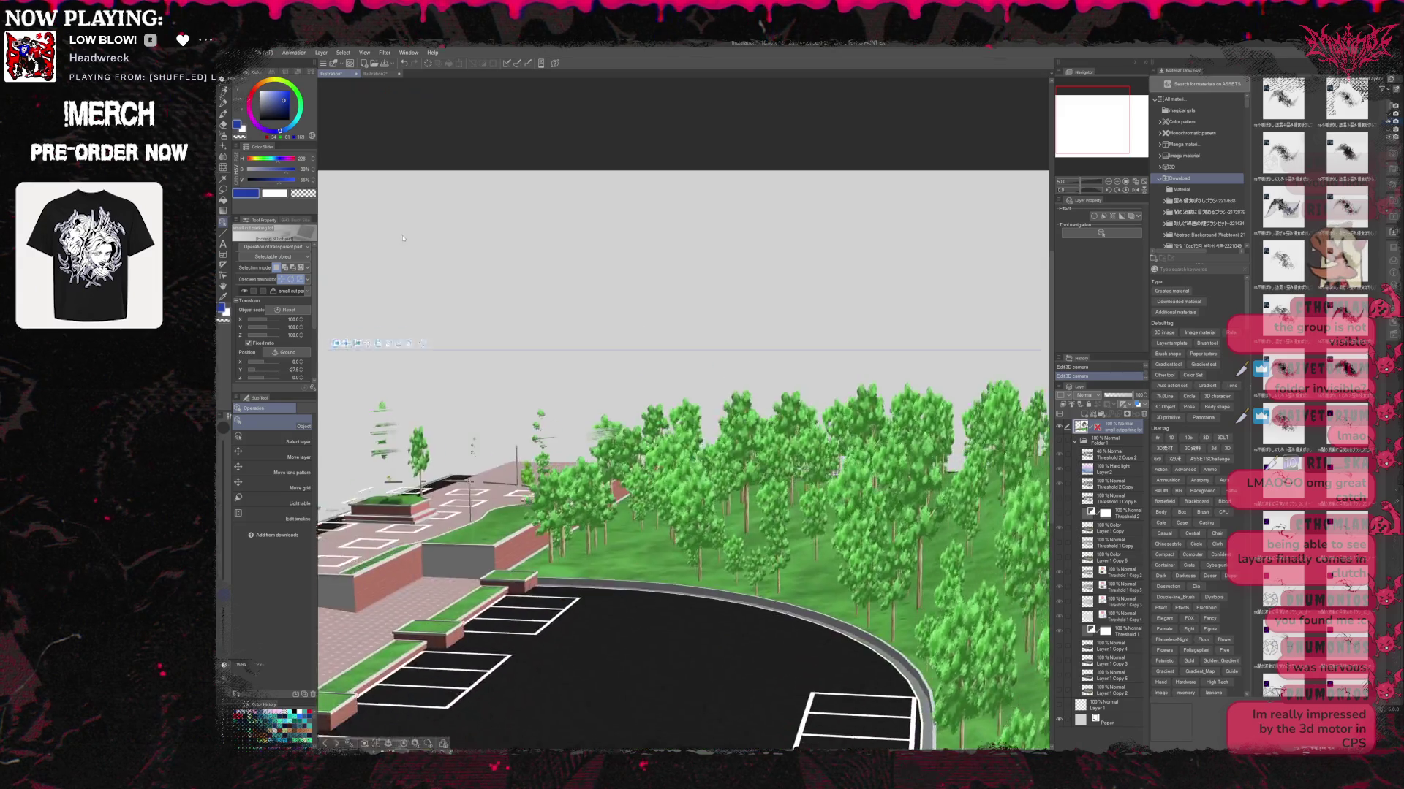
pyautogui.scroll(3, 353, 247)
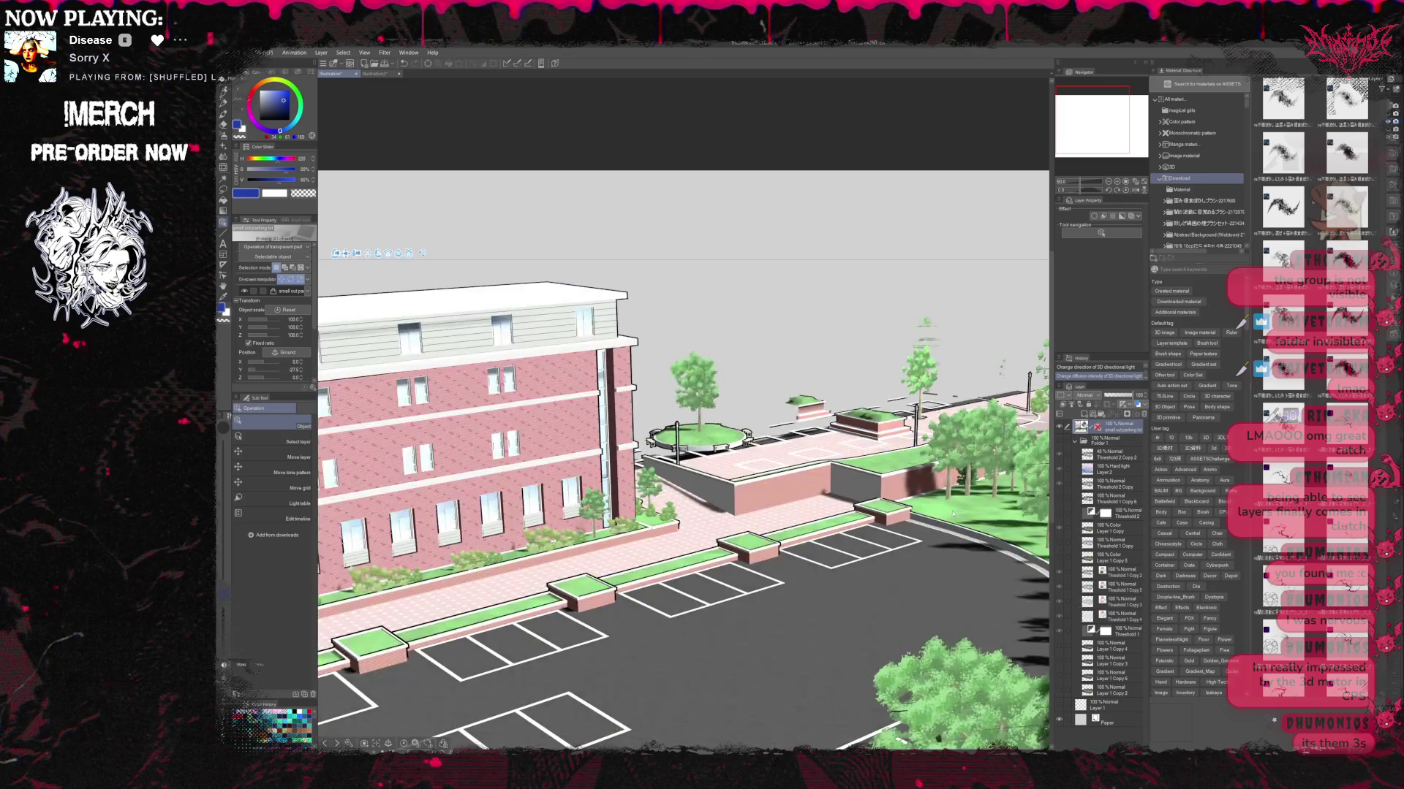
# Angle the directional light until strong shadows cross the parking lot, then select the campus object.
pyautogui.moveTo(952, 515); pyautogui.dragTo(1038, 737)
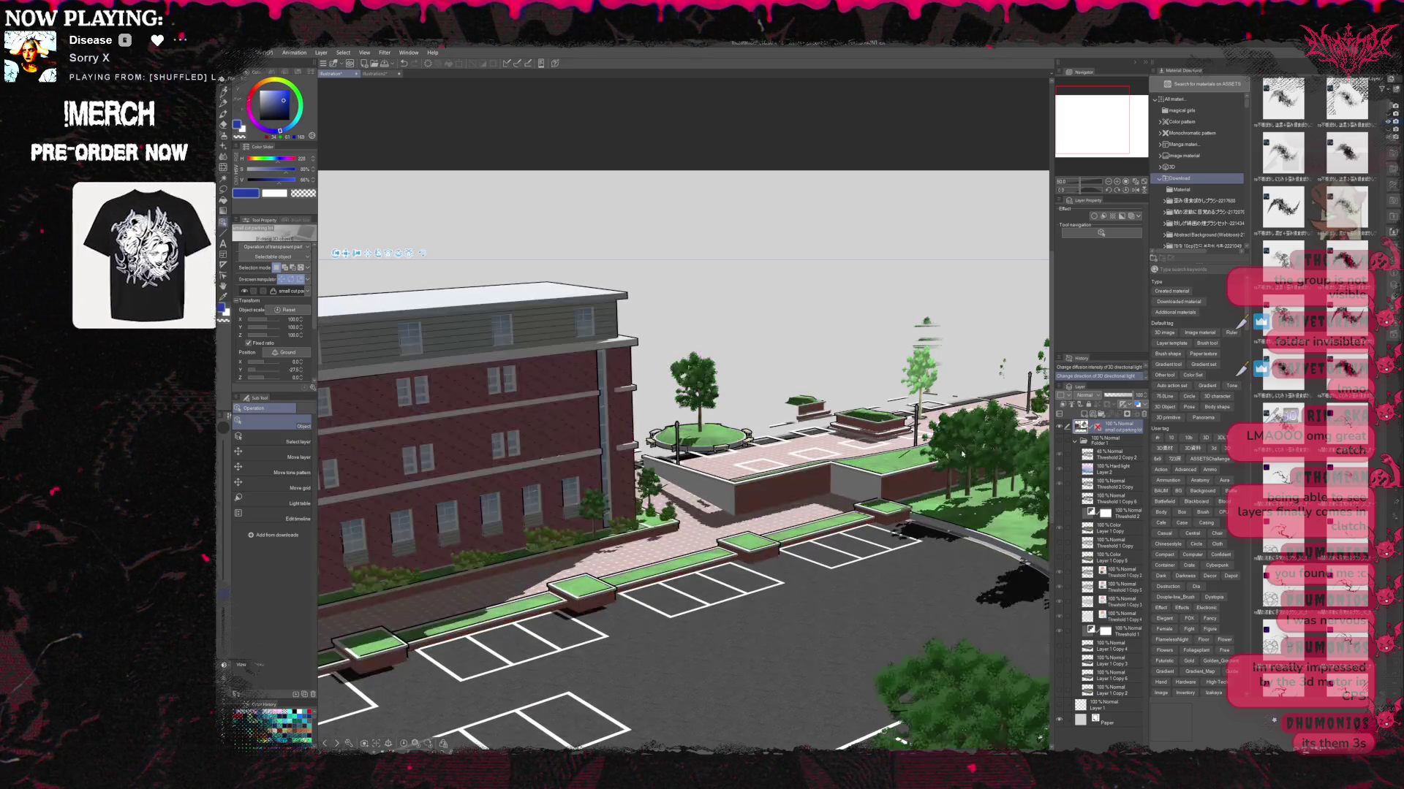
pyautogui.moveTo(950, 556)
pyautogui.mouseDown()
pyautogui.moveTo(874, 478)
pyautogui.moveTo(684, 525)
pyautogui.mouseUp()
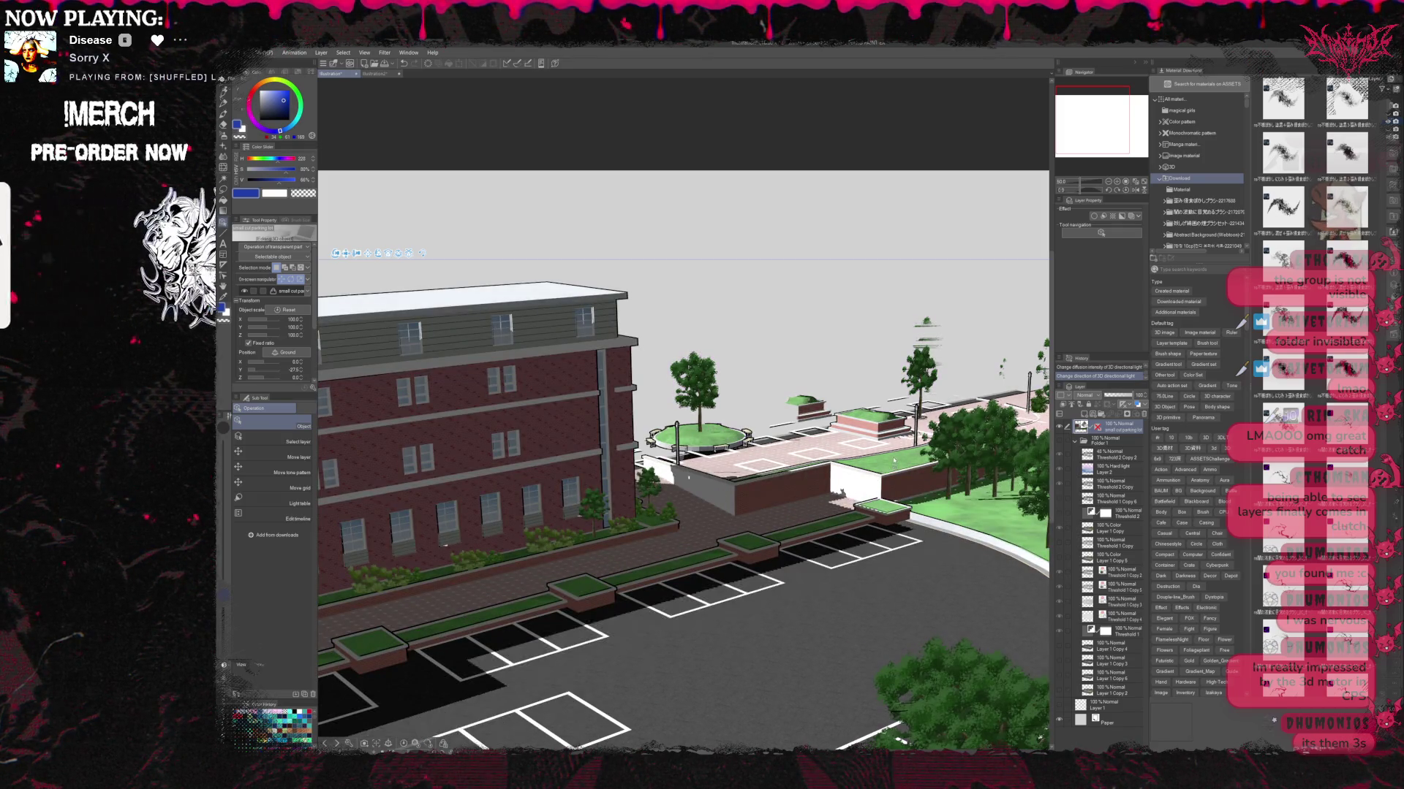
pyautogui.moveTo(684, 525); pyautogui.dragTo(925, 476)
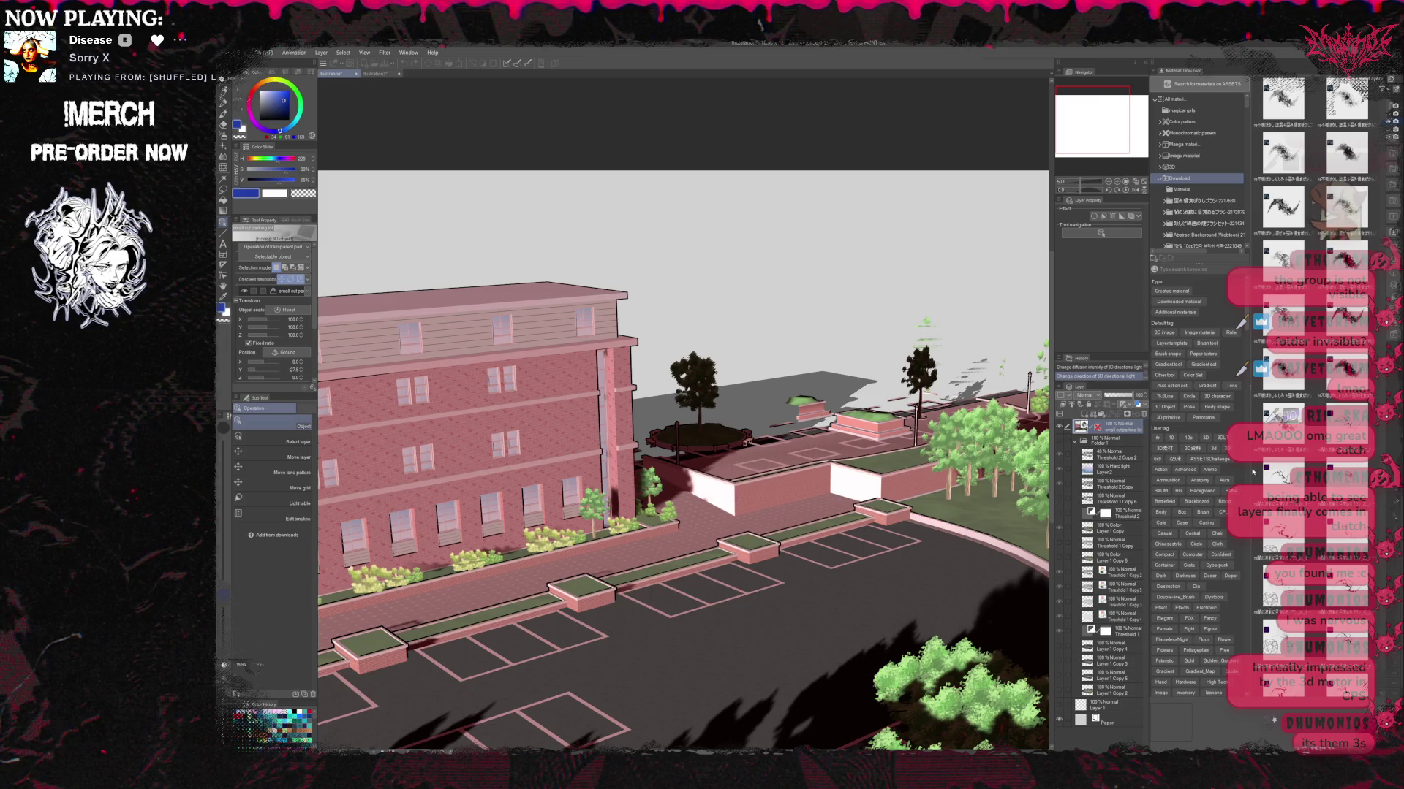
pyautogui.click(984, 413)
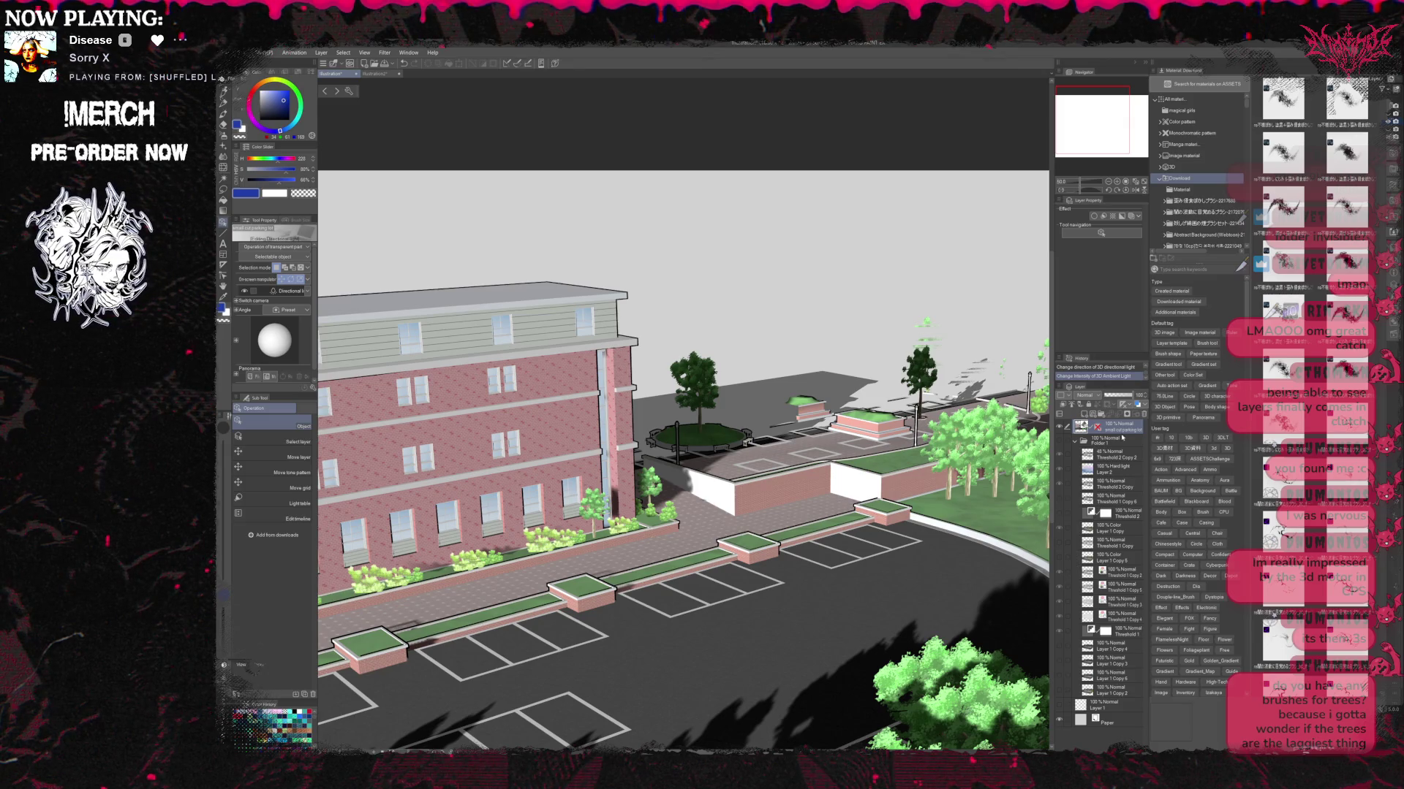
# Rotate the light to recast the tree shadows and enable fog on the 3D scene.
pyautogui.moveTo(271, 332); pyautogui.dragTo(278, 344)
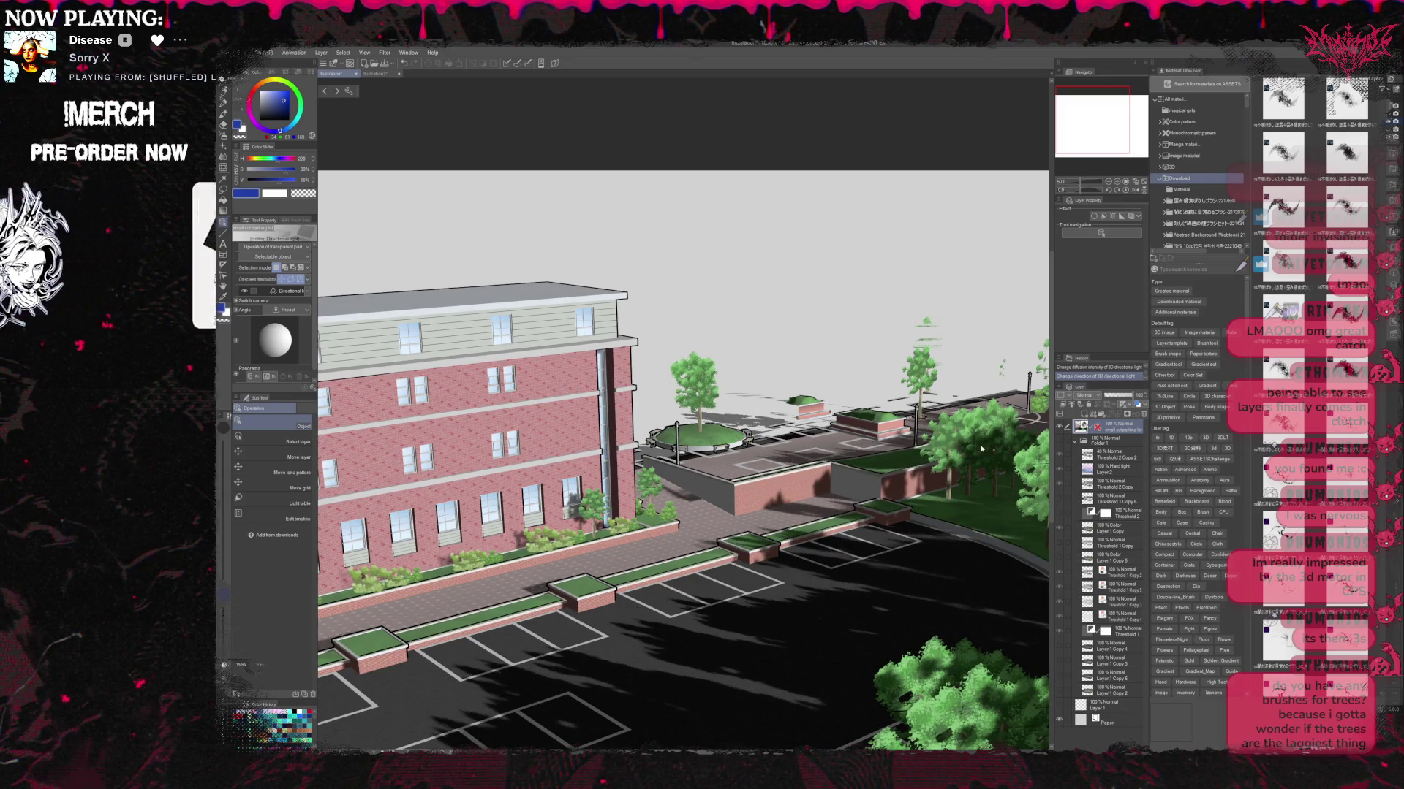
pyautogui.click(1039, 419)
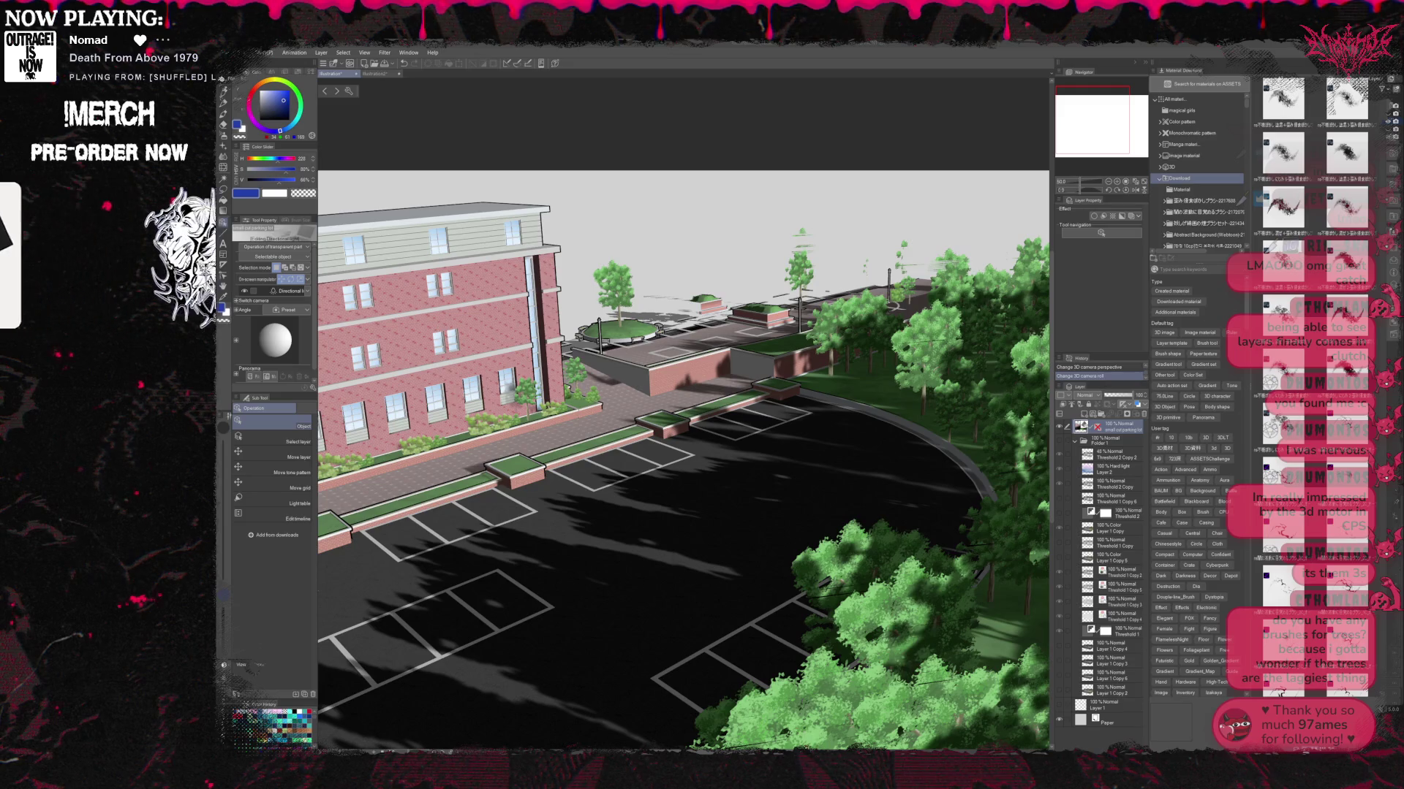
pyautogui.hotkey('alt', 'Tab')
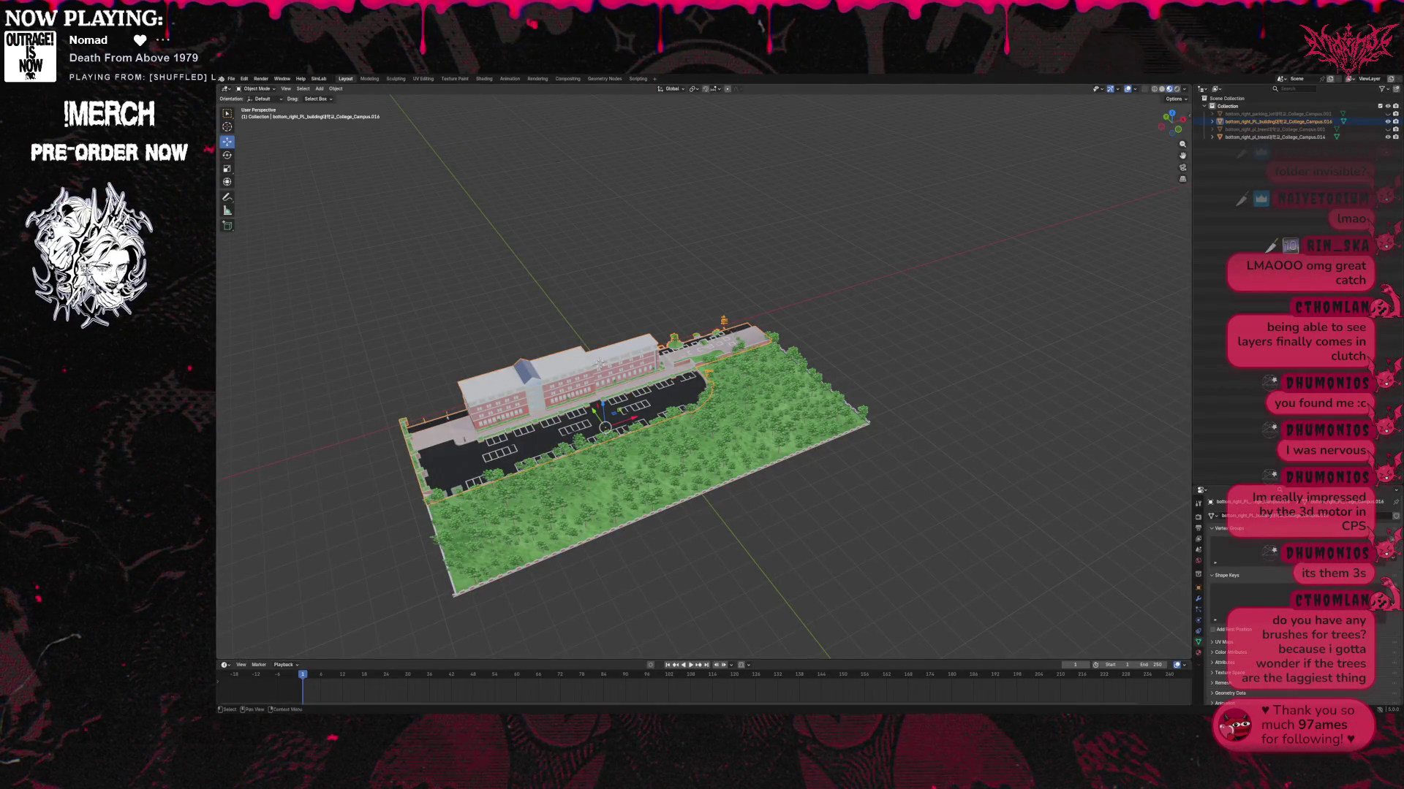
# Expand the trees collection in the Outliner and test toggling tree and building visibility.
pyautogui.keyDown('ctrl'); pyautogui.click(1387, 137); pyautogui.keyUp('ctrl')
pyautogui.keyDown('ctrl'); pyautogui.click(1388, 137); pyautogui.keyUp('ctrl')
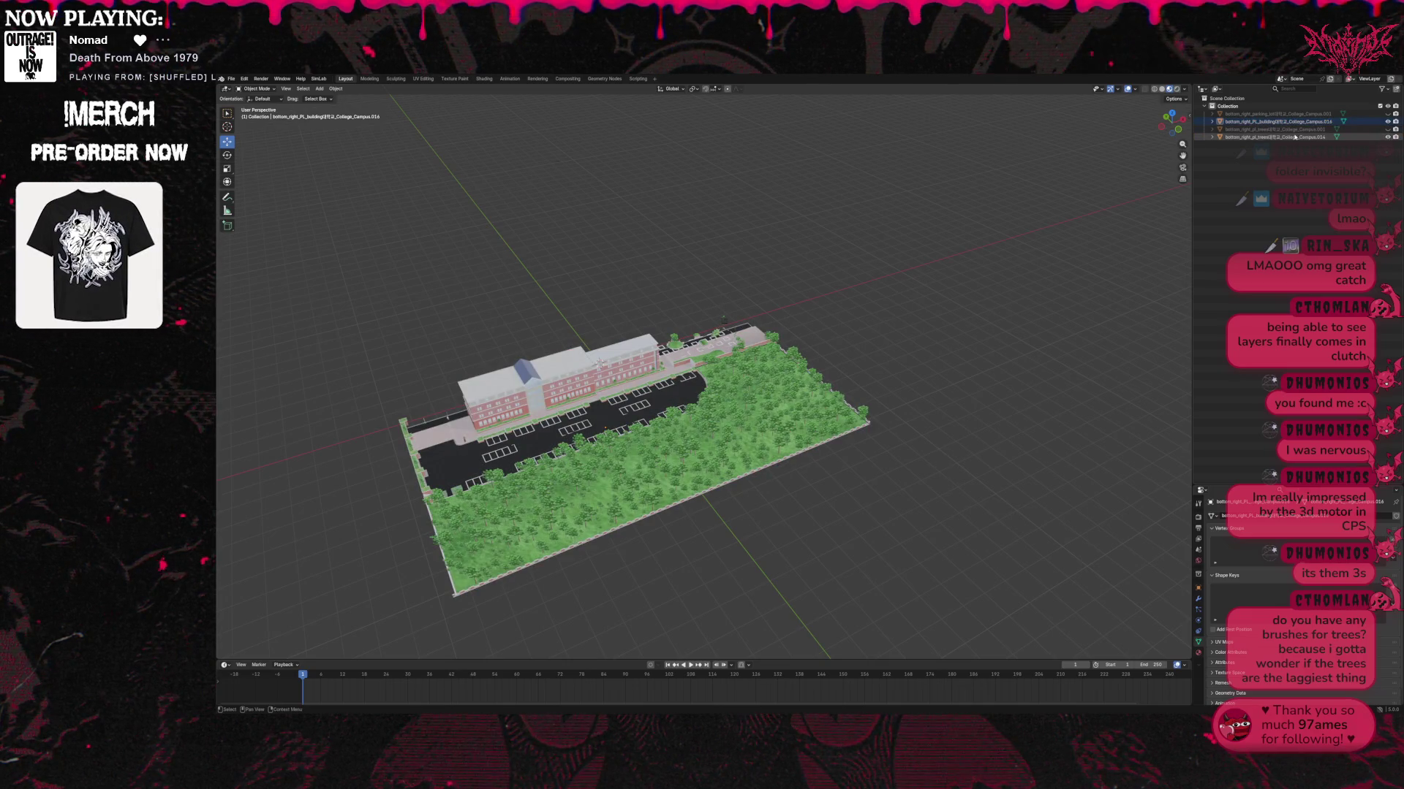
pyautogui.click(1213, 136)
pyautogui.click(1365, 145)
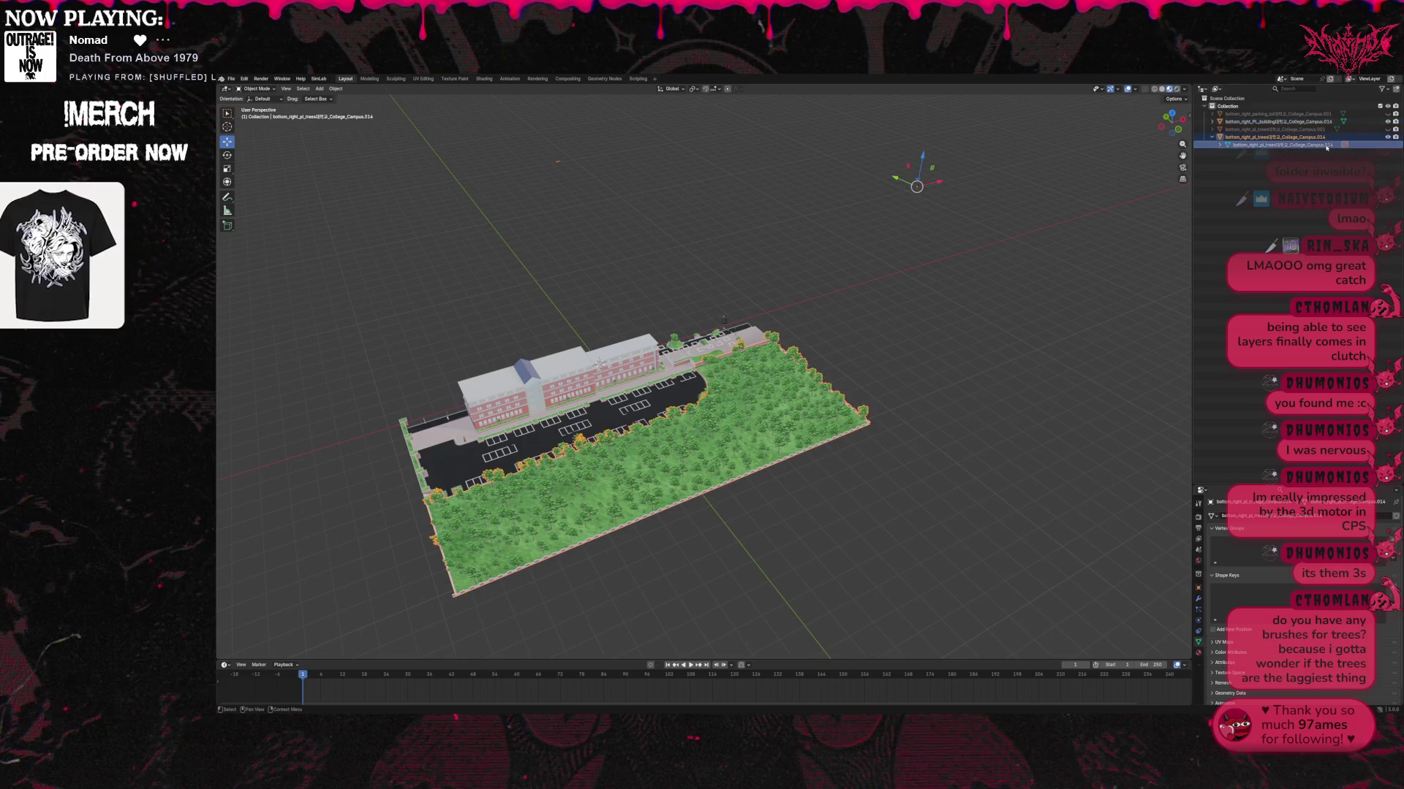
pyautogui.click(1388, 137)
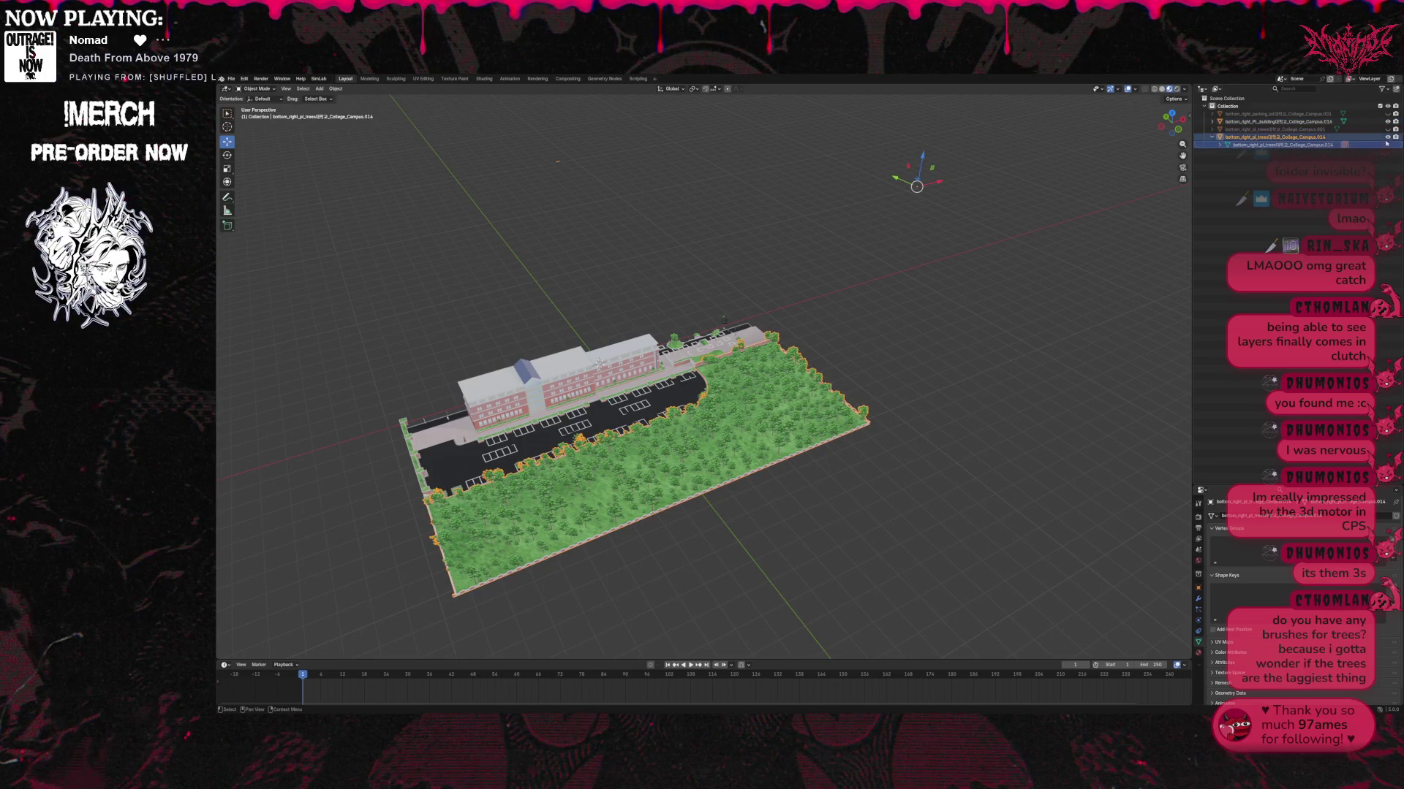
pyautogui.click(1388, 137)
pyautogui.click(1387, 136)
pyautogui.click(1387, 136)
pyautogui.click(1388, 137)
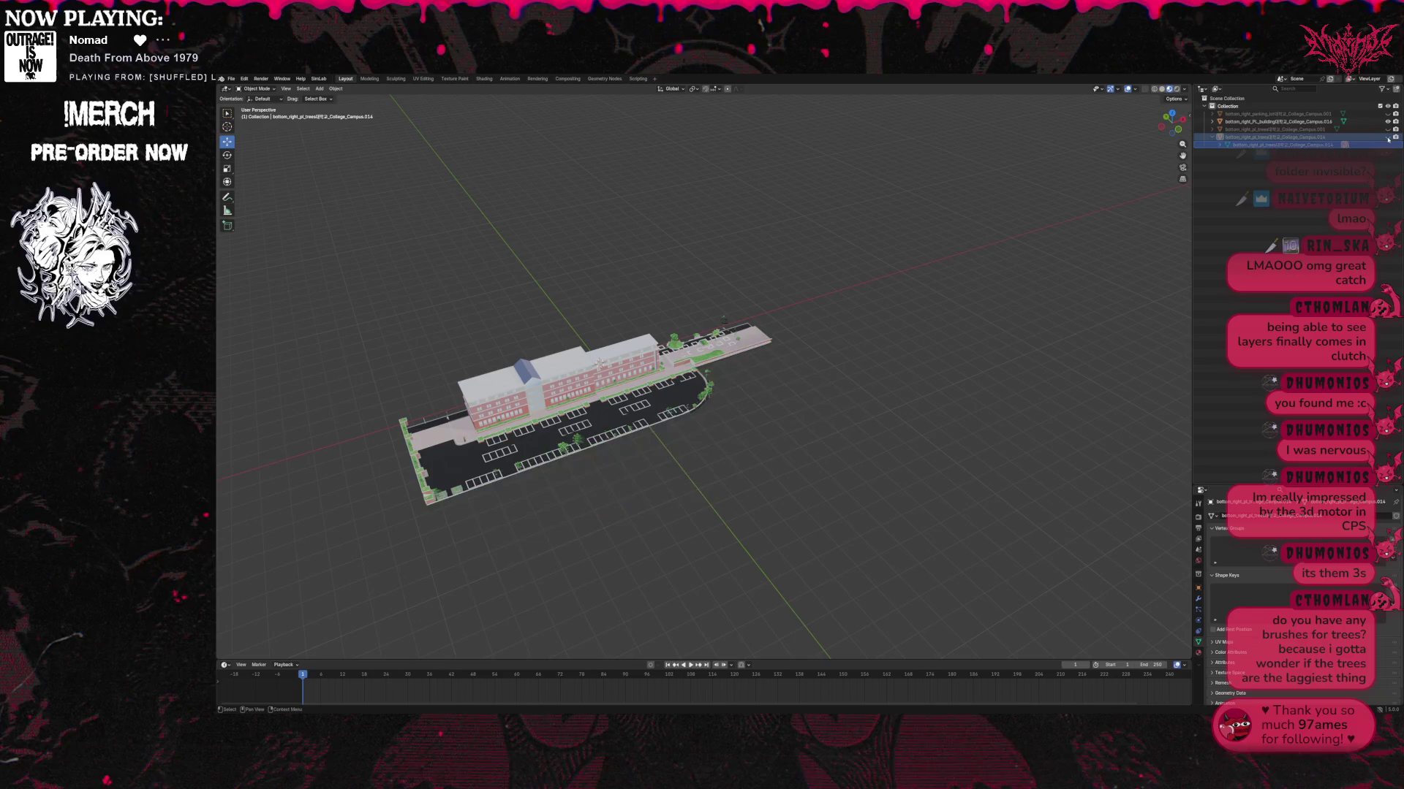
pyautogui.click(1388, 137)
pyautogui.click(1387, 137)
pyautogui.click(1386, 122)
pyautogui.click(1387, 123)
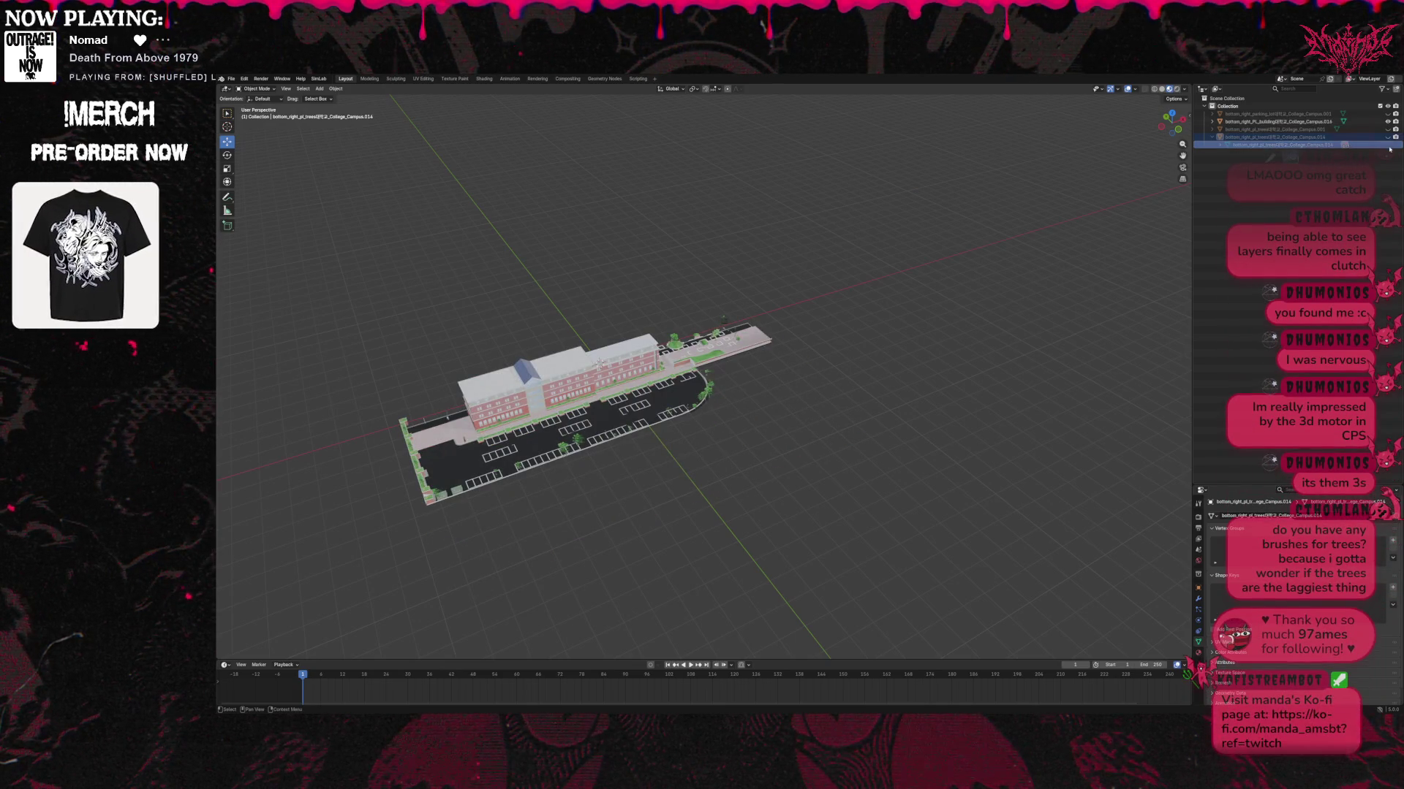
# Hide the trees collection, leaving only the building and parking lot visible.
pyautogui.click(1387, 136)
pyautogui.click(1388, 137)
pyautogui.click(1387, 136)
pyautogui.click(1387, 137)
pyautogui.click(1387, 137)
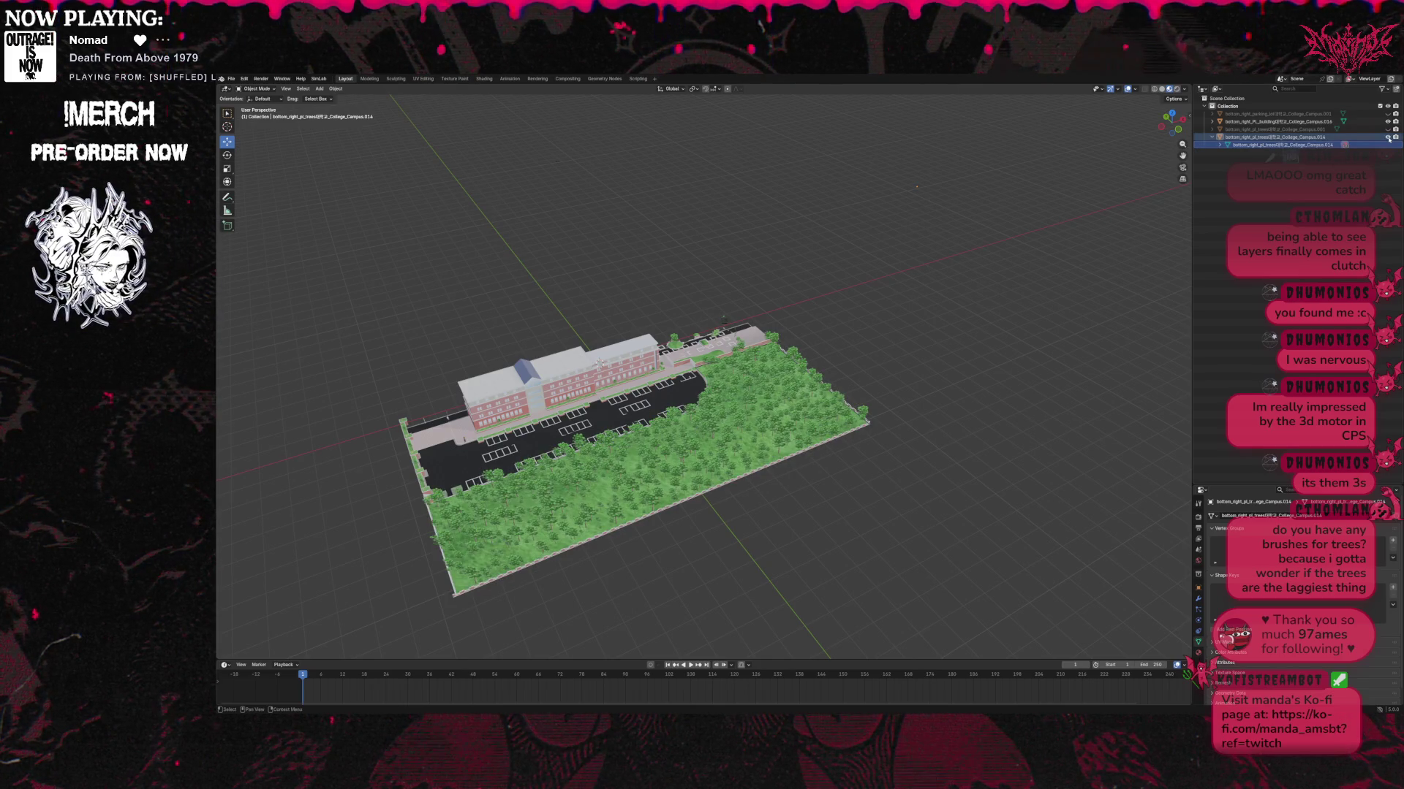
pyautogui.click(1387, 137)
pyautogui.click(1387, 137)
pyautogui.click(1388, 137)
pyautogui.click(1388, 137)
pyautogui.click(1388, 137)
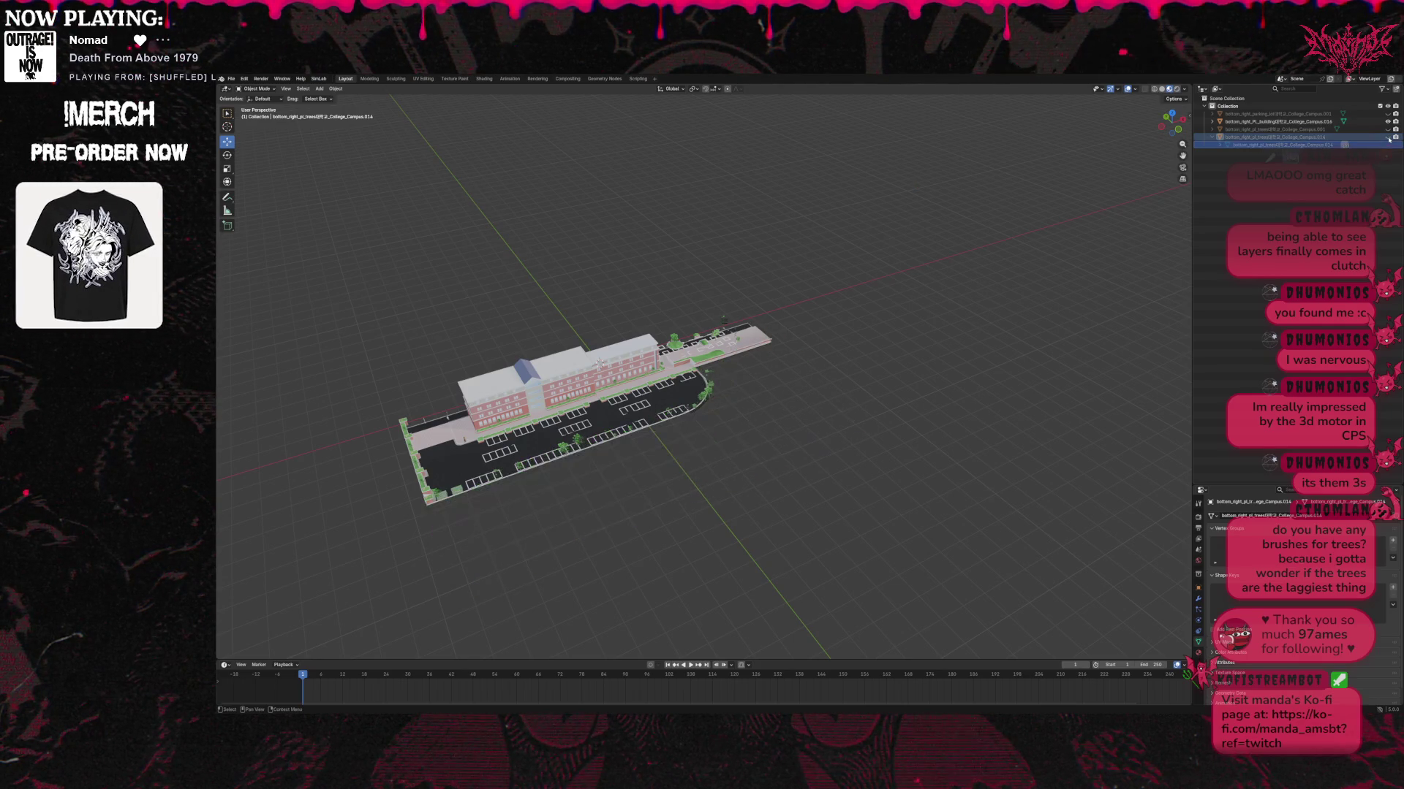
pyautogui.click(1387, 137)
pyautogui.click(1387, 137)
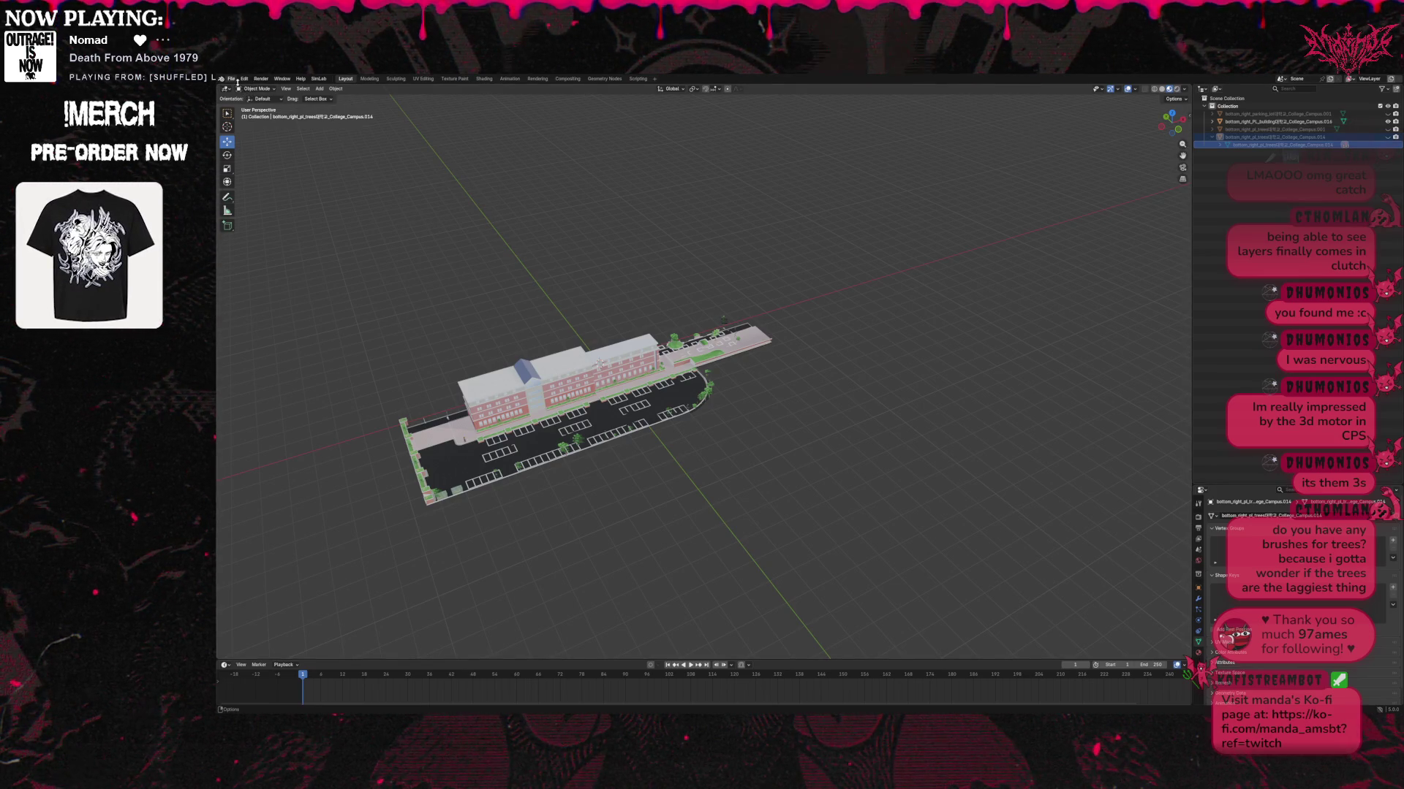
pyautogui.click(231, 78)
pyautogui.moveTo(264, 196)
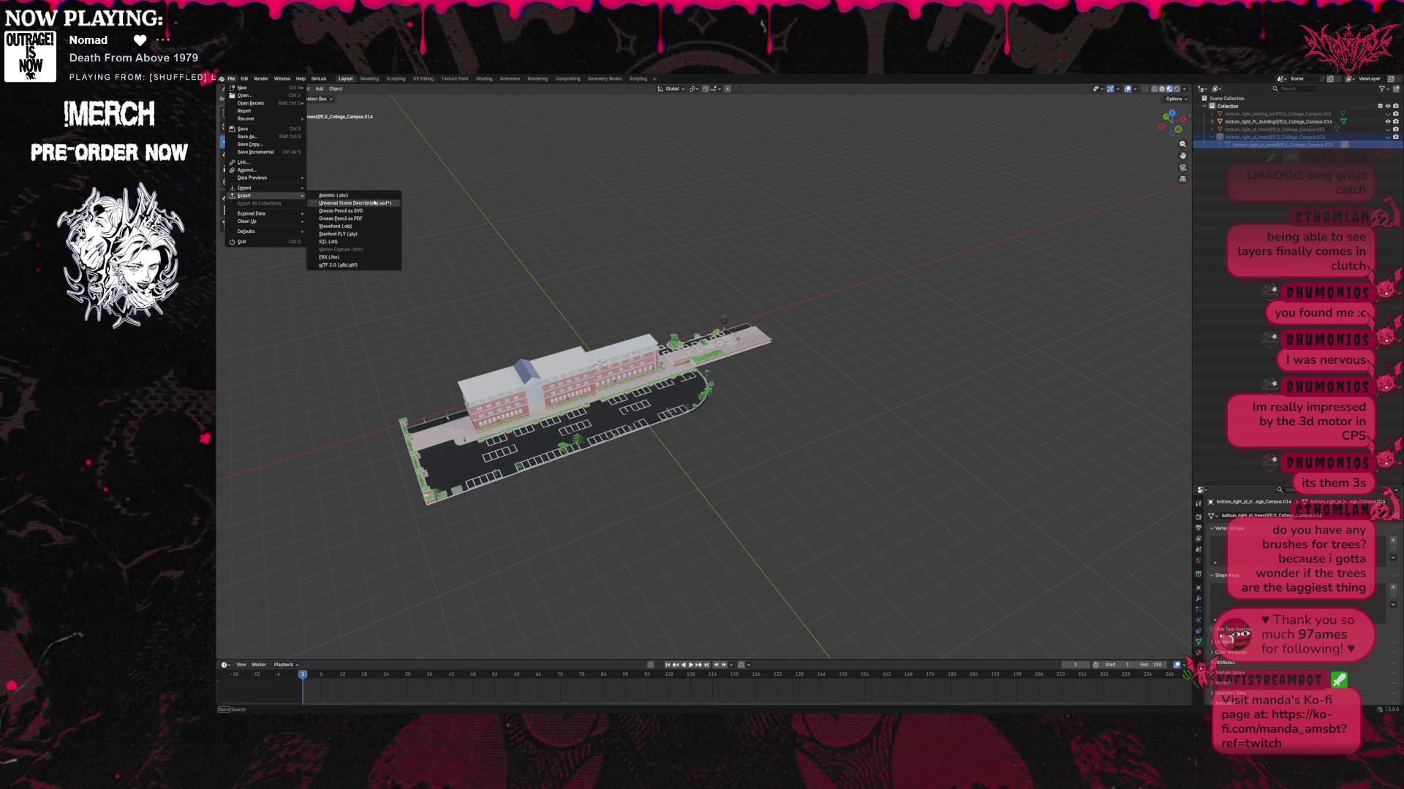
pyautogui.press('Escape')
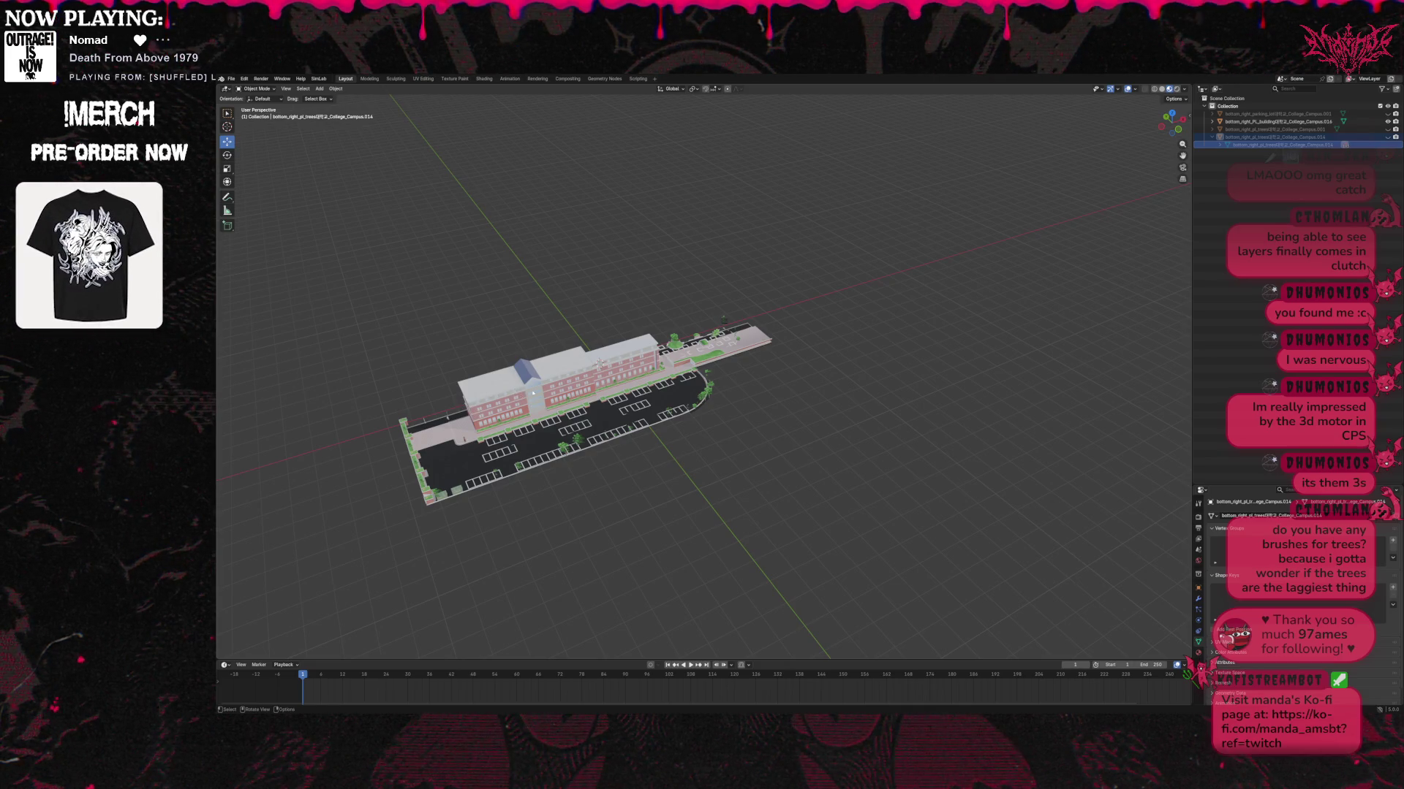
pyautogui.scroll(1, 599, 363)
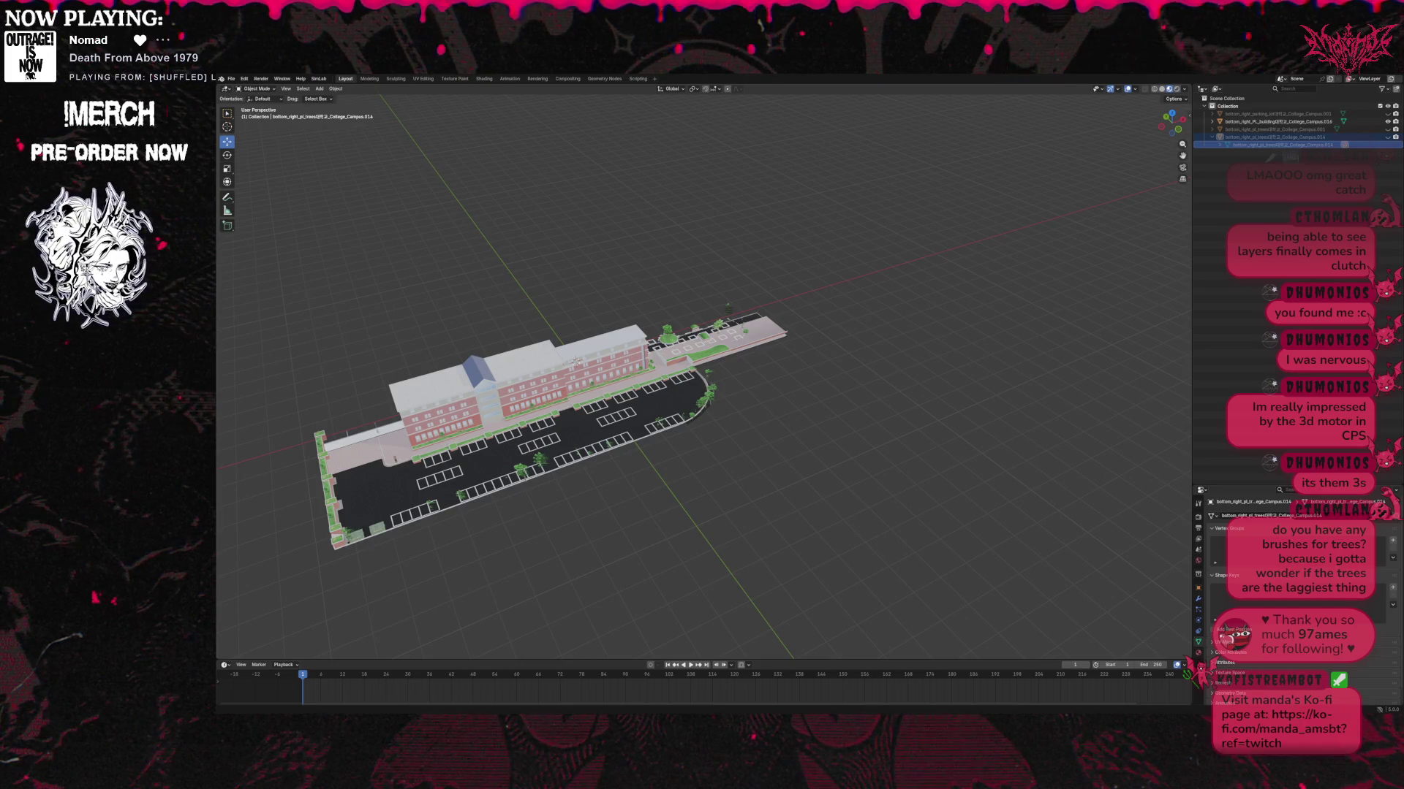
pyautogui.hotkey('alt', 'Tab')
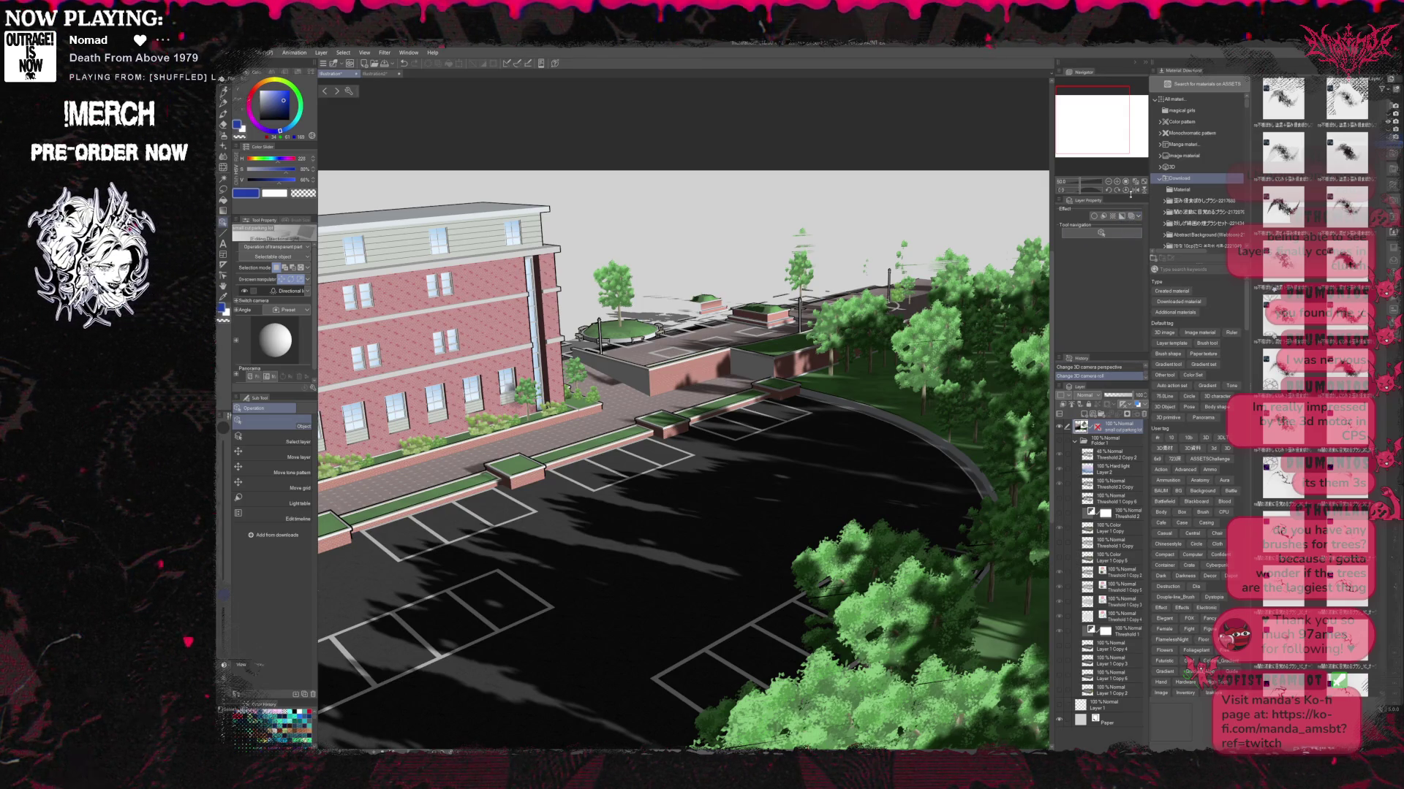
# Enable Line extraction on the 3D campus layer in Layer Property.
pyautogui.click(1103, 216)
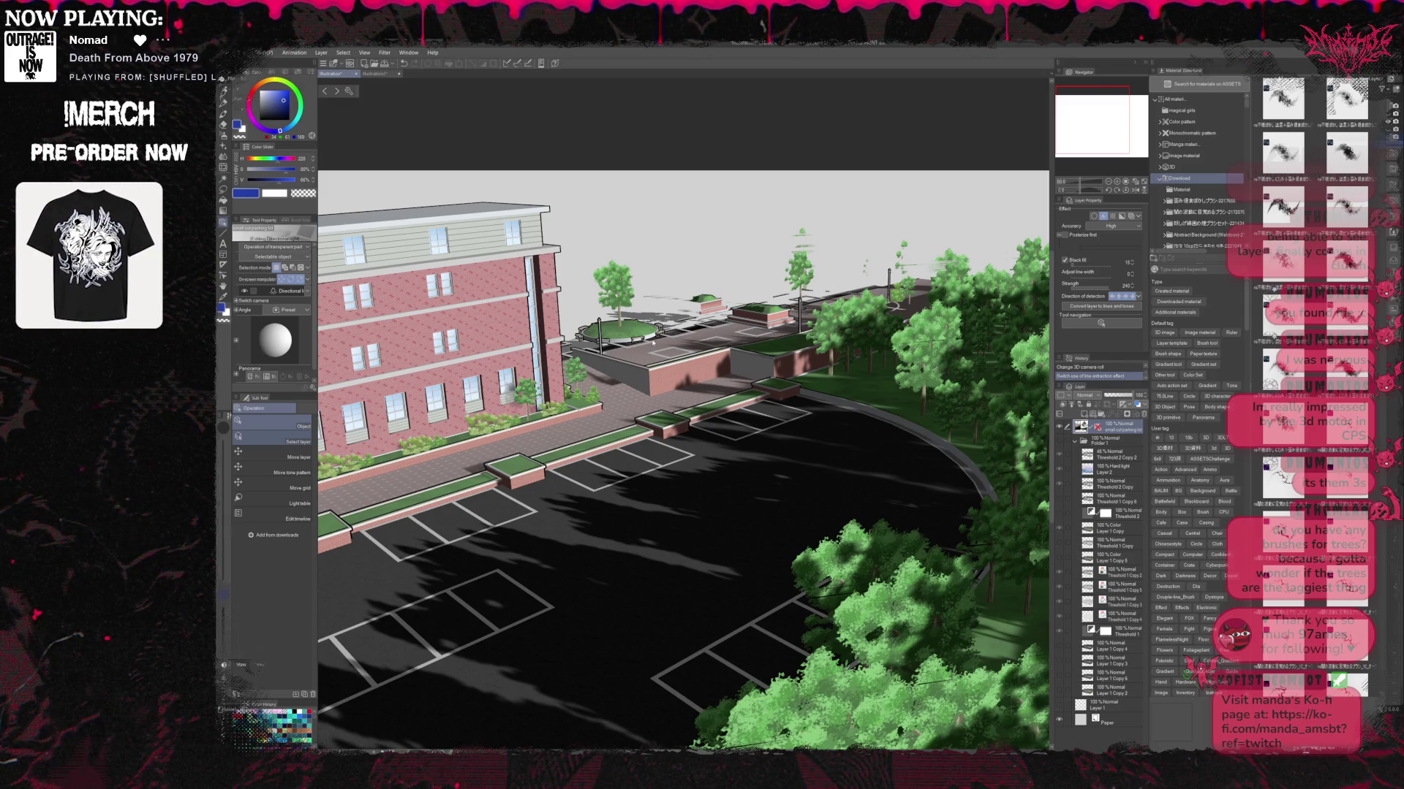
# Set line extraction strength to about 60 and try different detection directions.
pyautogui.click(298, 441)
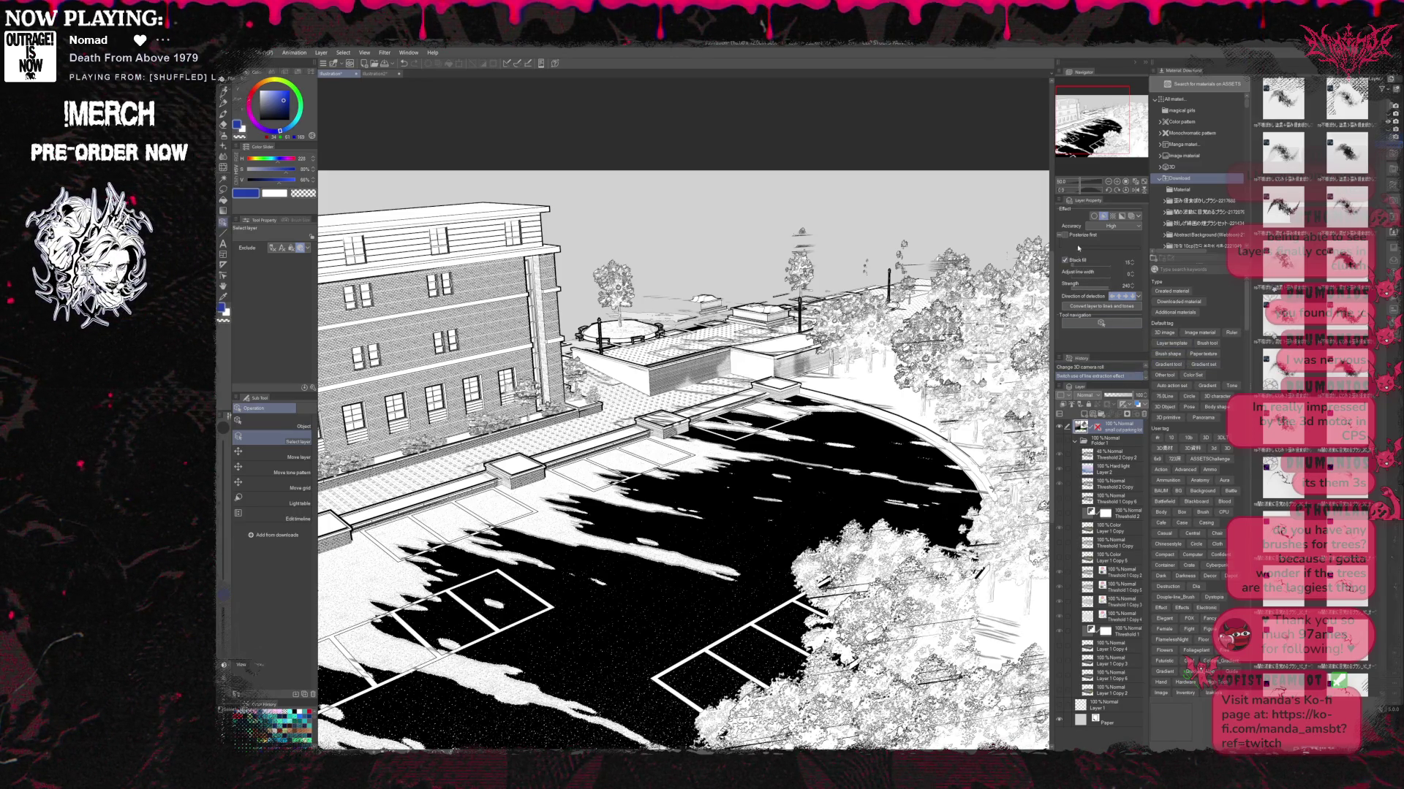
pyautogui.moveTo(1081, 291); pyautogui.dragTo(1094, 293)
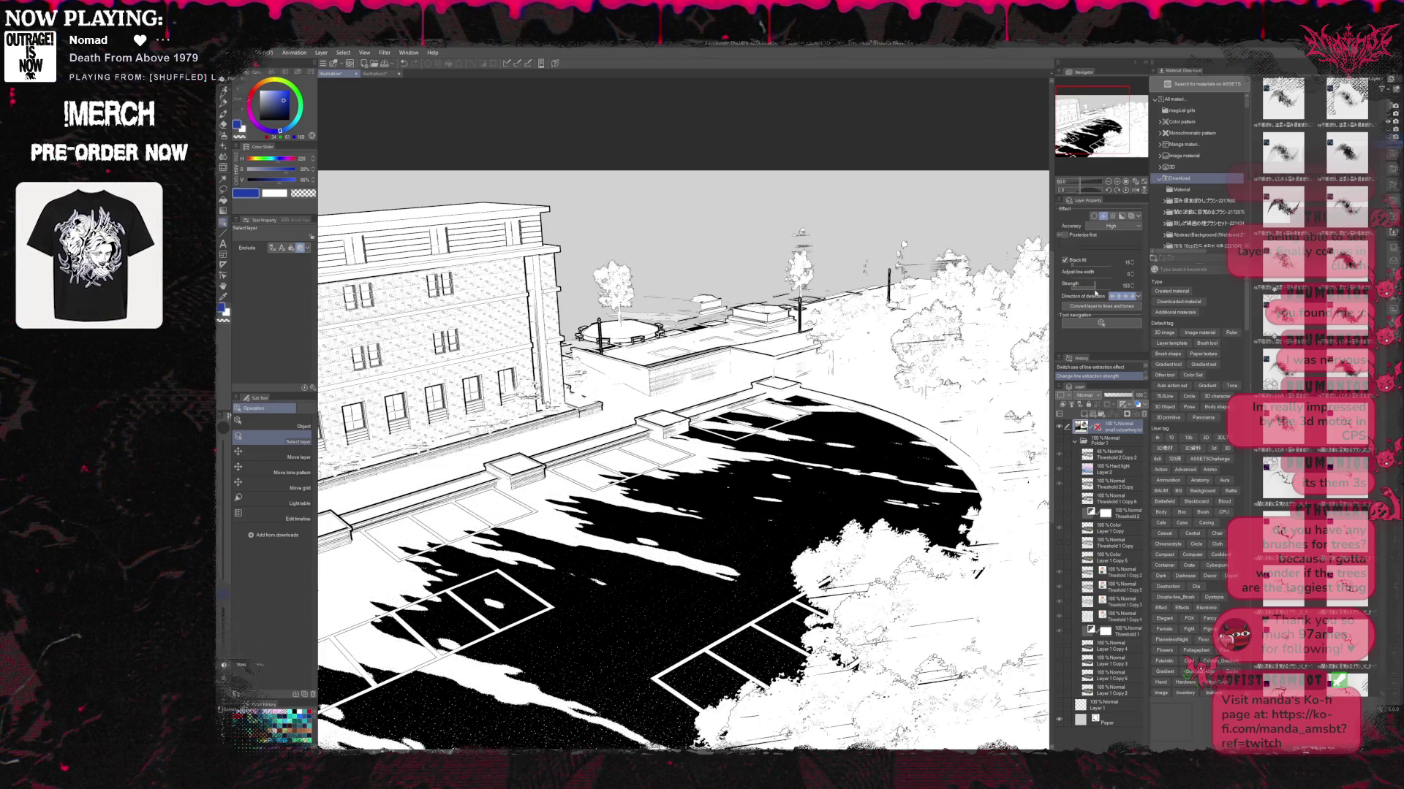
pyautogui.click(1106, 292)
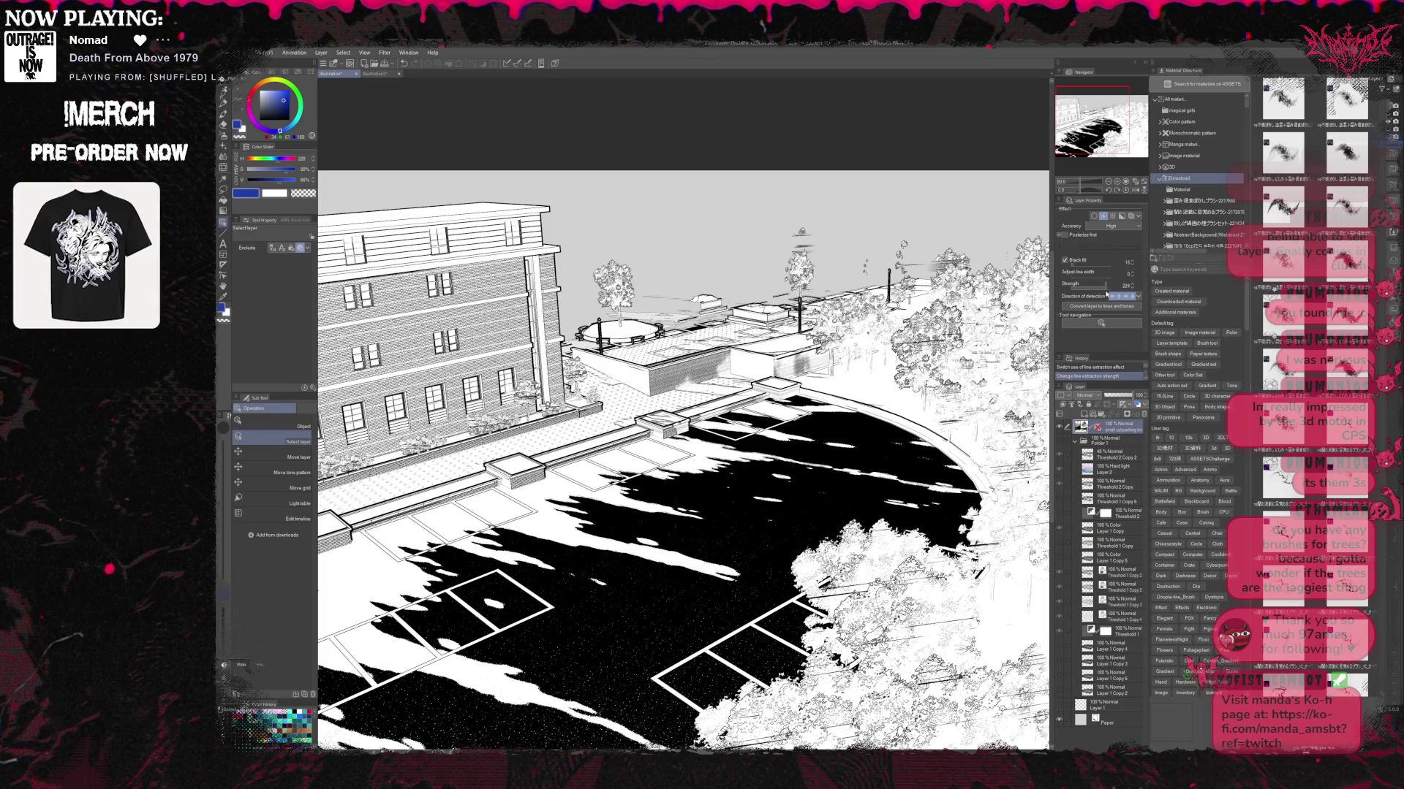
pyautogui.click(1127, 296)
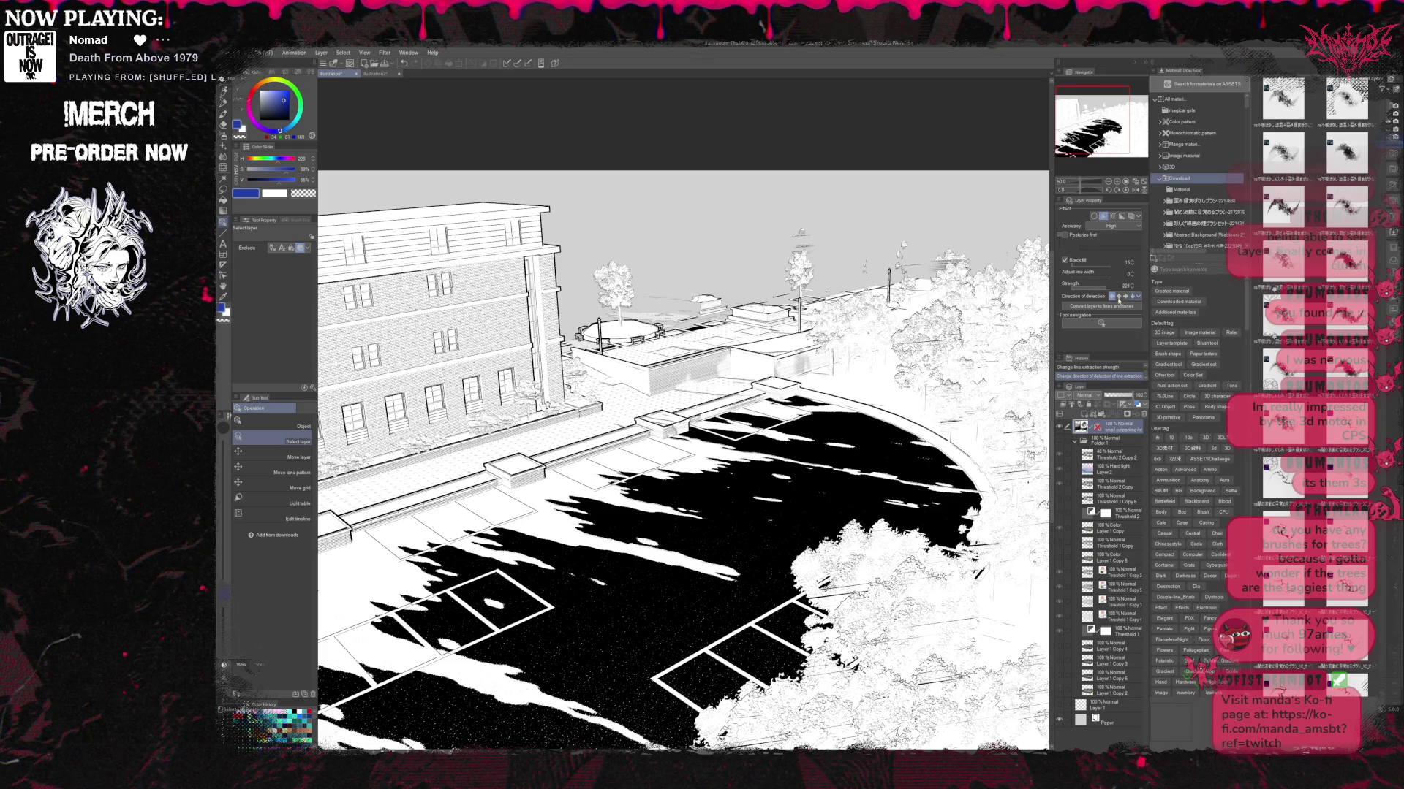
pyautogui.click(1120, 297)
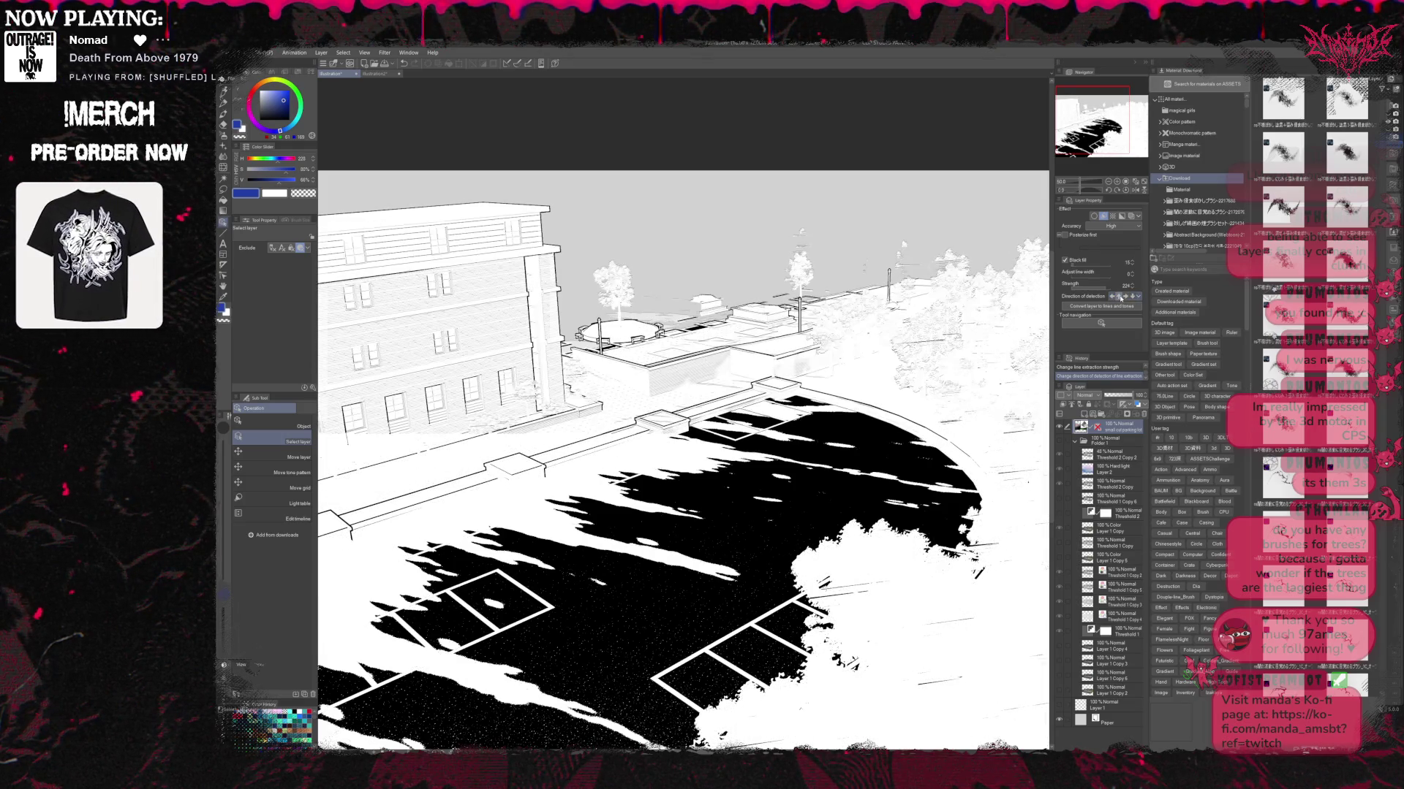
pyautogui.click(1131, 298)
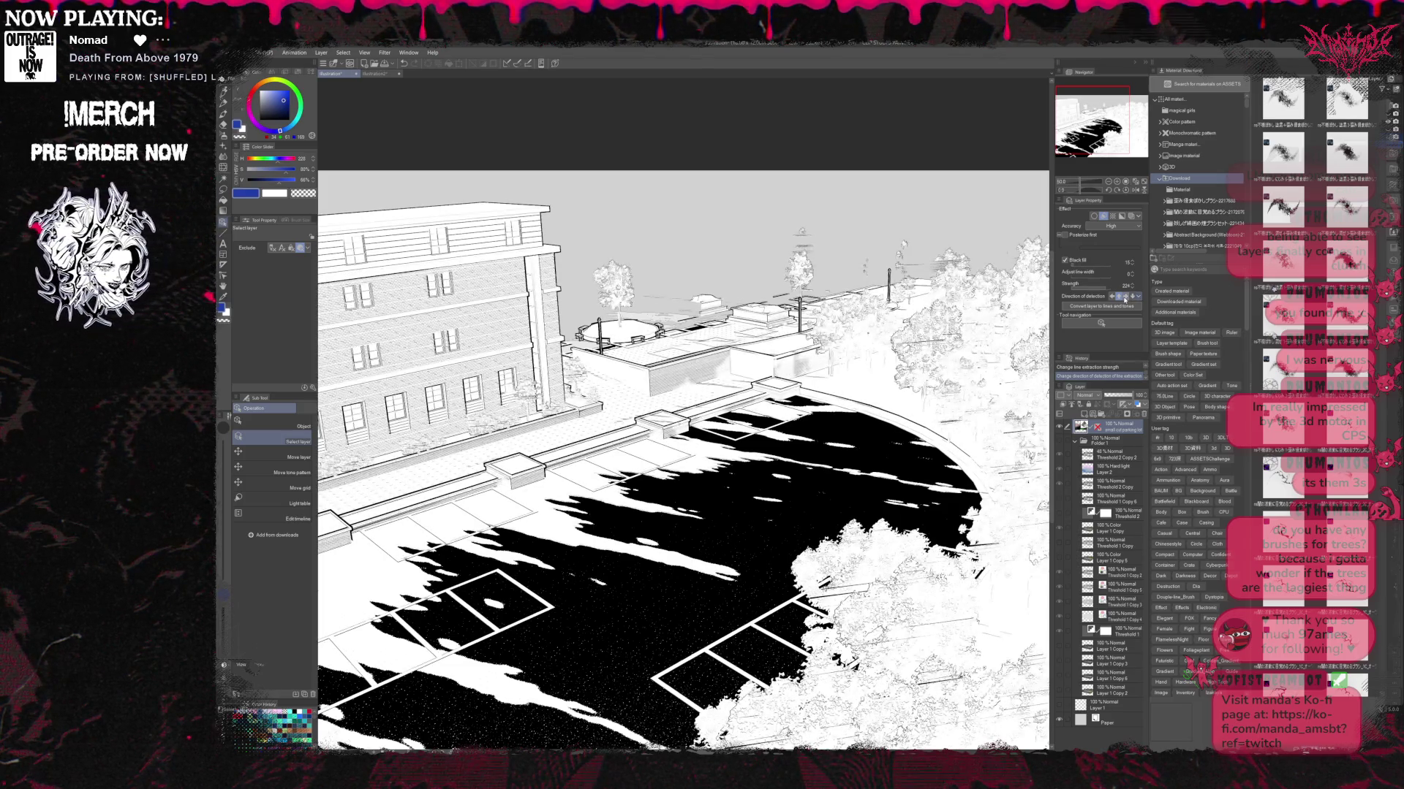
pyautogui.click(1083, 286)
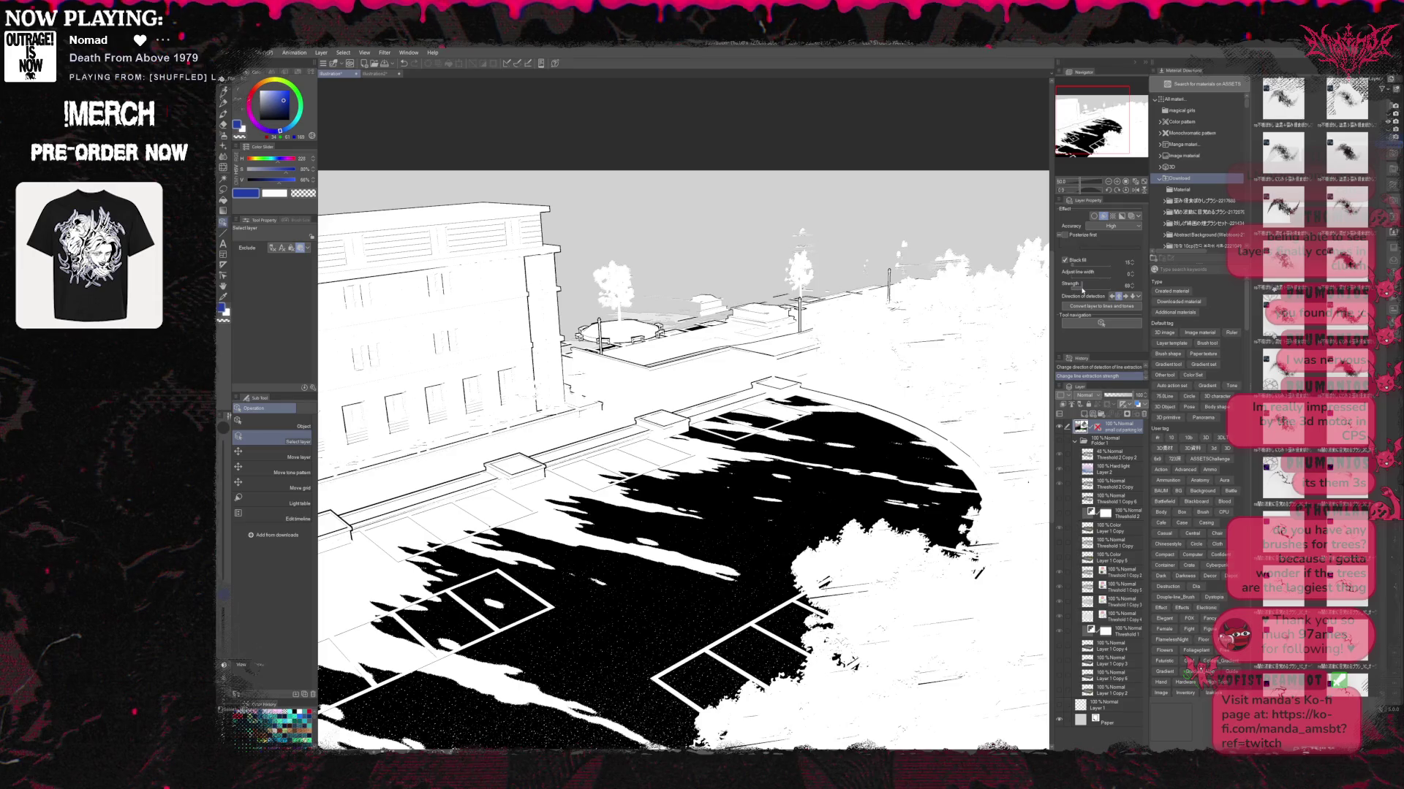
pyautogui.click(1124, 297)
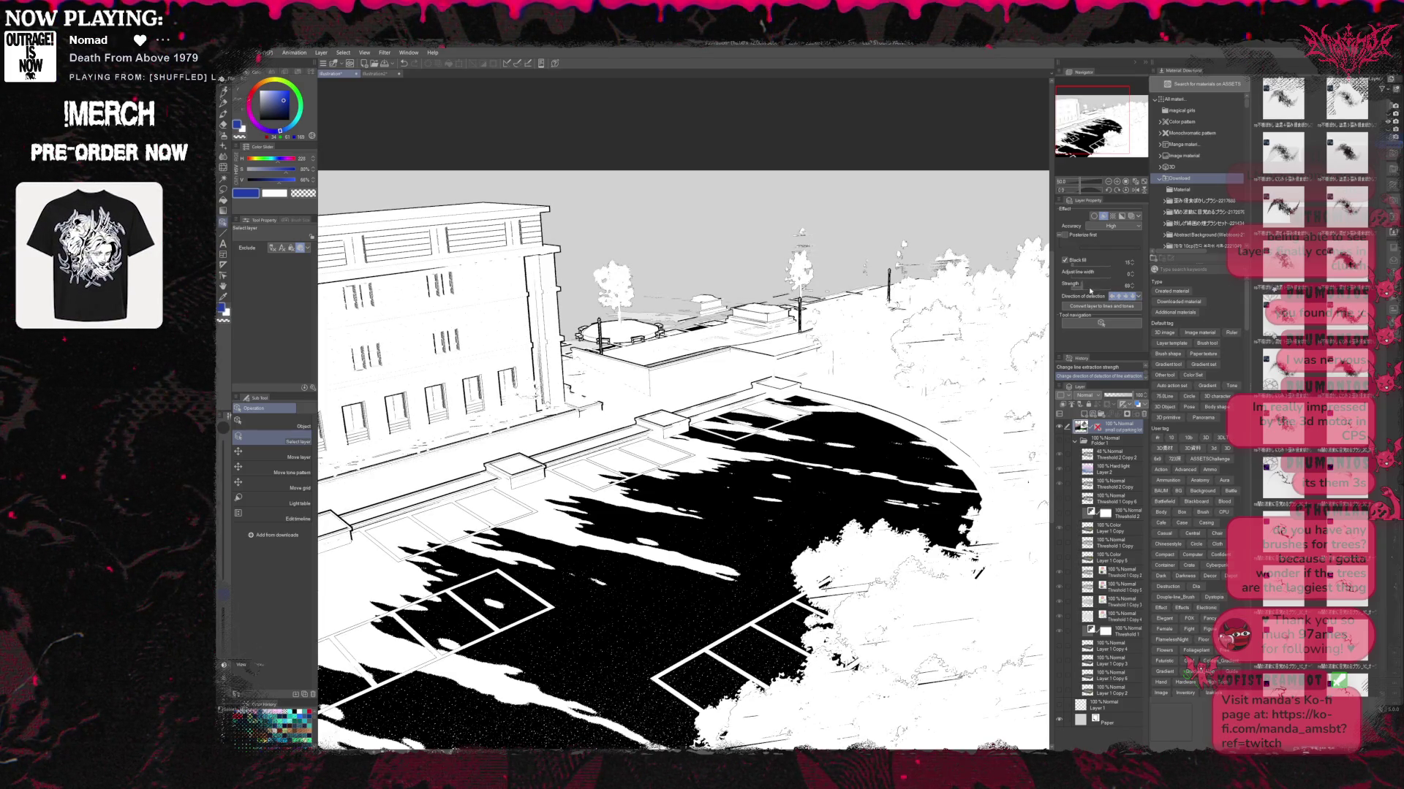
# Raise the black fill threshold to 75 and increase line strength for denser lines.
pyautogui.moveTo(1075, 265); pyautogui.dragTo(1079, 271)
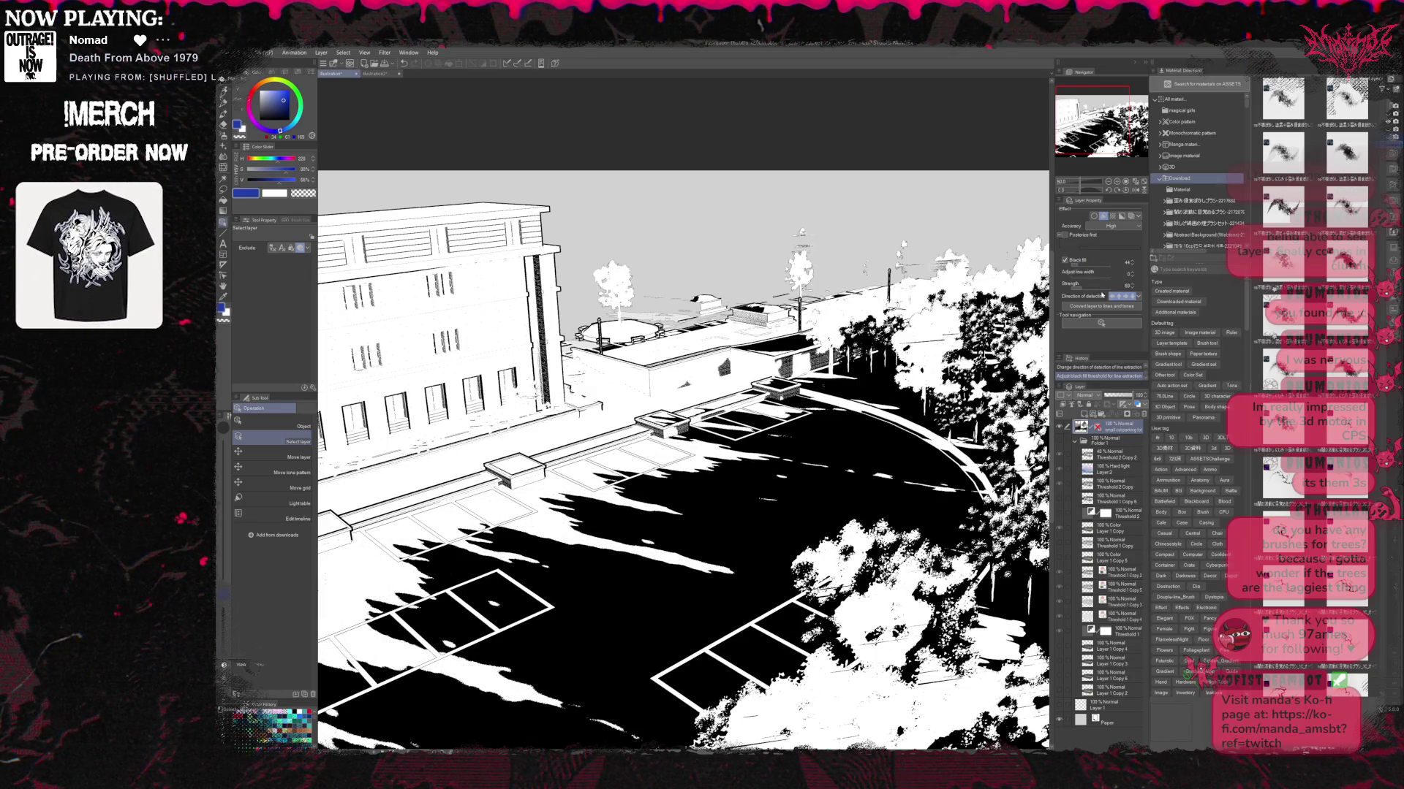
pyautogui.click(1132, 285)
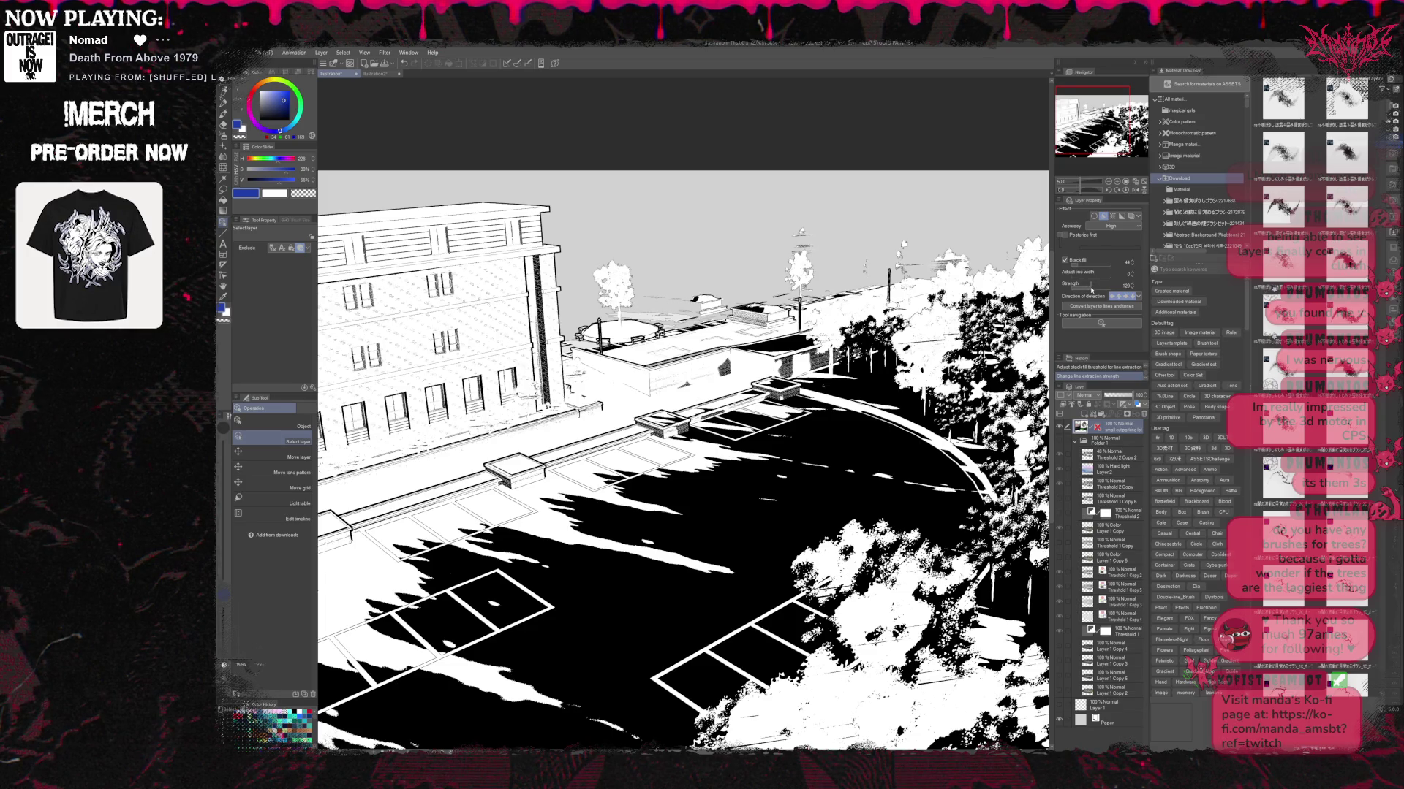
pyautogui.moveTo(1092, 290); pyautogui.dragTo(1101, 290)
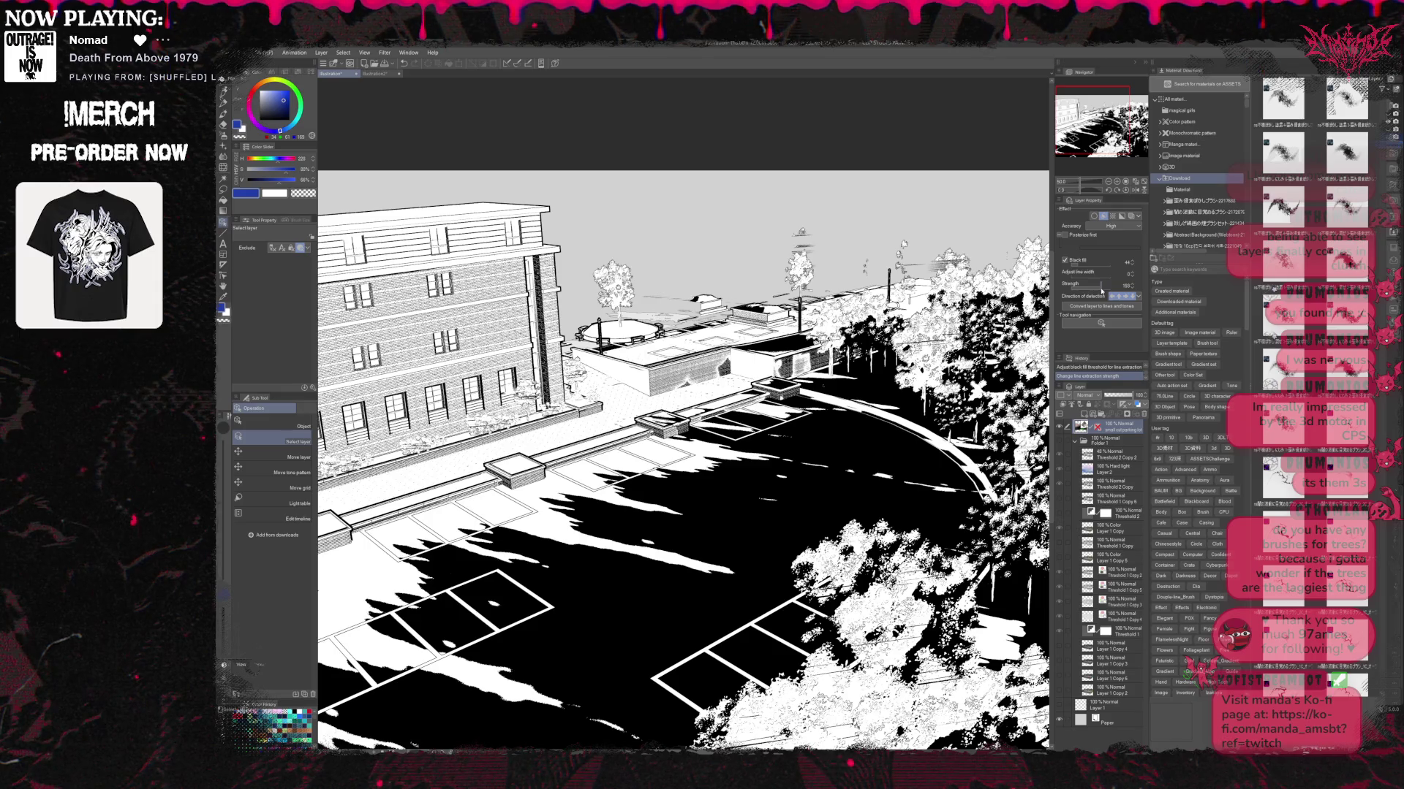
pyautogui.hotkey('ctrl', '-')
pyautogui.hotkey('ctrl', '-')
# Turn on Posterize first and adjust the posterization levels to darken brick and window fills.
pyautogui.scroll(1, 965, 314)
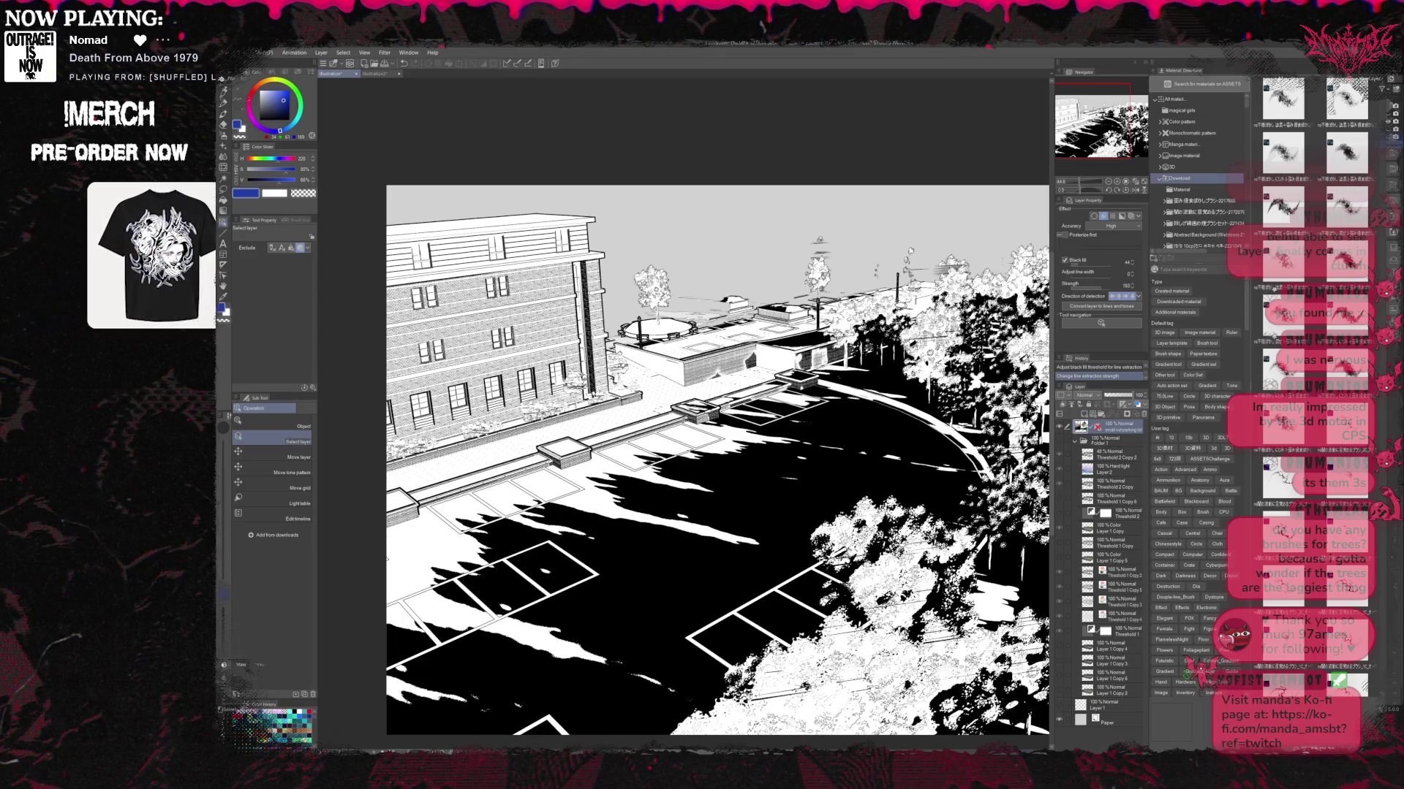
pyautogui.scroll(-1, 964, 314)
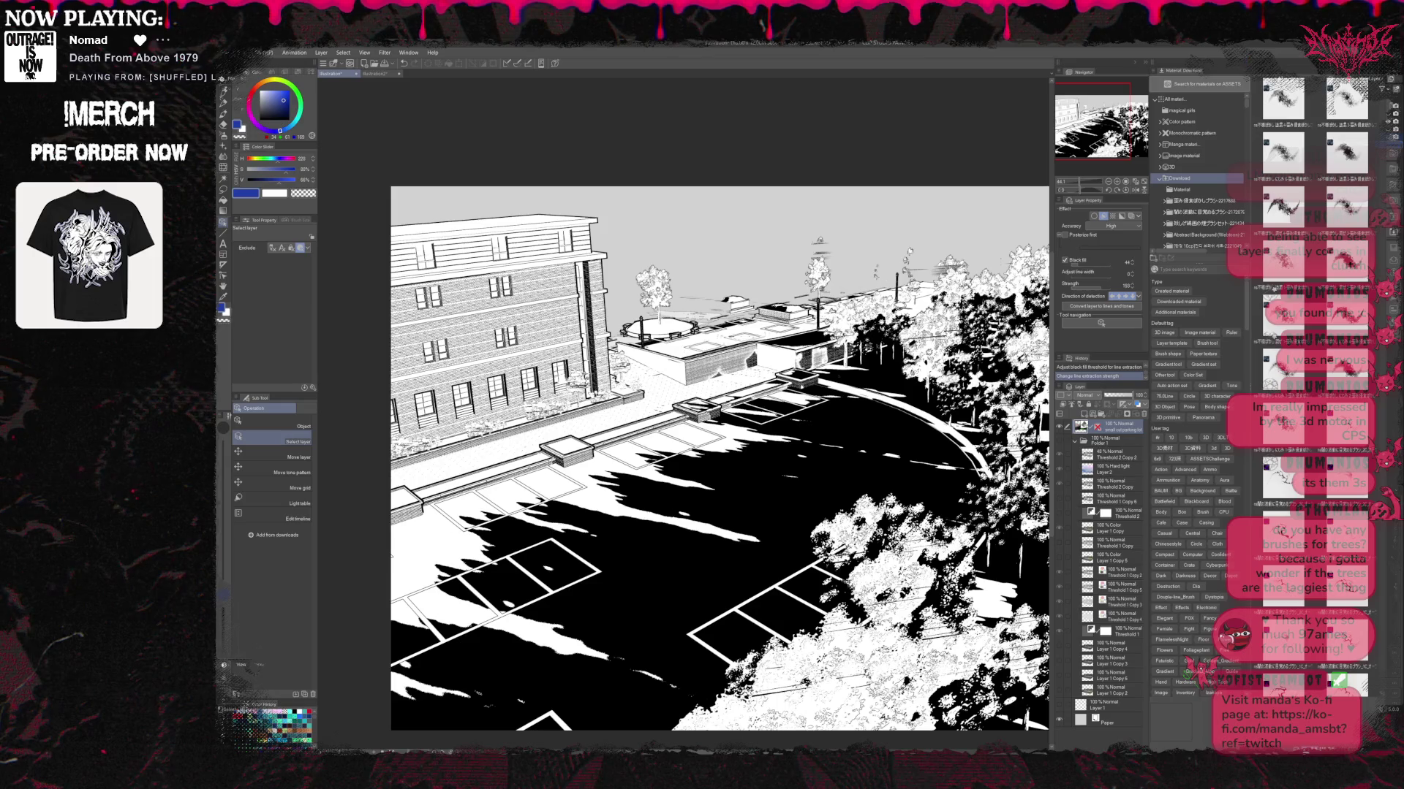
pyautogui.scroll(1, 855, 333)
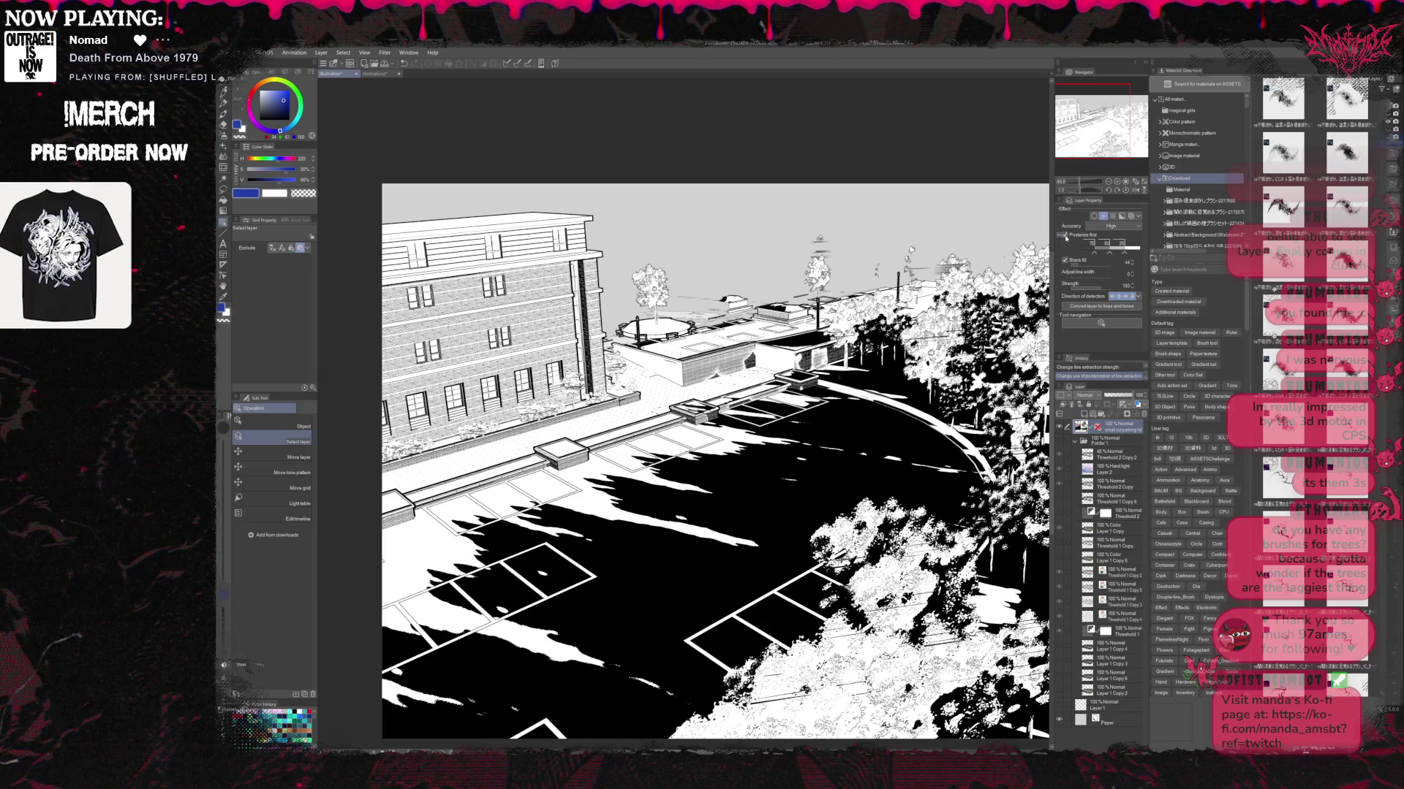
pyautogui.click(1065, 236)
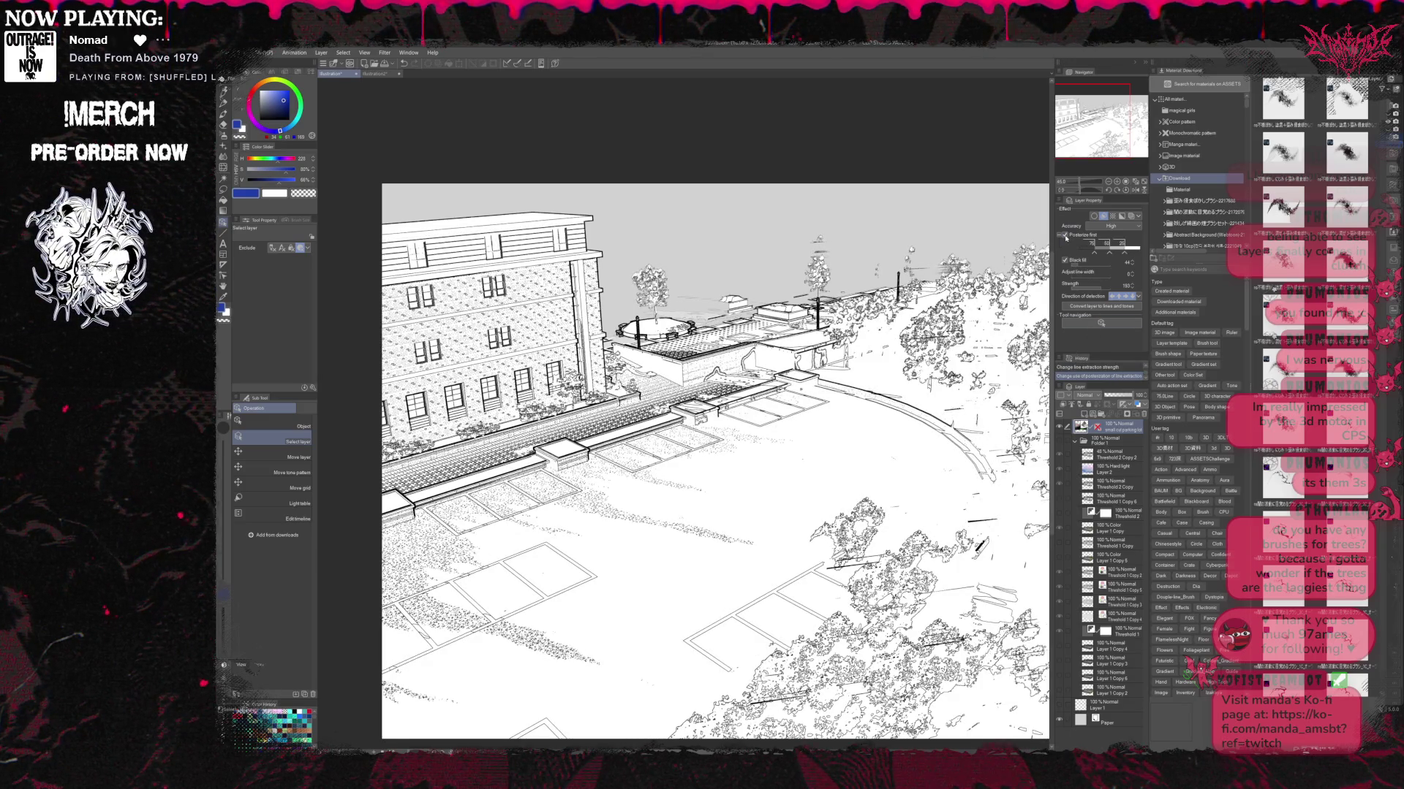
pyautogui.click(1065, 235)
pyautogui.click(1065, 235)
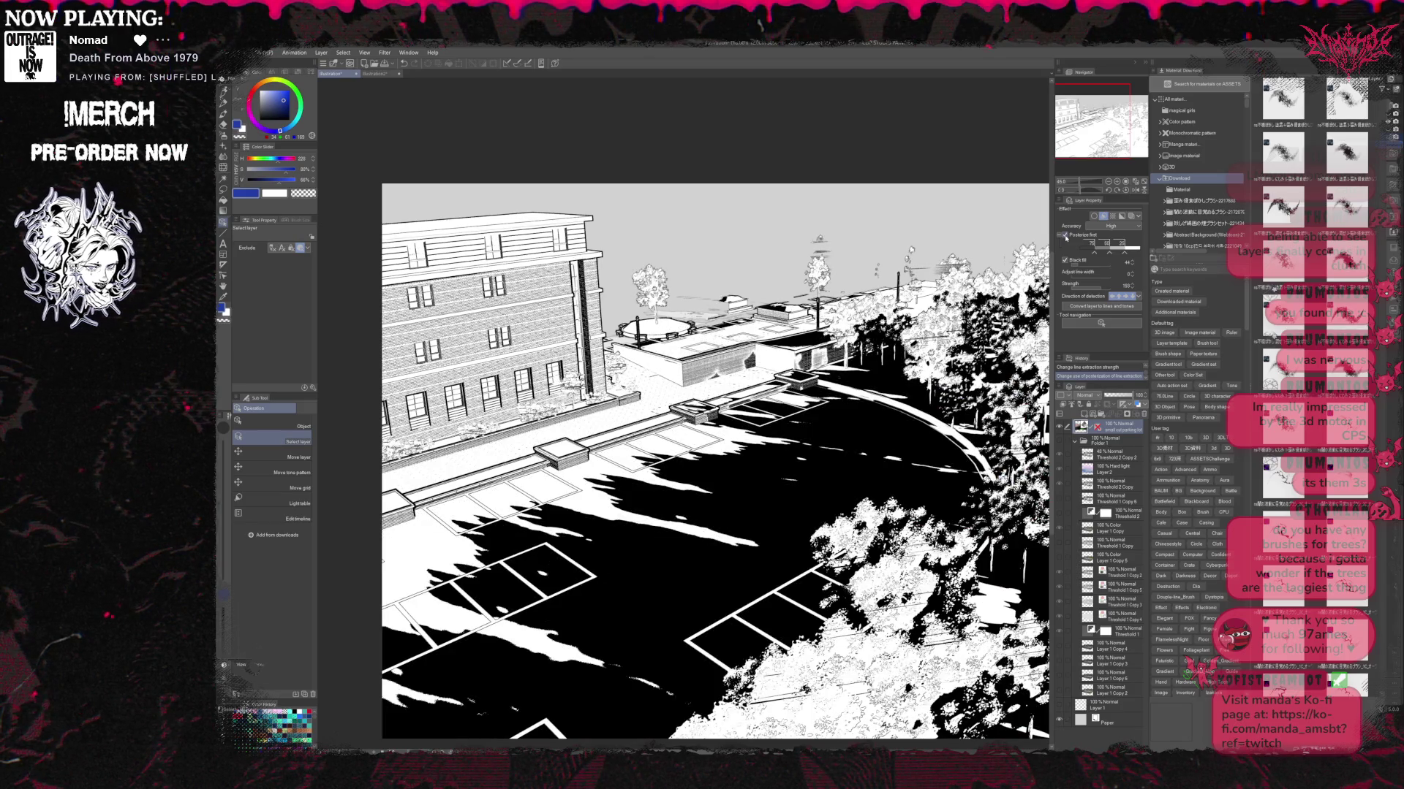
pyautogui.moveTo(1133, 252); pyautogui.dragTo(1134, 257)
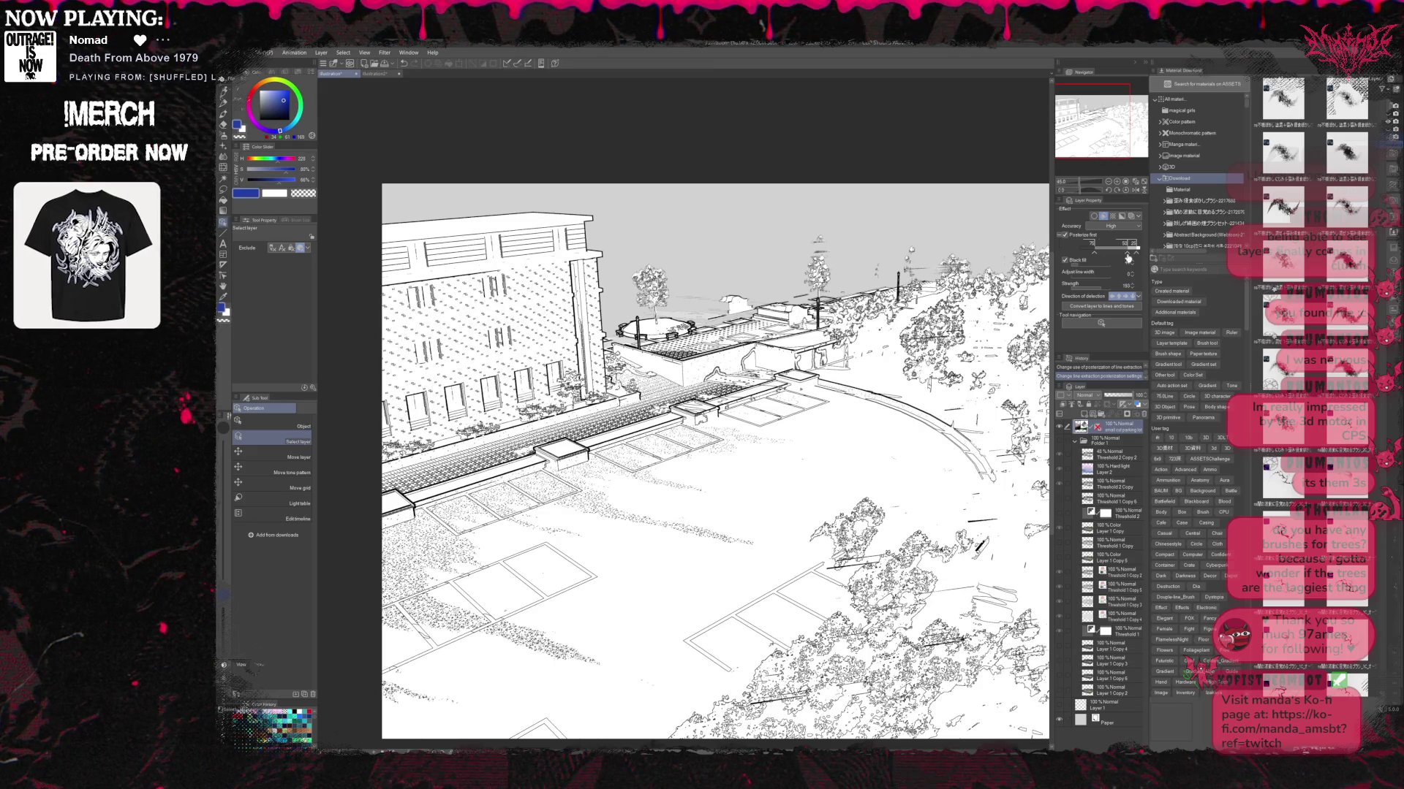
pyautogui.moveTo(1128, 258); pyautogui.dragTo(1093, 255)
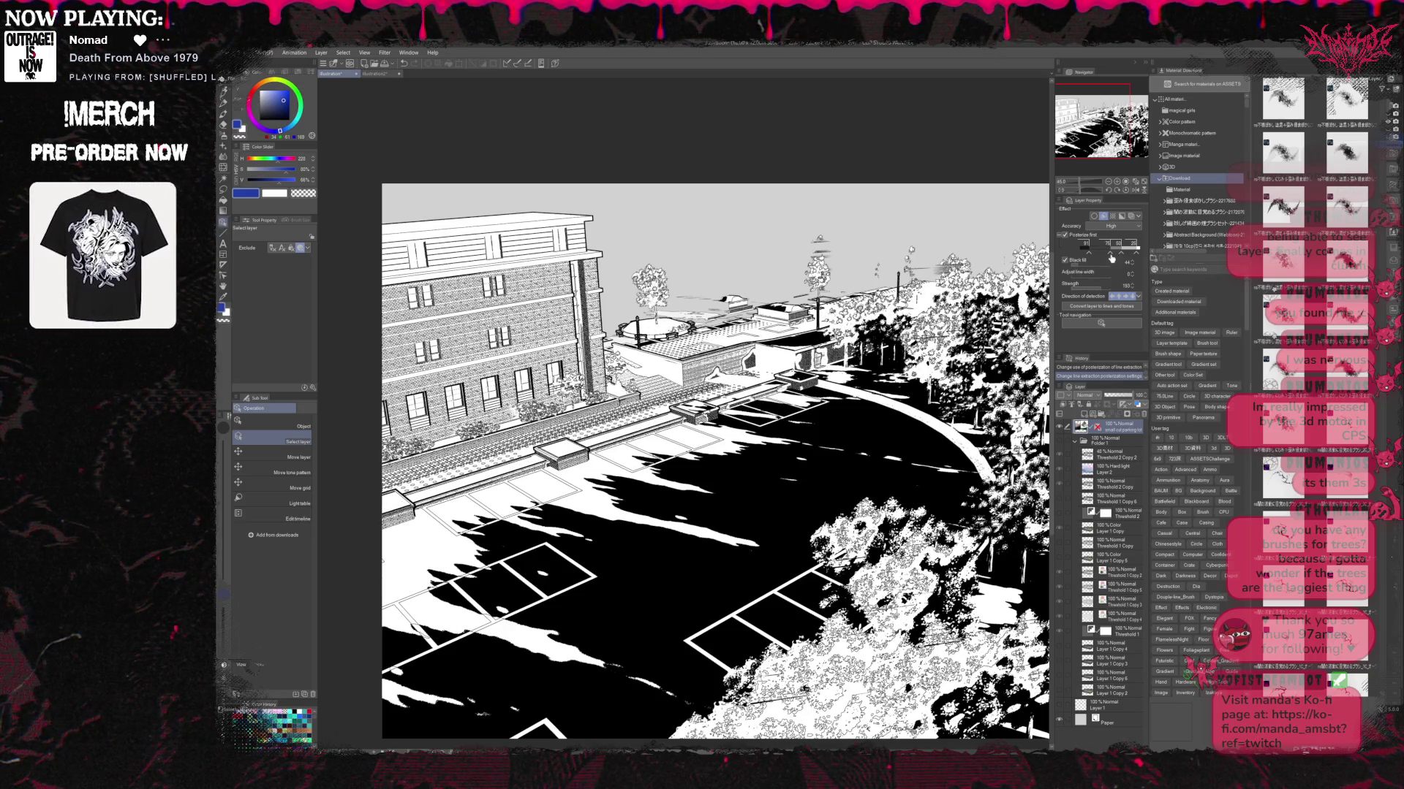
pyautogui.moveTo(1120, 257); pyautogui.dragTo(1104, 258)
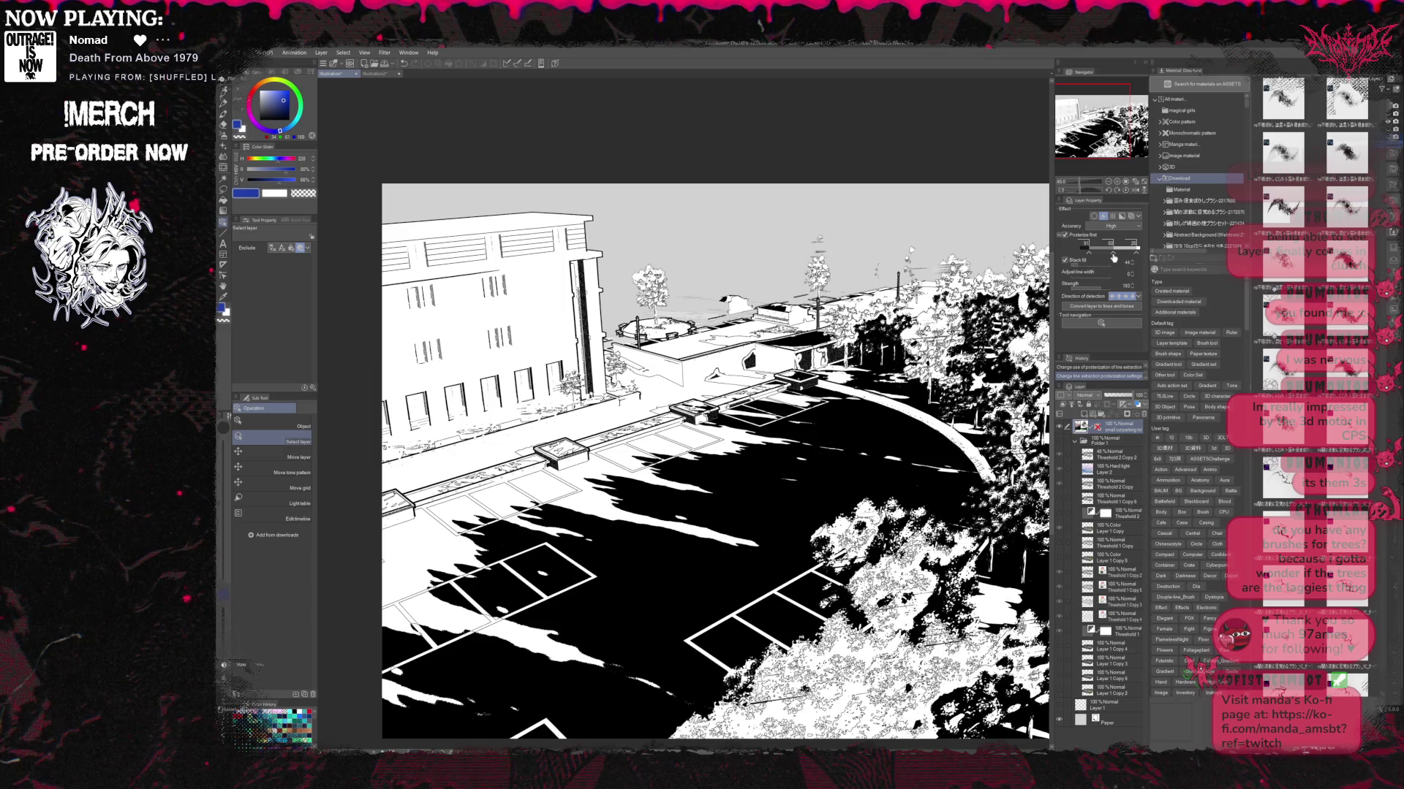
pyautogui.hotkey('ctrl', 'z')
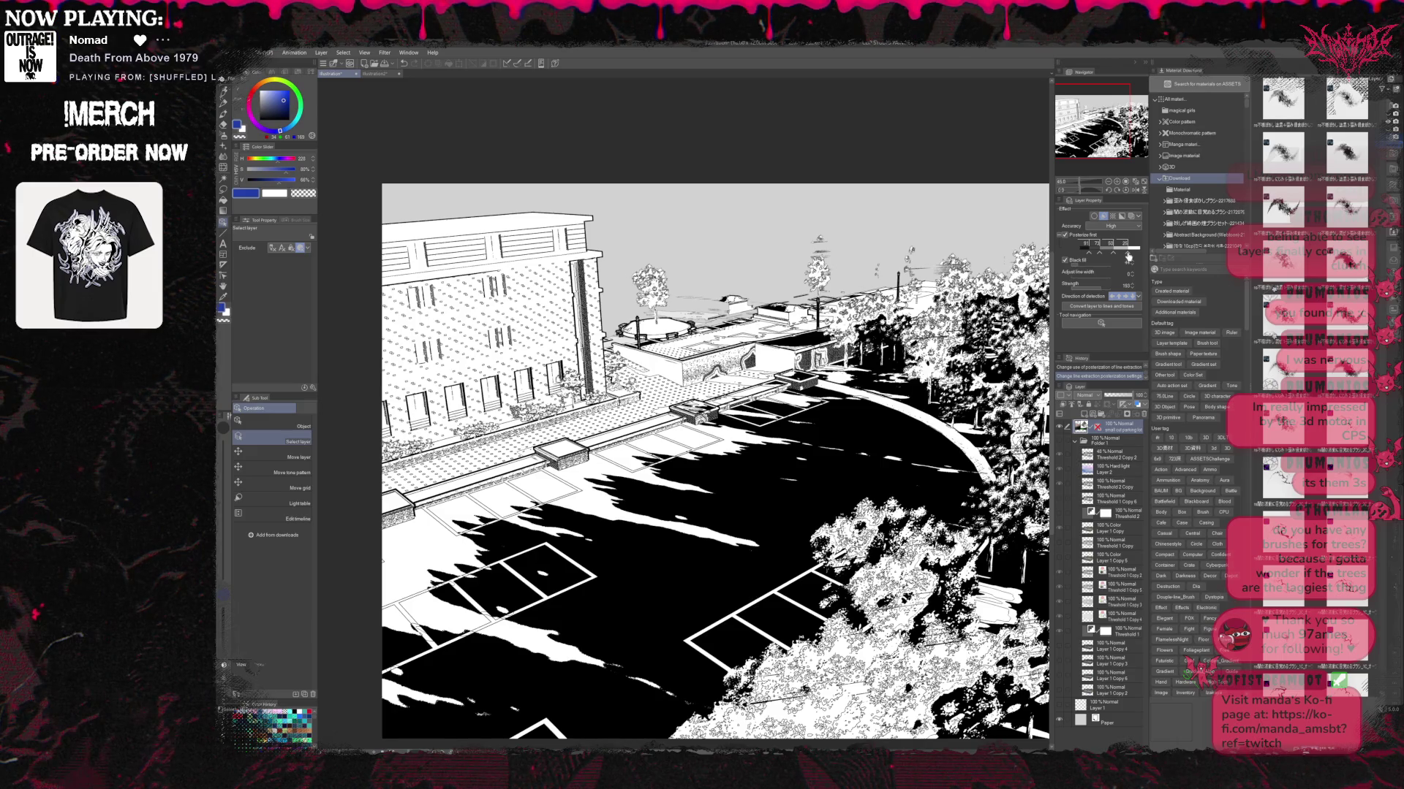
# Tune posterize levels: move a middle level to 61, add one at 47 and another threshold.
pyautogui.moveTo(1123, 258); pyautogui.dragTo(1106, 257)
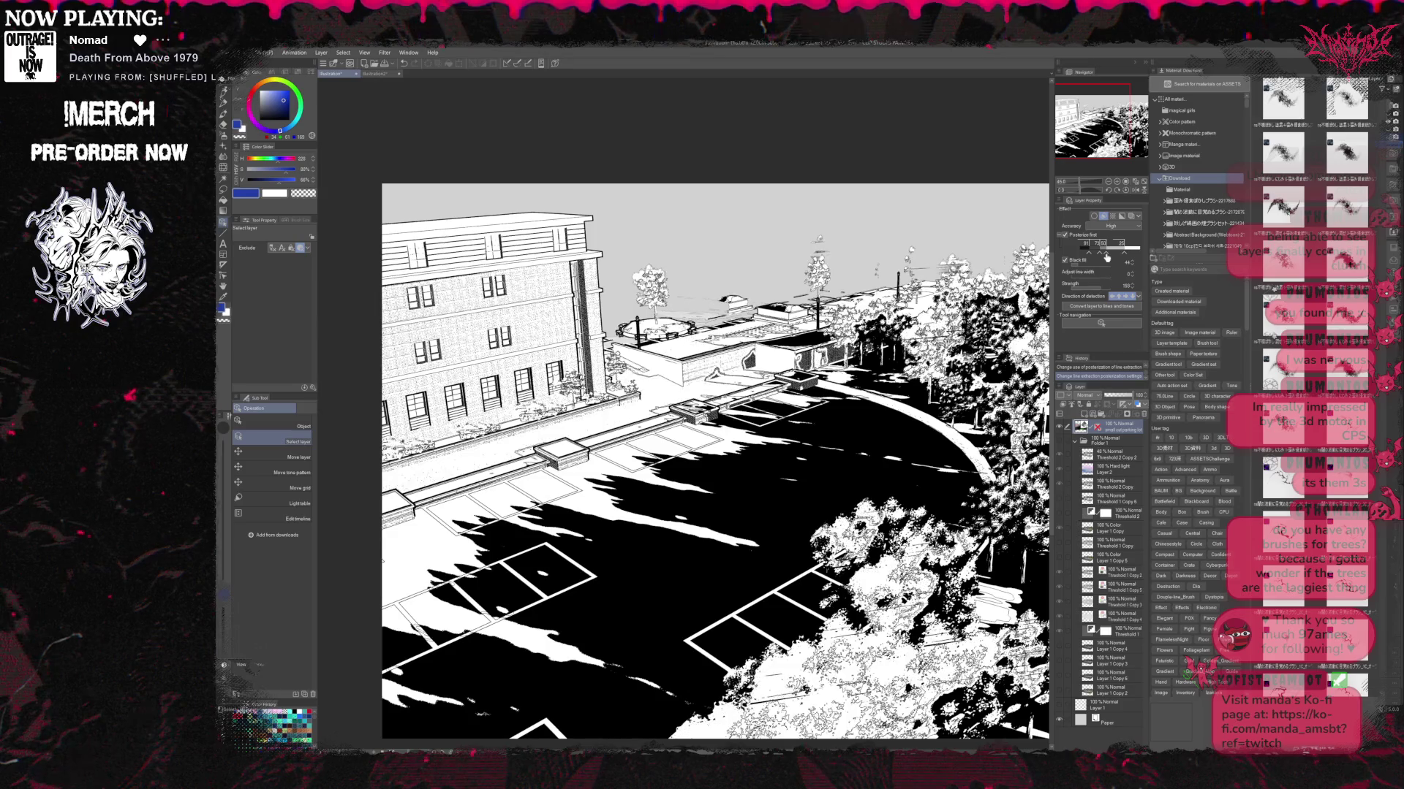
pyautogui.moveTo(1108, 257); pyautogui.dragTo(1105, 262)
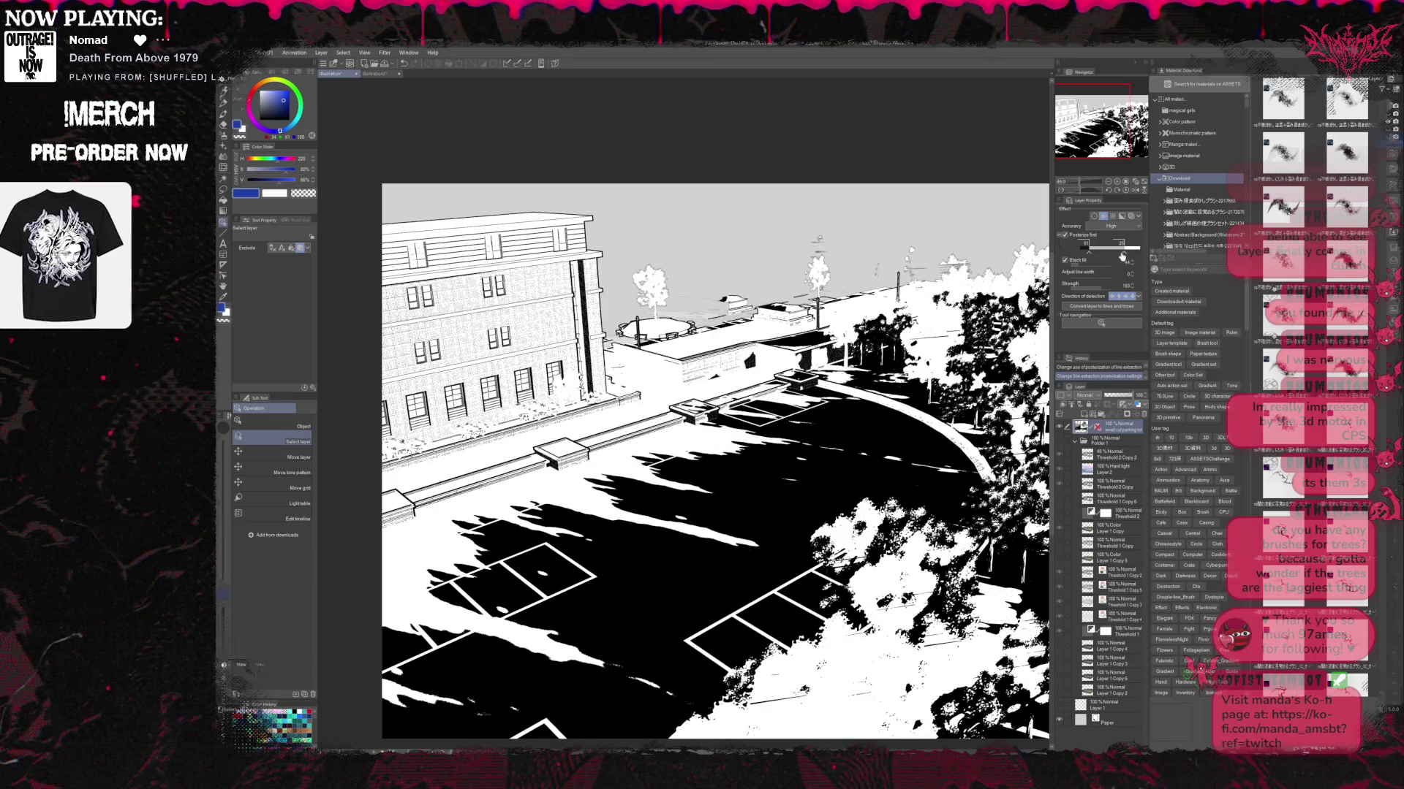
pyautogui.moveTo(1104, 261); pyautogui.dragTo(1106, 256)
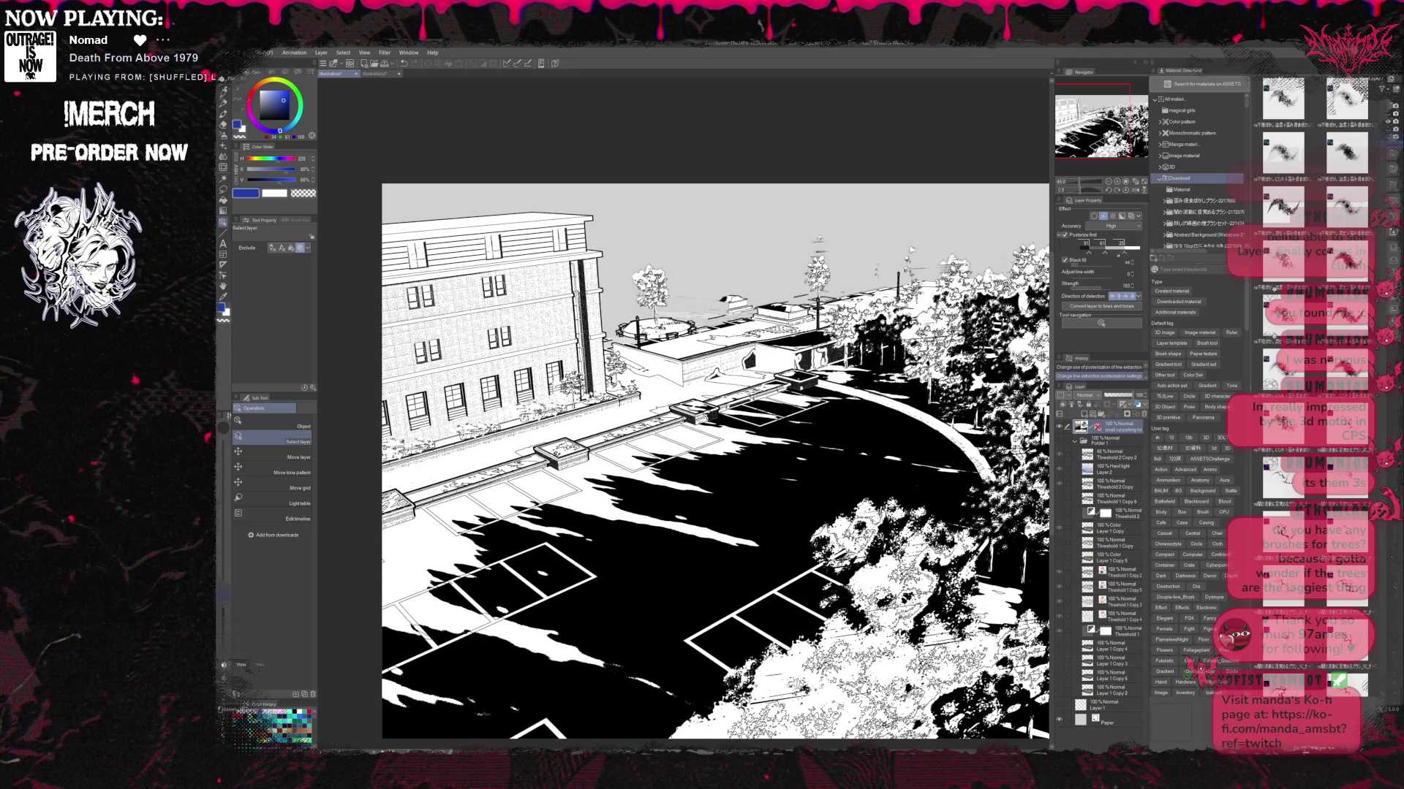
pyautogui.moveTo(1136, 257); pyautogui.dragTo(1117, 256)
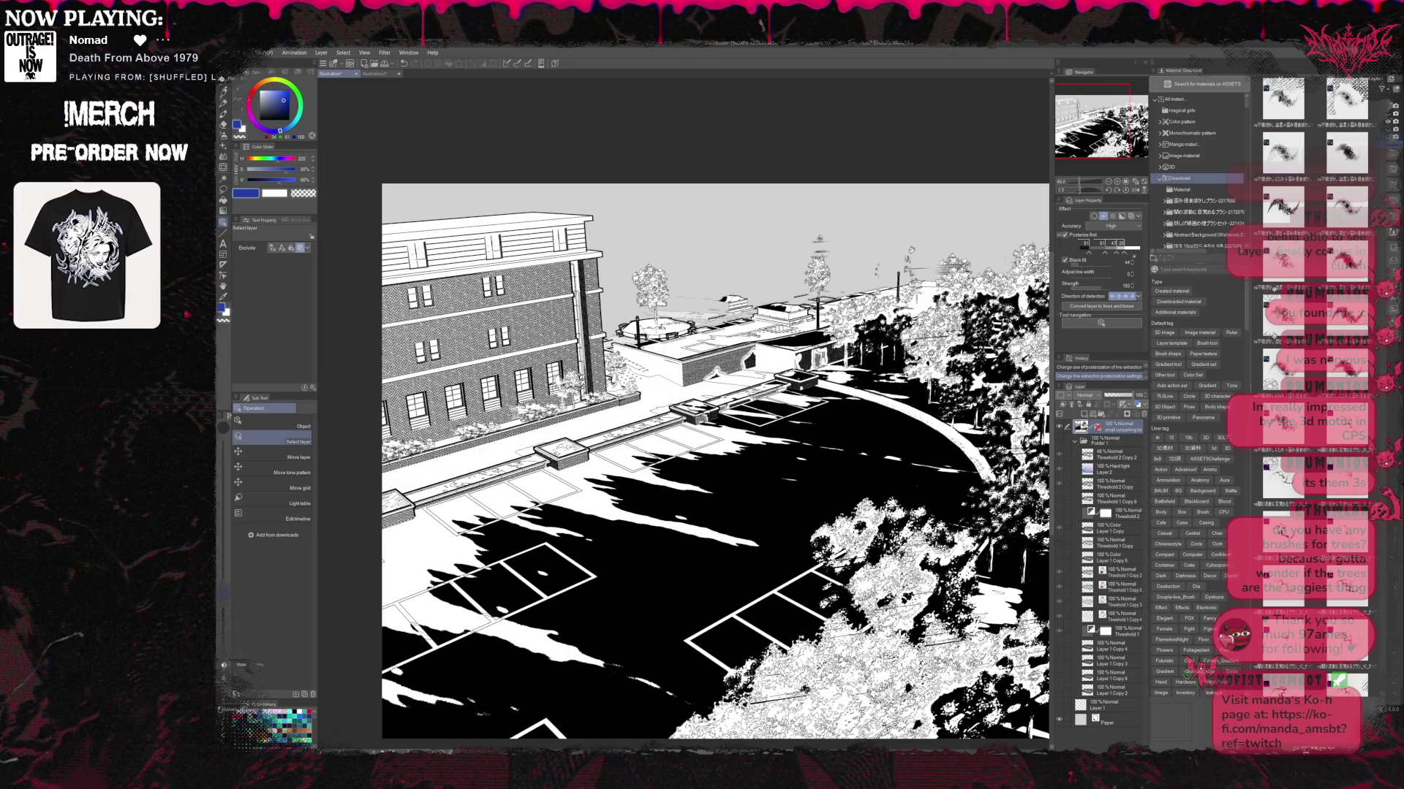
pyautogui.click(1139, 256)
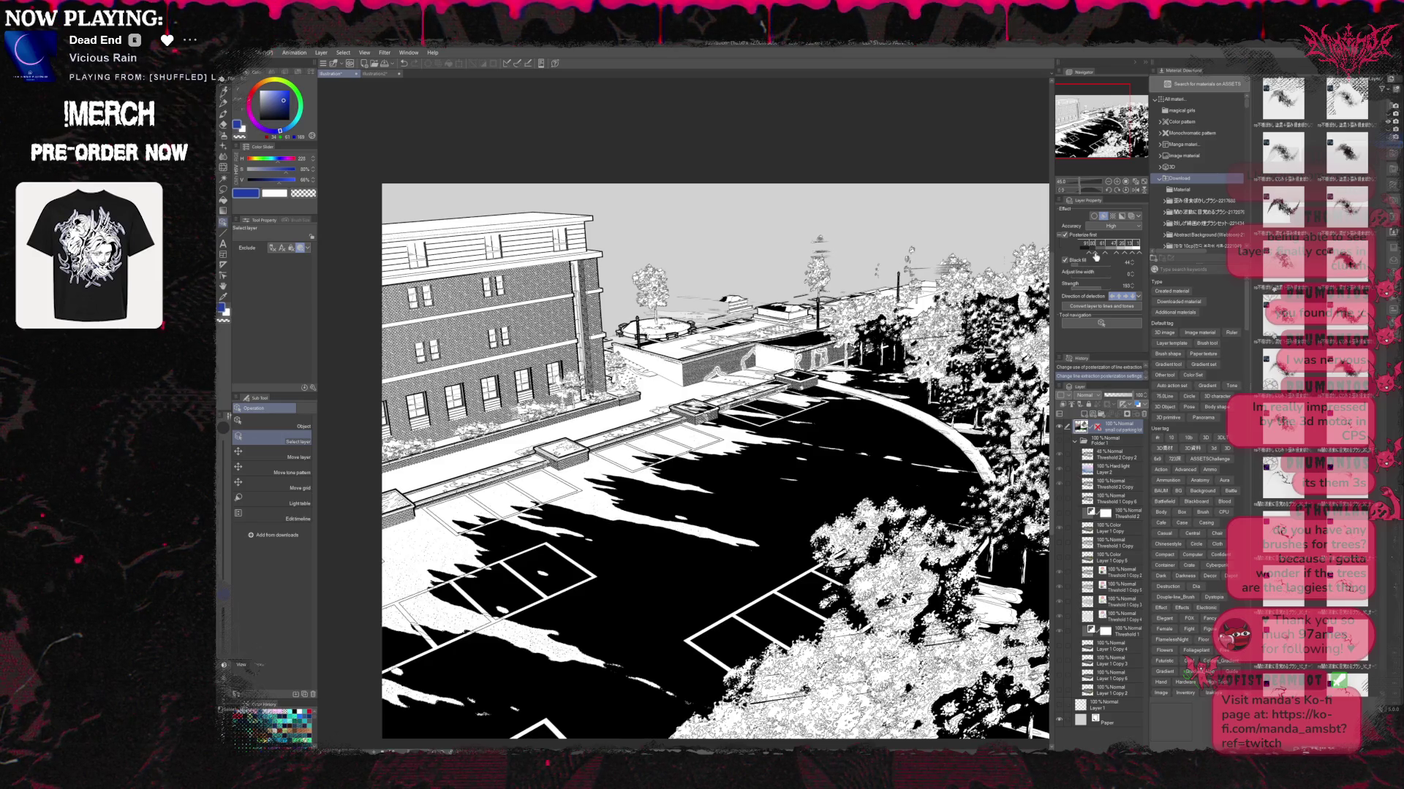
# Try lower and higher first Posterize thresholds, then switch Posterize off.
pyautogui.moveTo(1095, 257); pyautogui.dragTo(1082, 258)
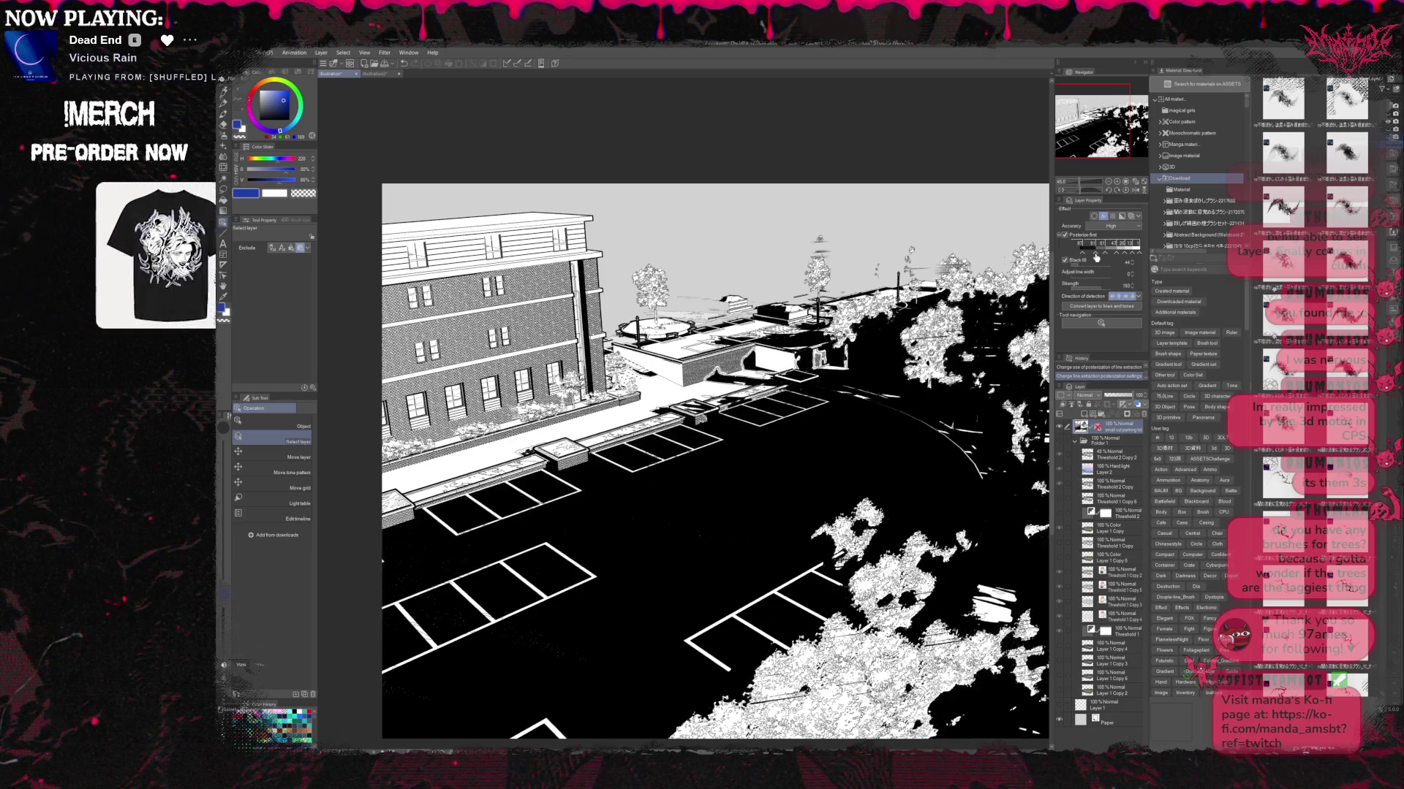
pyautogui.moveTo(1092, 258); pyautogui.dragTo(1082, 258)
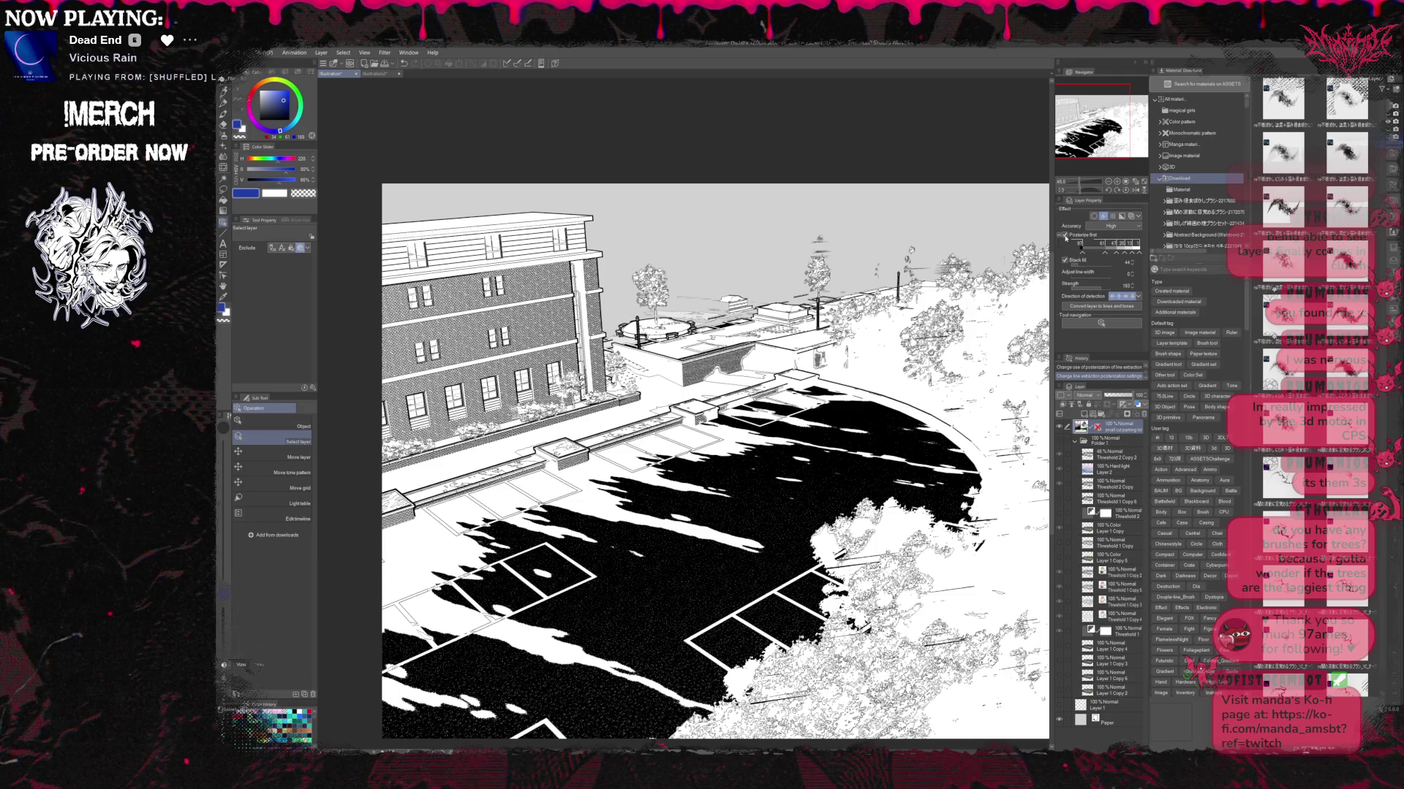
pyautogui.click(1065, 234)
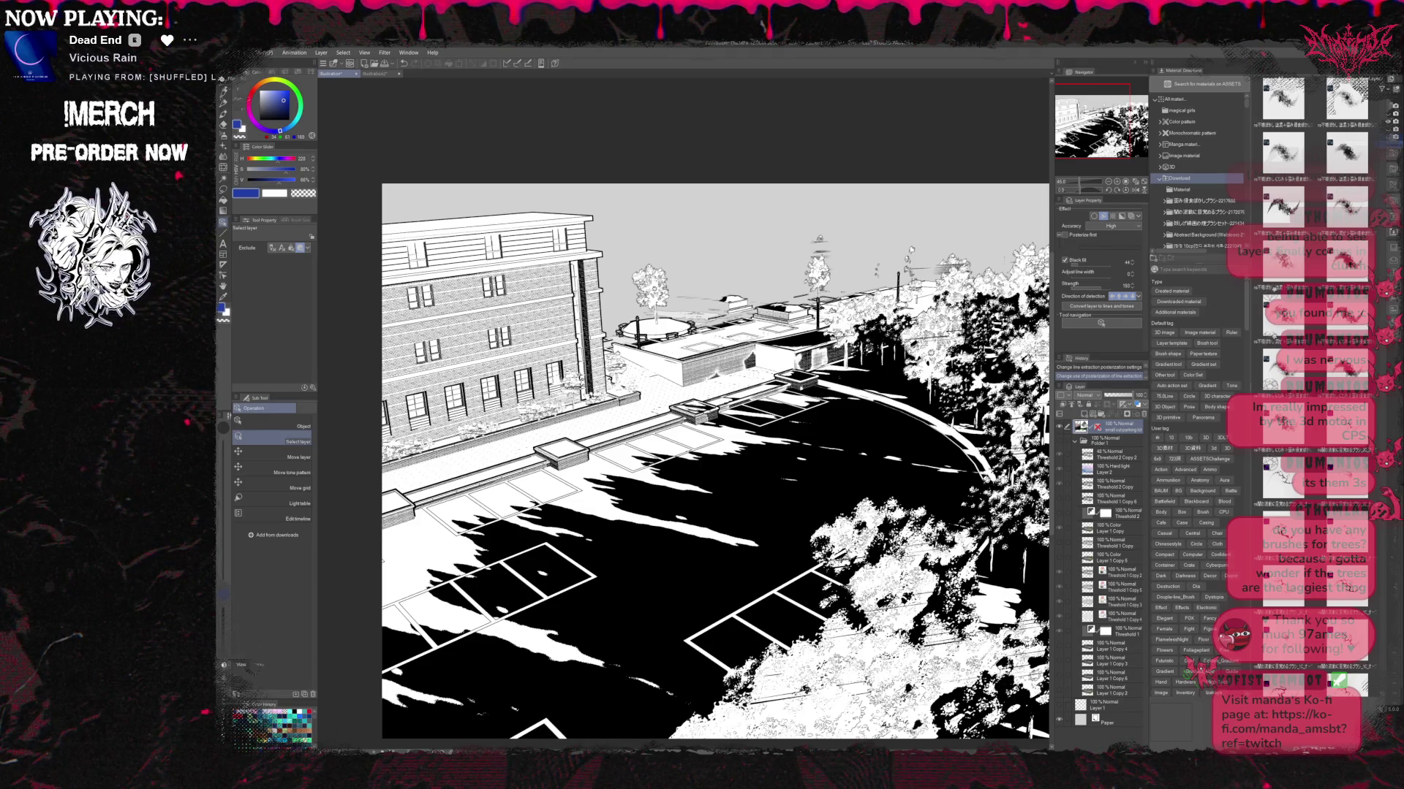
# Turn off Line extraction so the parking lot shows its full-colour render.
pyautogui.moveTo(1118, 168); pyautogui.dragTo(1127, 173)
pyautogui.scroll(-1, 1126, 172)
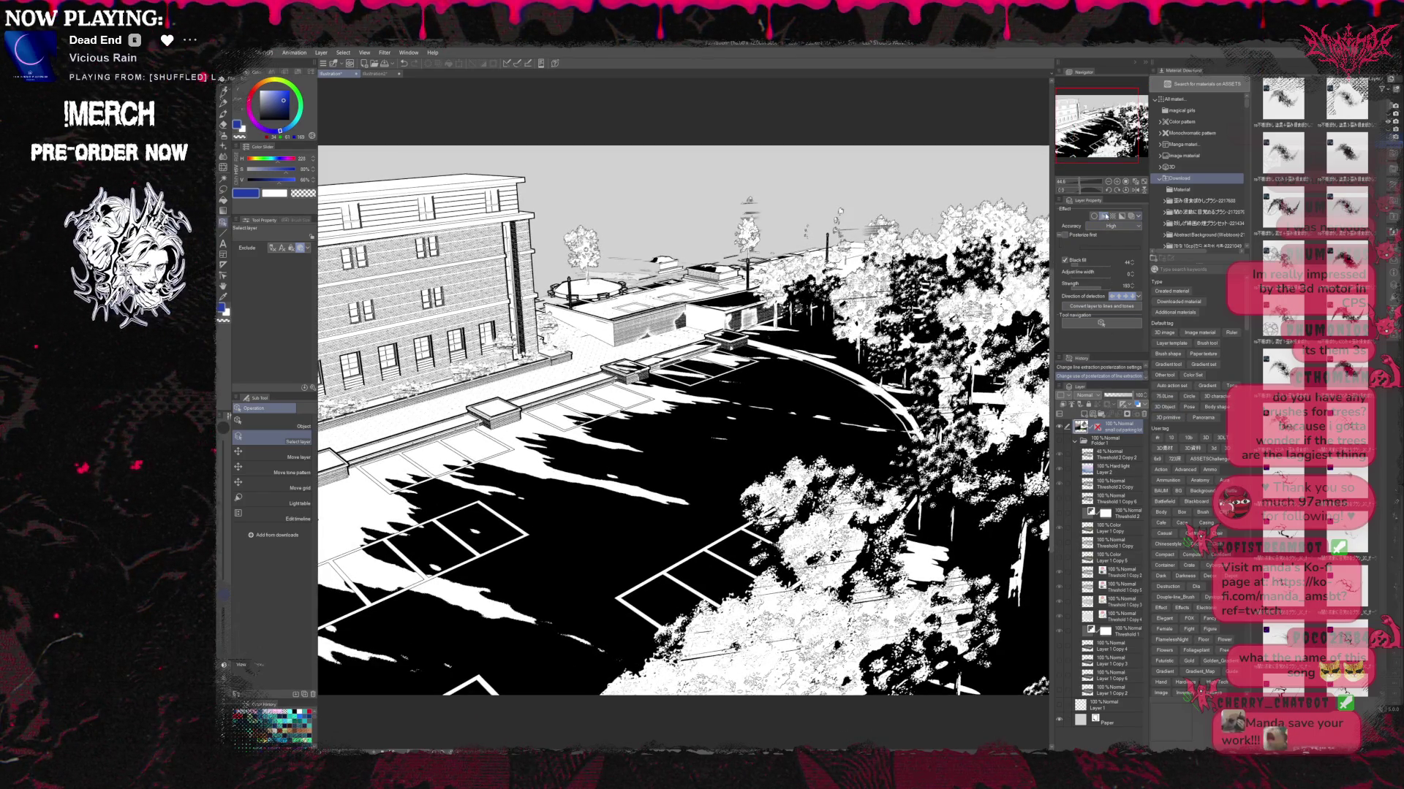
pyautogui.click(1104, 216)
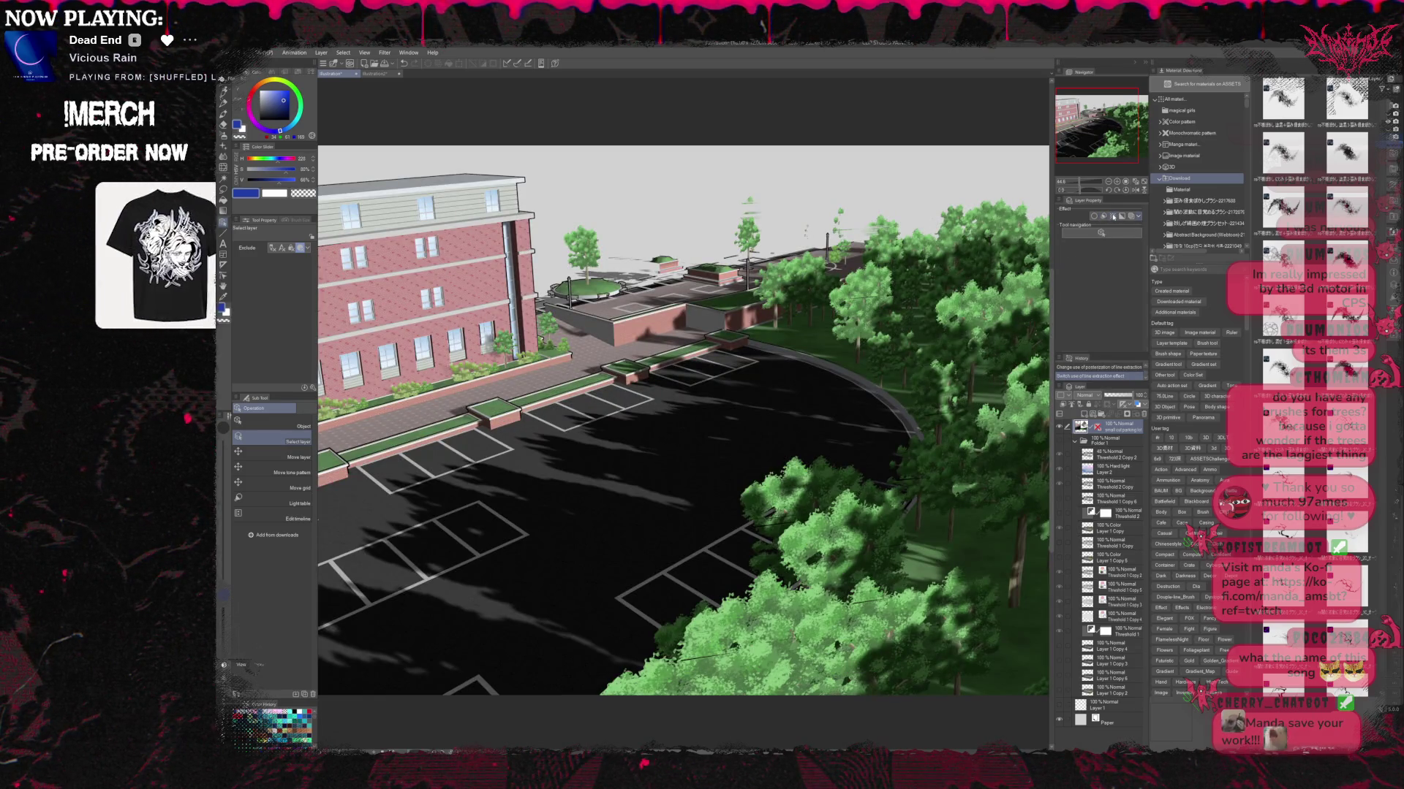
pyautogui.click(1113, 217)
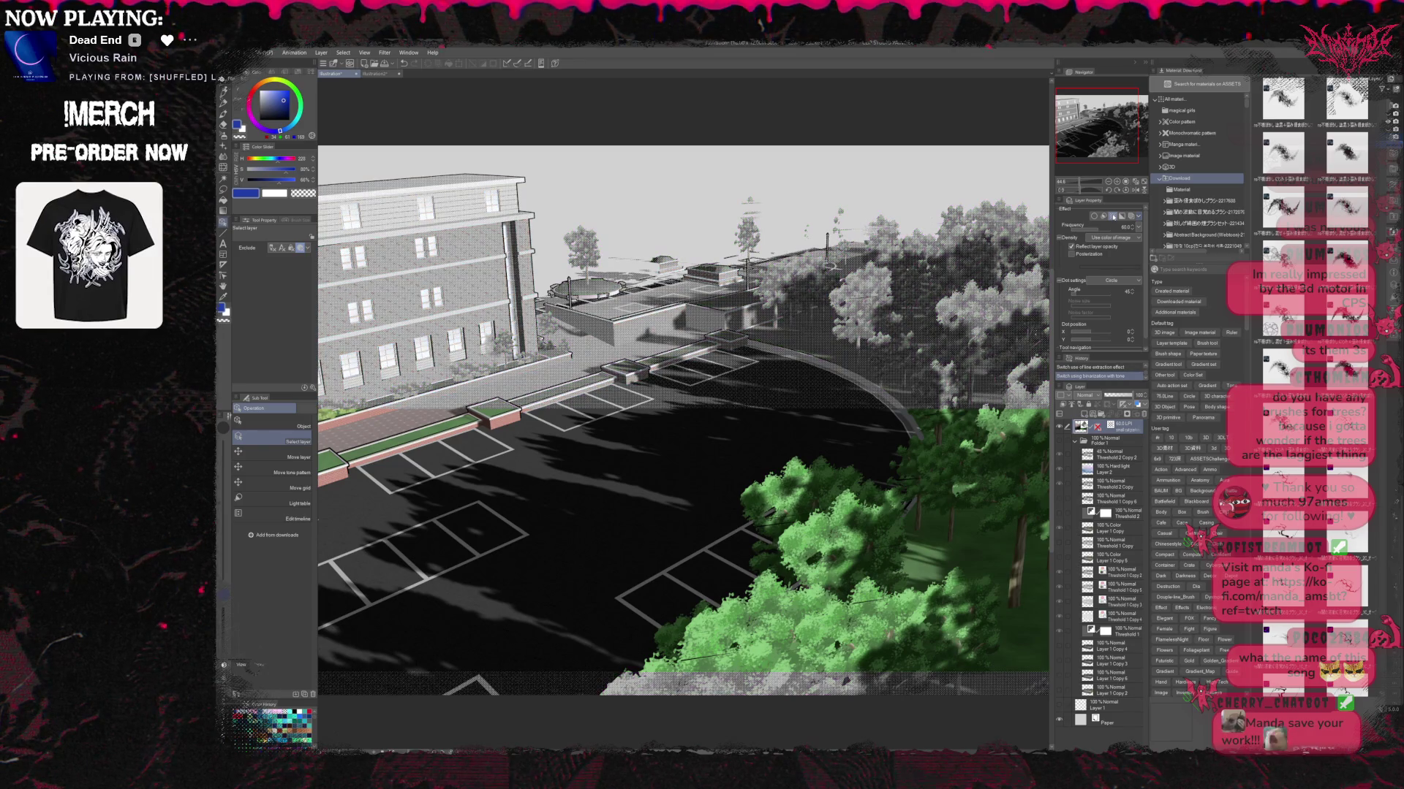
pyautogui.moveTo(1117, 227); pyautogui.dragTo(1079, 237)
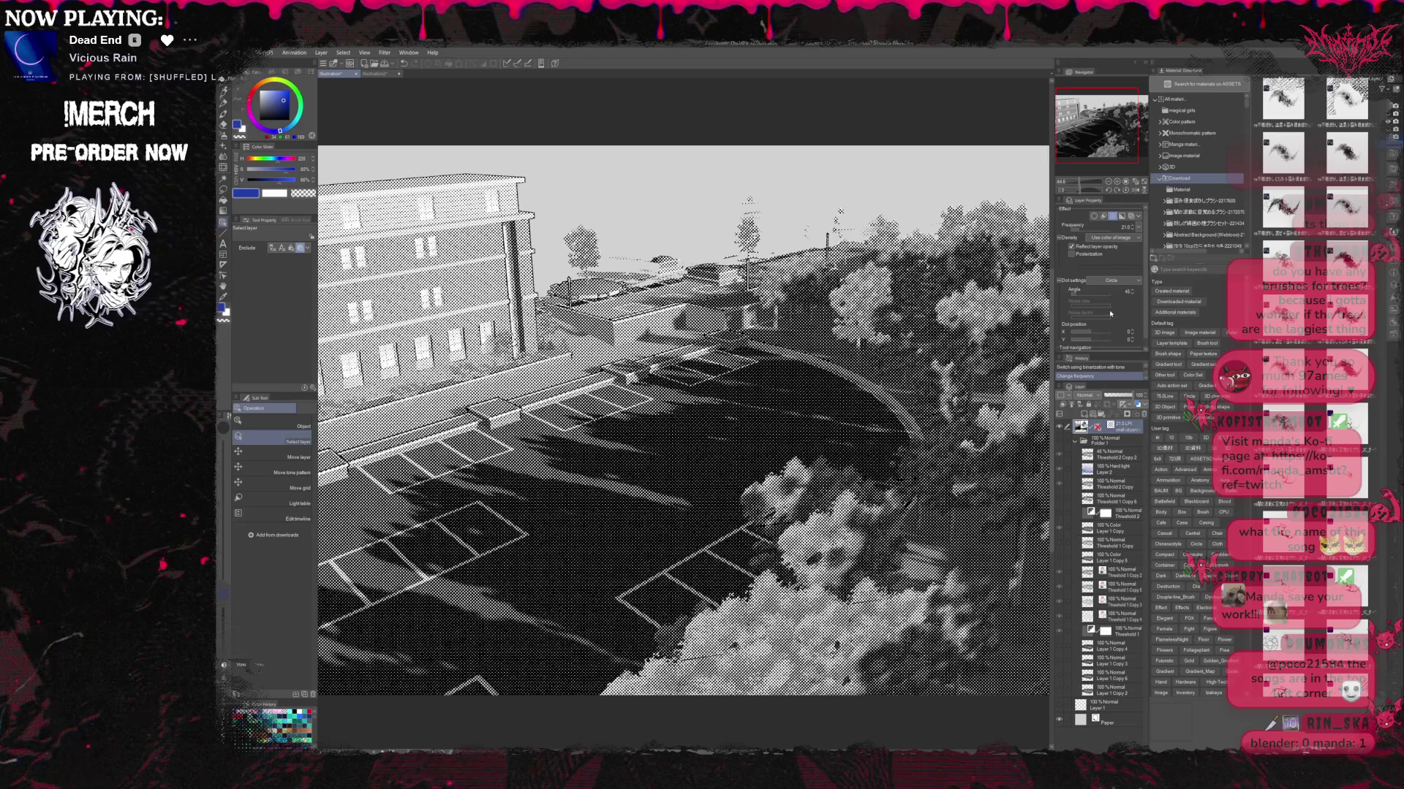
pyautogui.click(1112, 216)
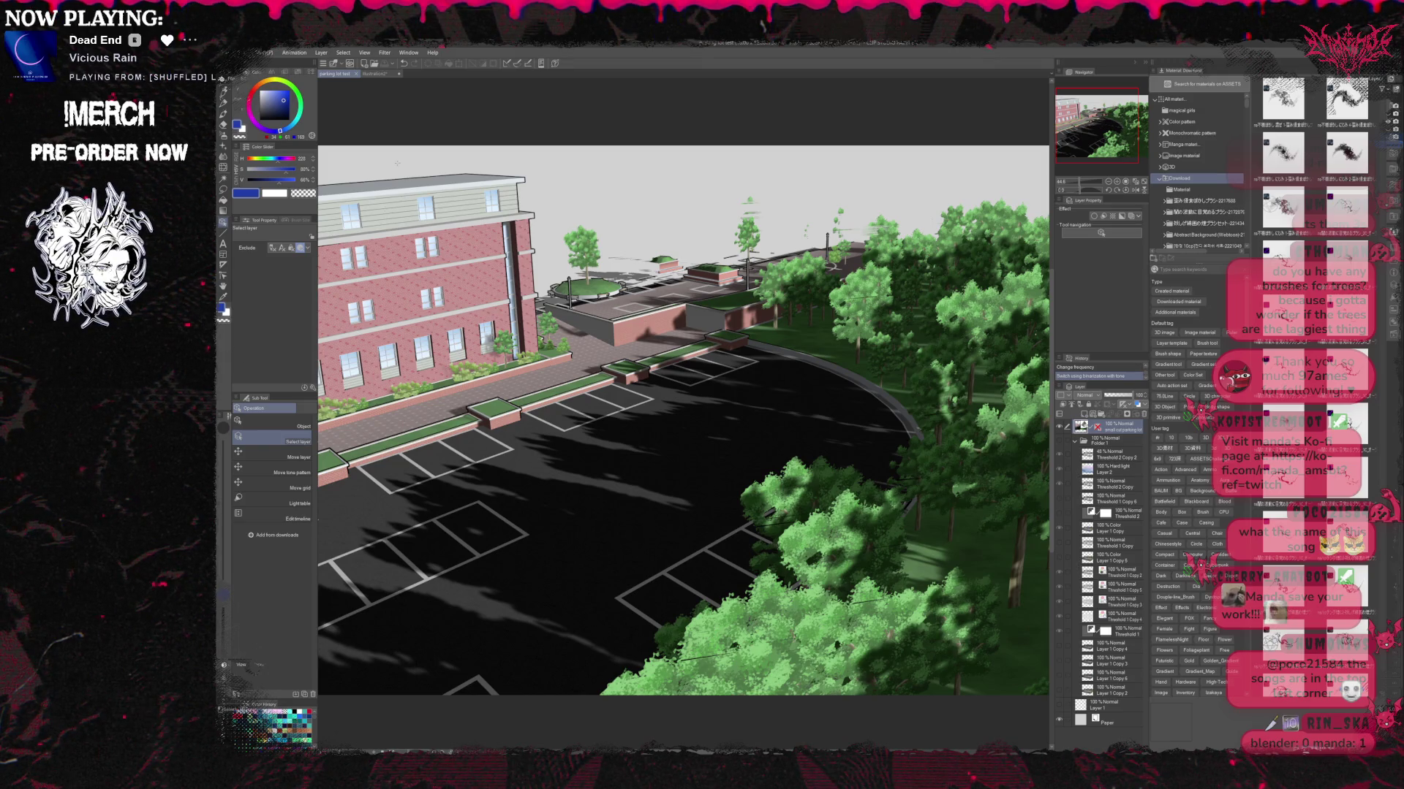
pyautogui.click(356, 74)
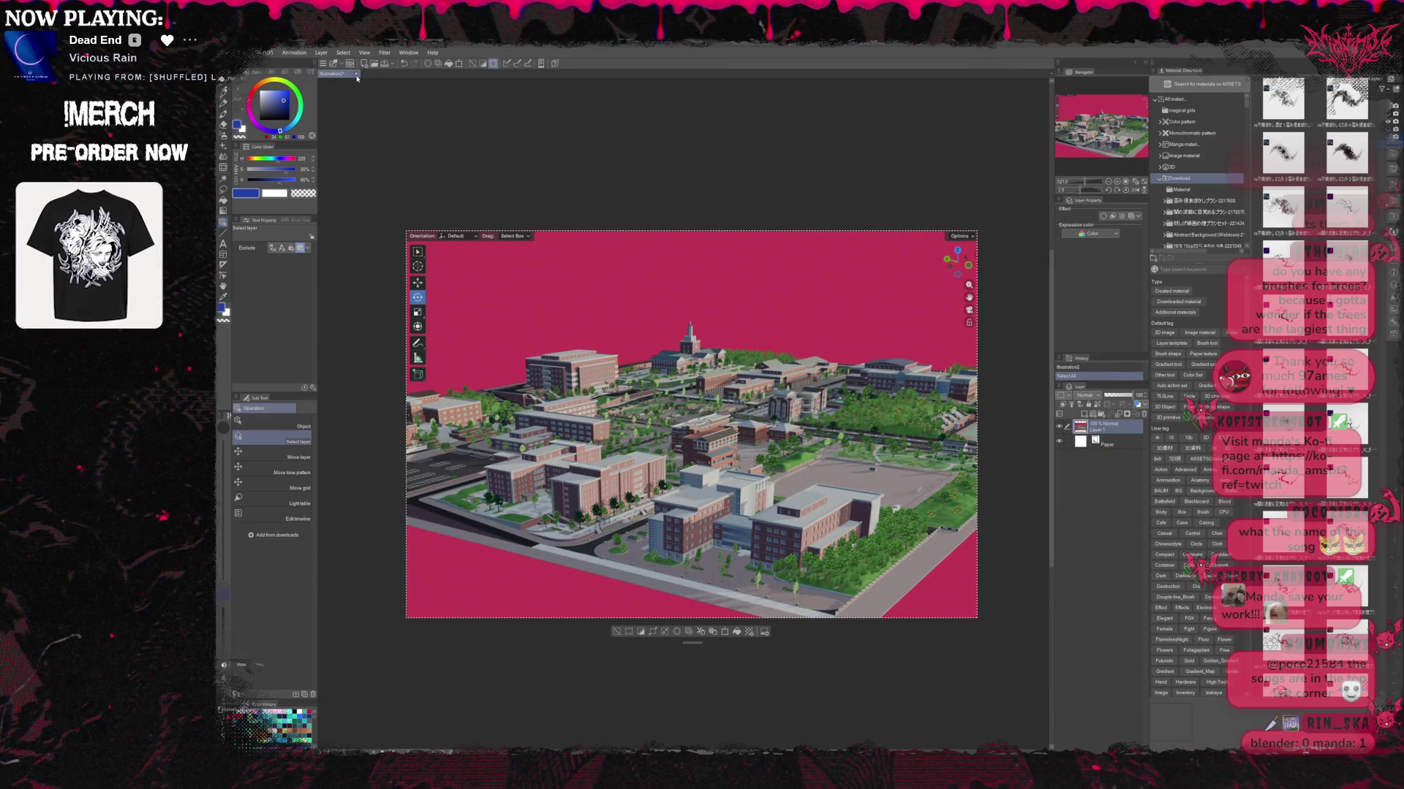
# Close the illustration2 document with Ctrl+W and switch to Blender.
pyautogui.hotkey('ctrl', 'w')
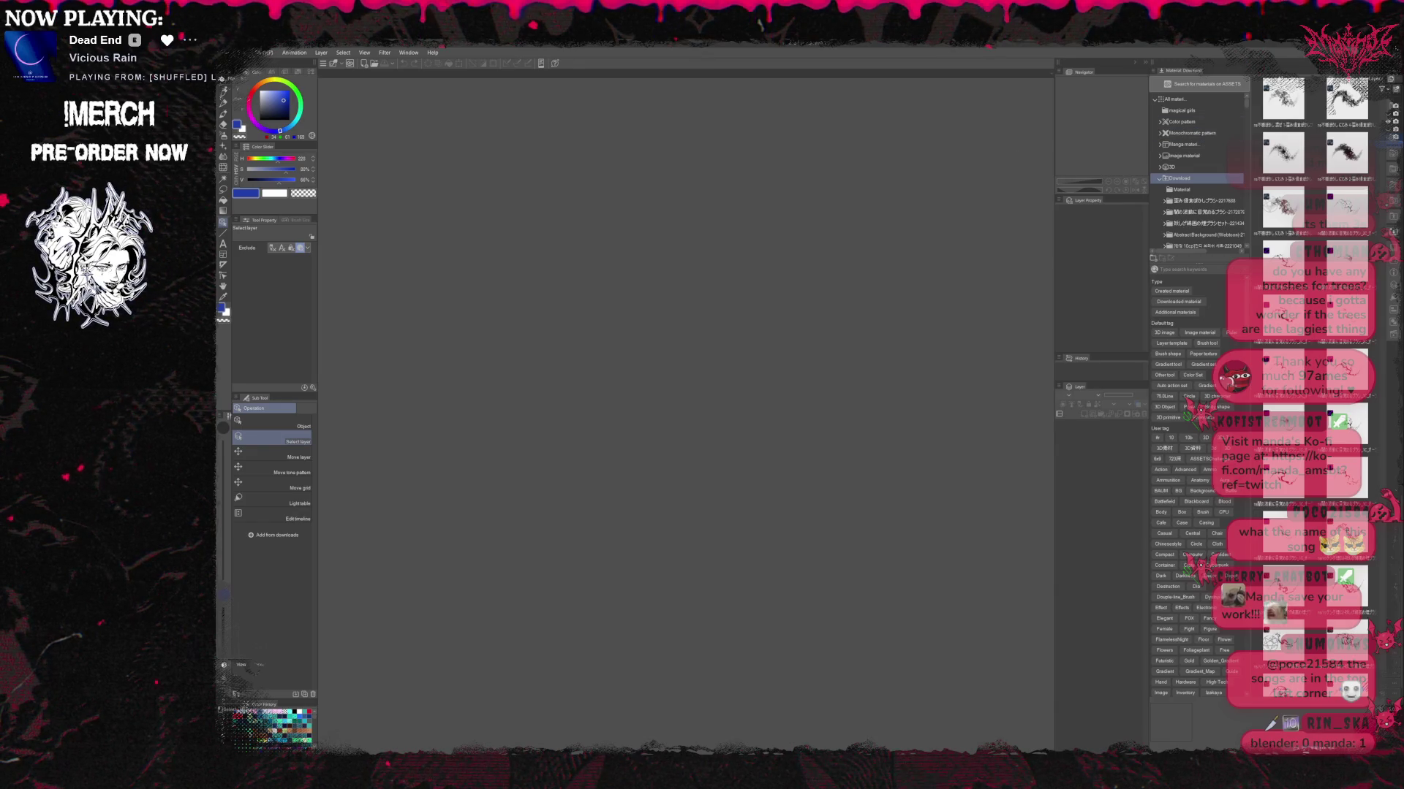
pyautogui.hotkey('alt', 'Tab')
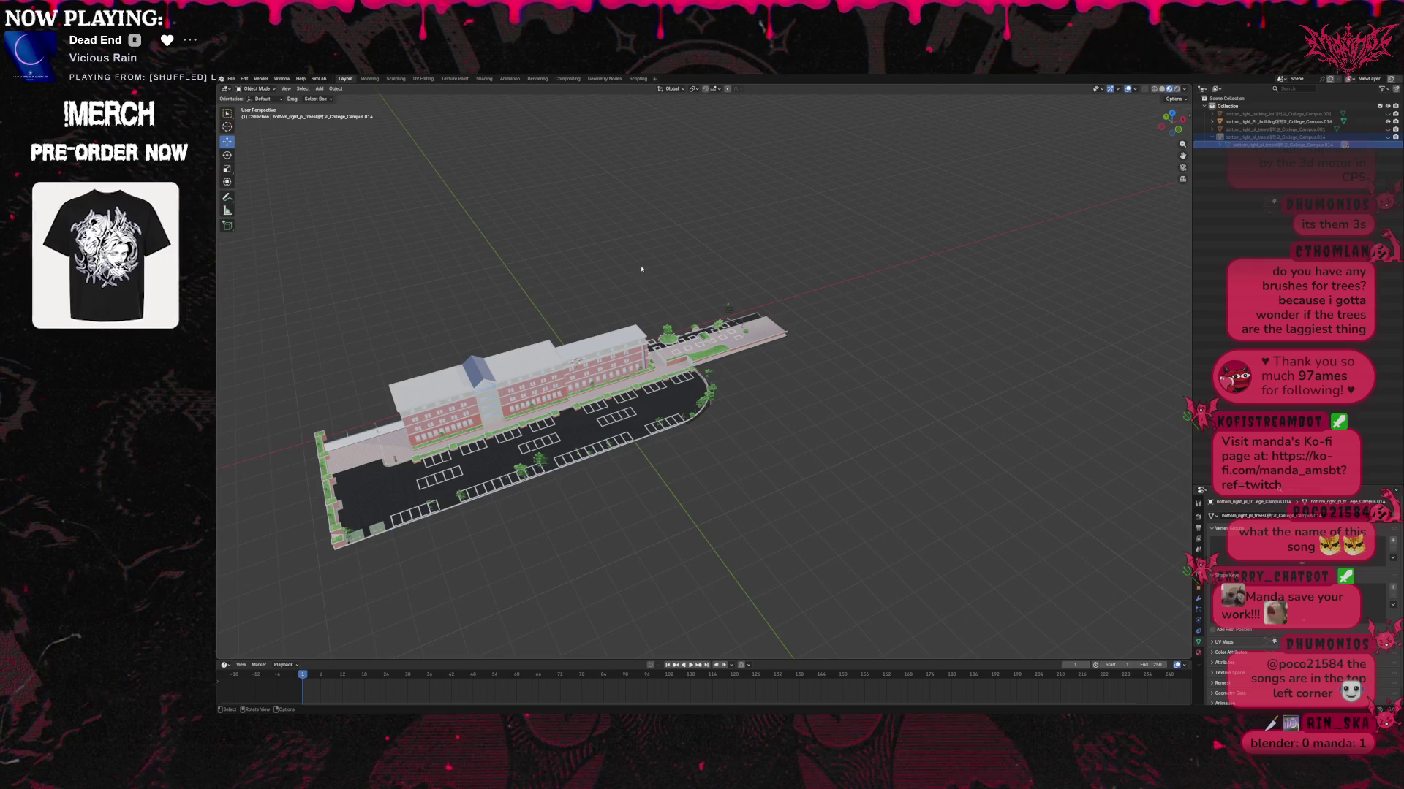
# Show only the tree scatter object, select it, and view it from above.
pyautogui.click(1387, 136)
pyautogui.moveTo(1388, 114); pyautogui.dragTo(1387, 122)
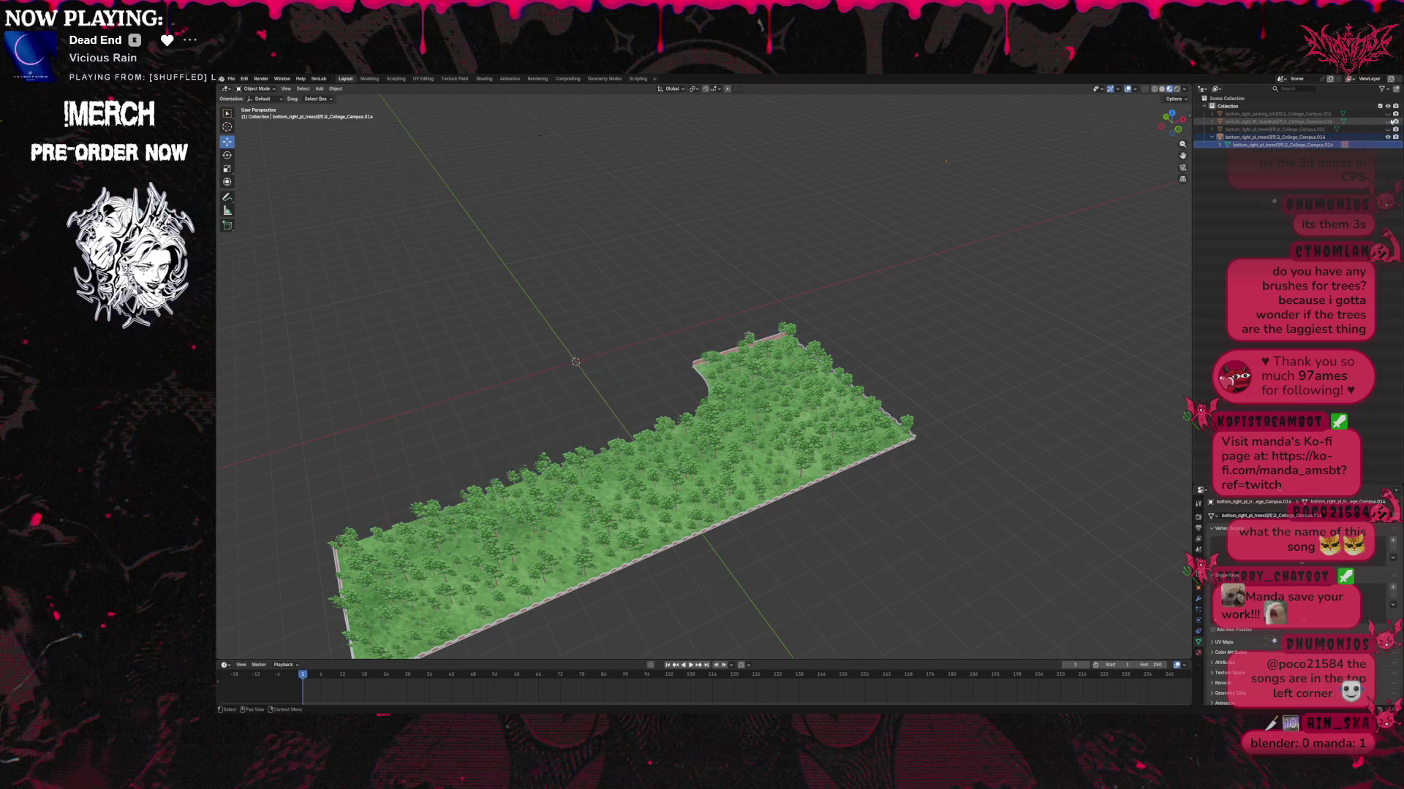
pyautogui.click(1280, 137)
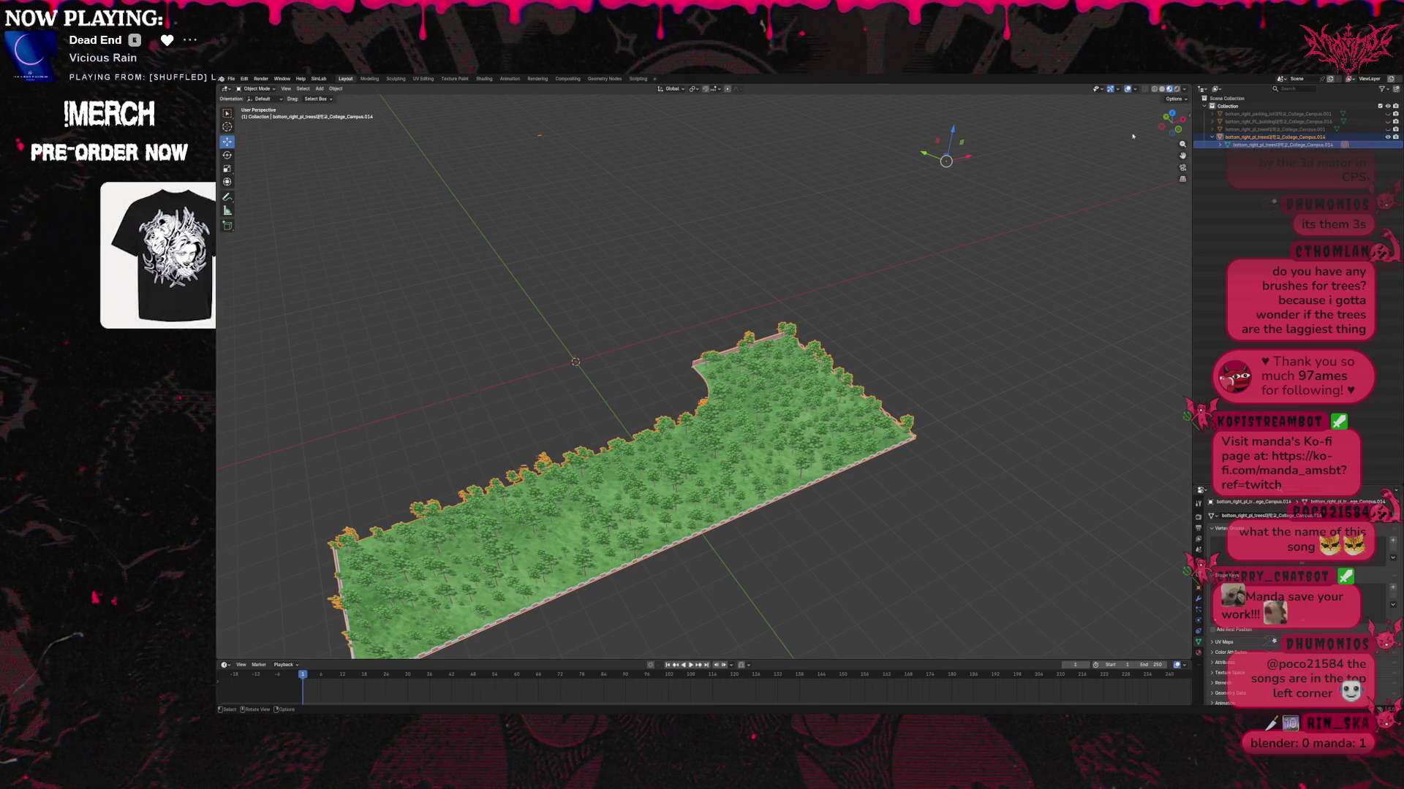
pyautogui.click(1174, 114)
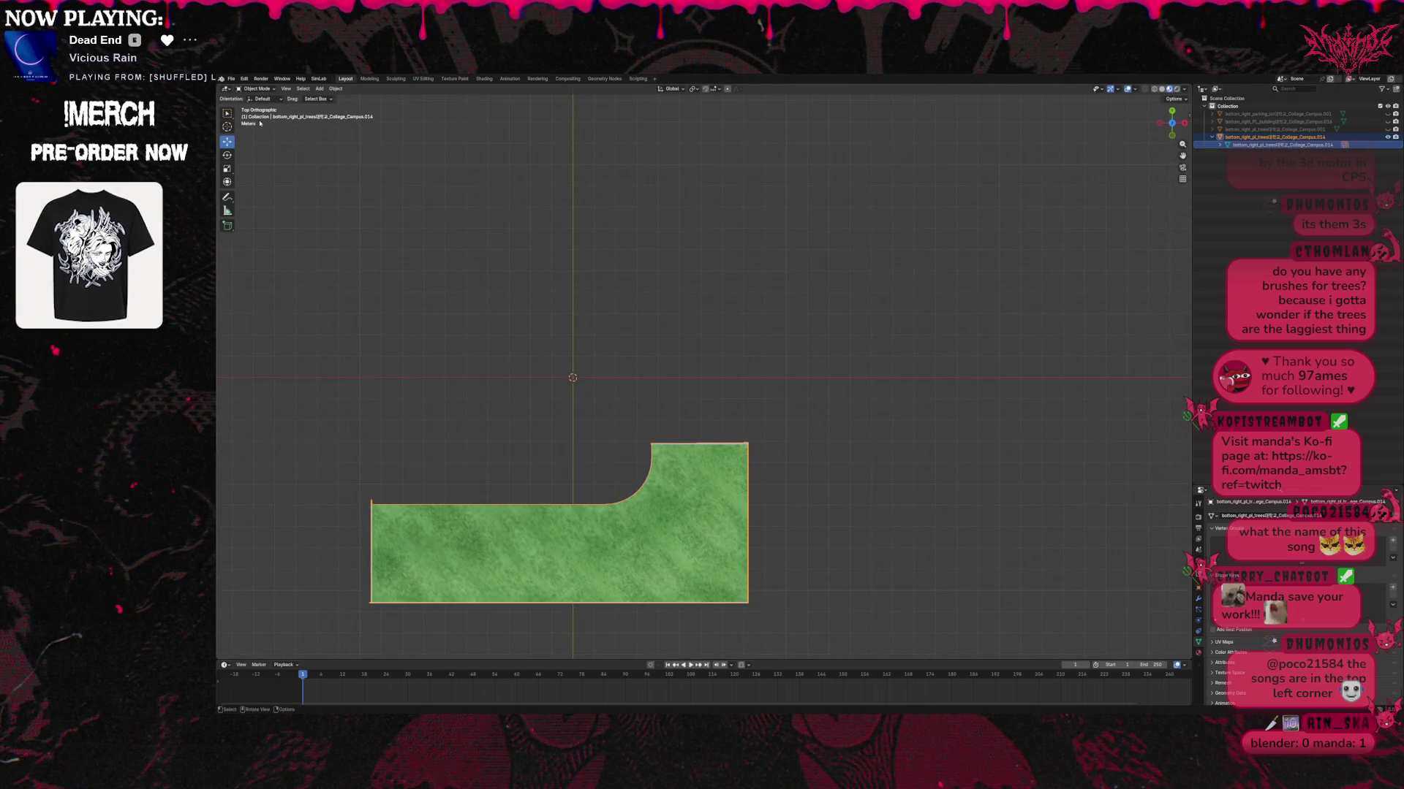
# Put the trees mesh into Edit Mode and deselect all its faces.
pyautogui.click(256, 88)
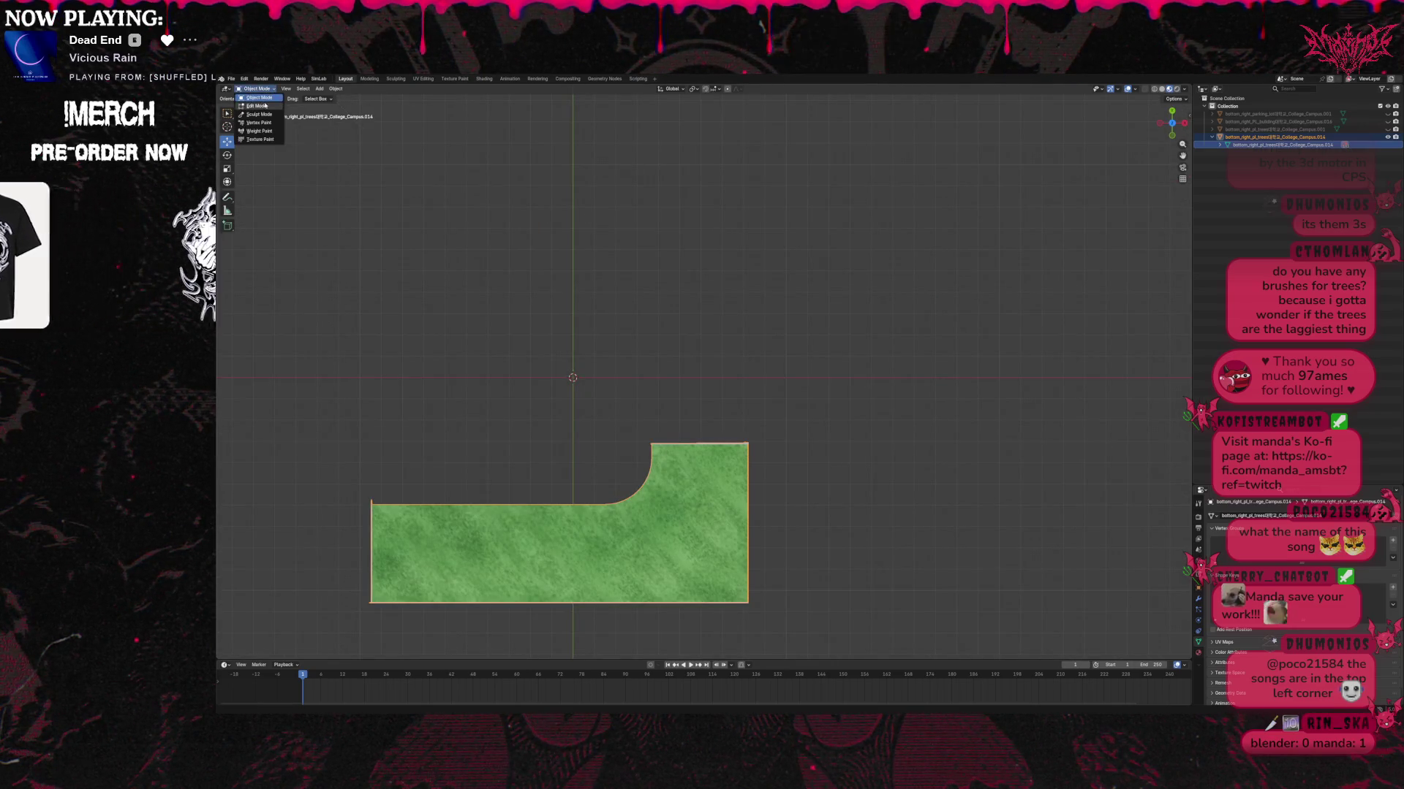
pyautogui.click(257, 106)
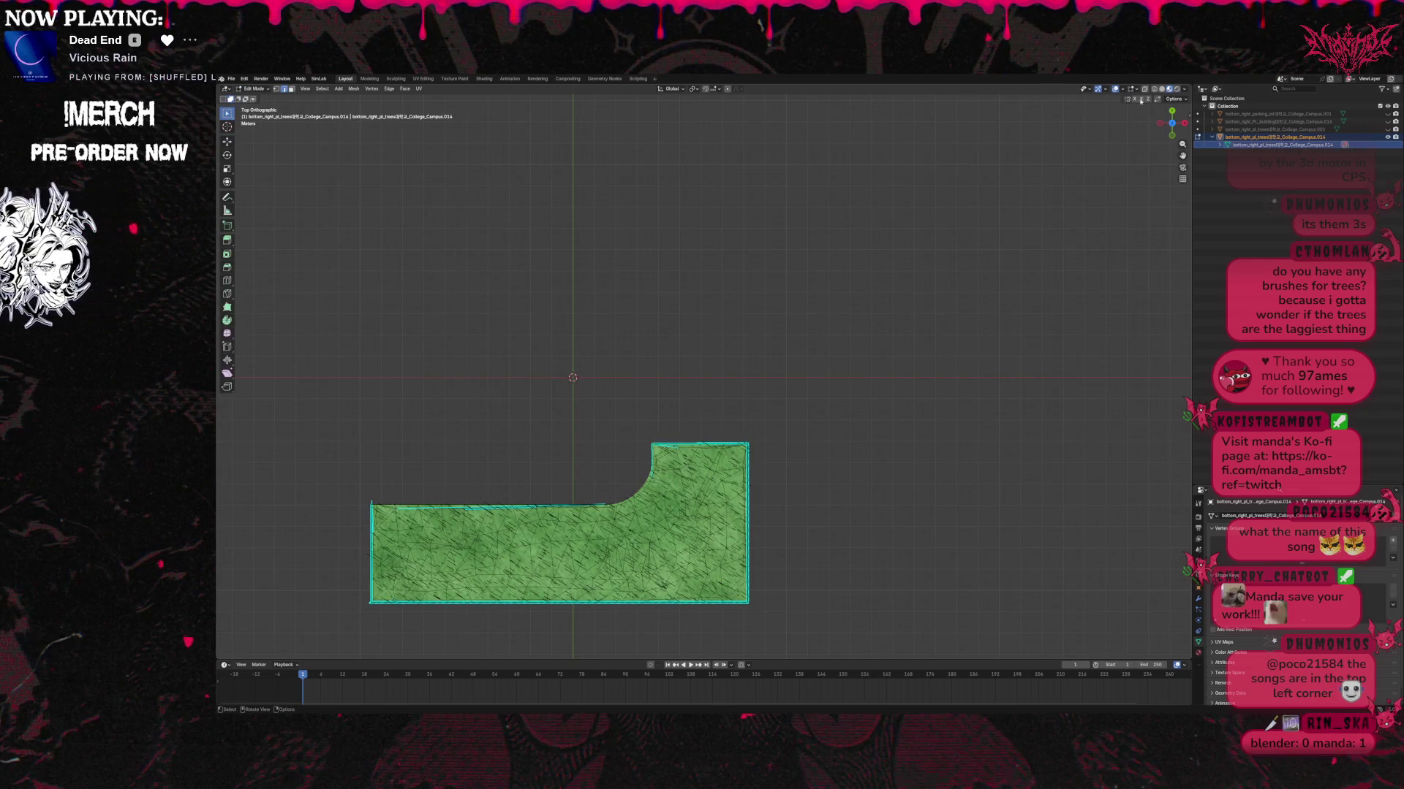
pyautogui.click(553, 130)
# Try vertex, face and edge select modes, box-selecting and clearing lower and right tree patches.
pyautogui.click(277, 89)
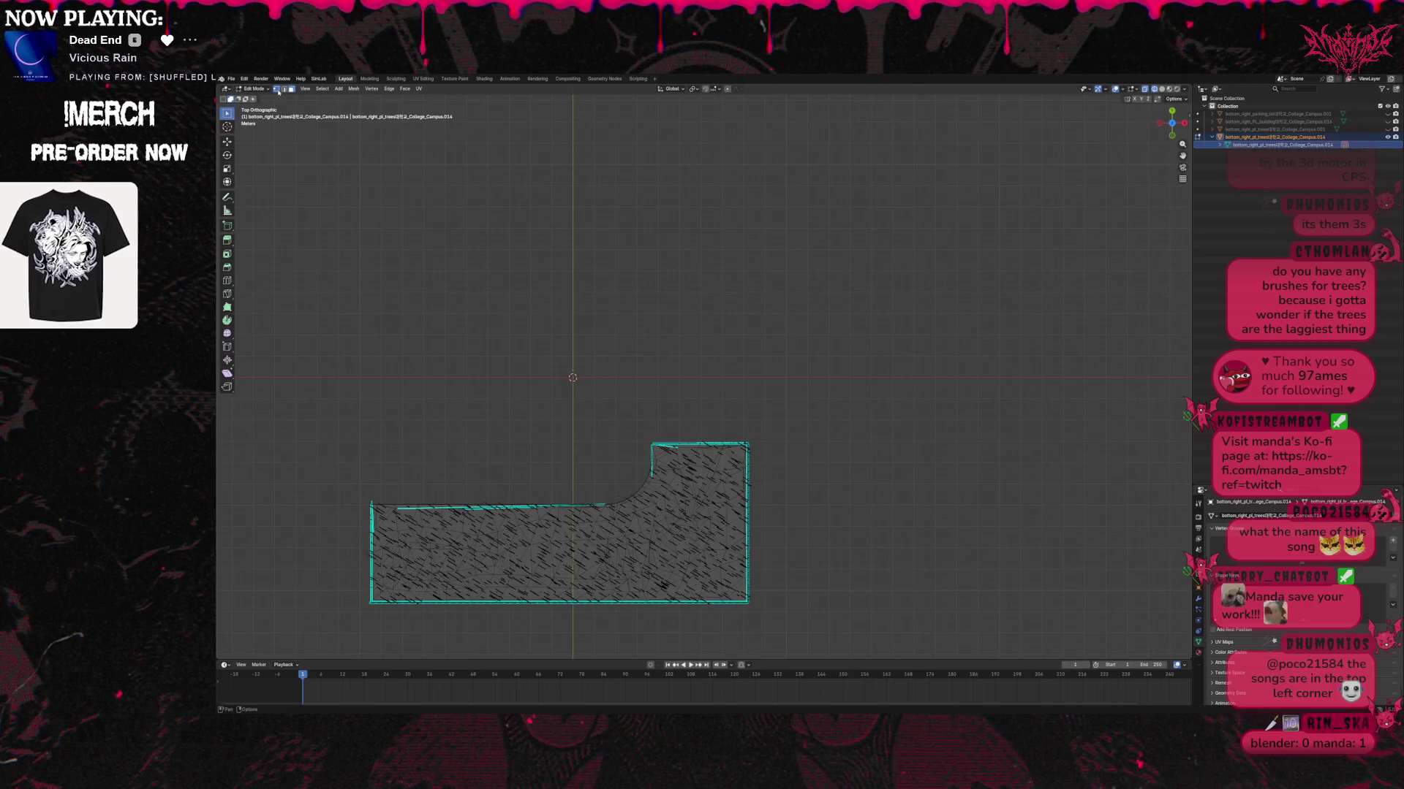
pyautogui.click(291, 89)
pyautogui.click(284, 89)
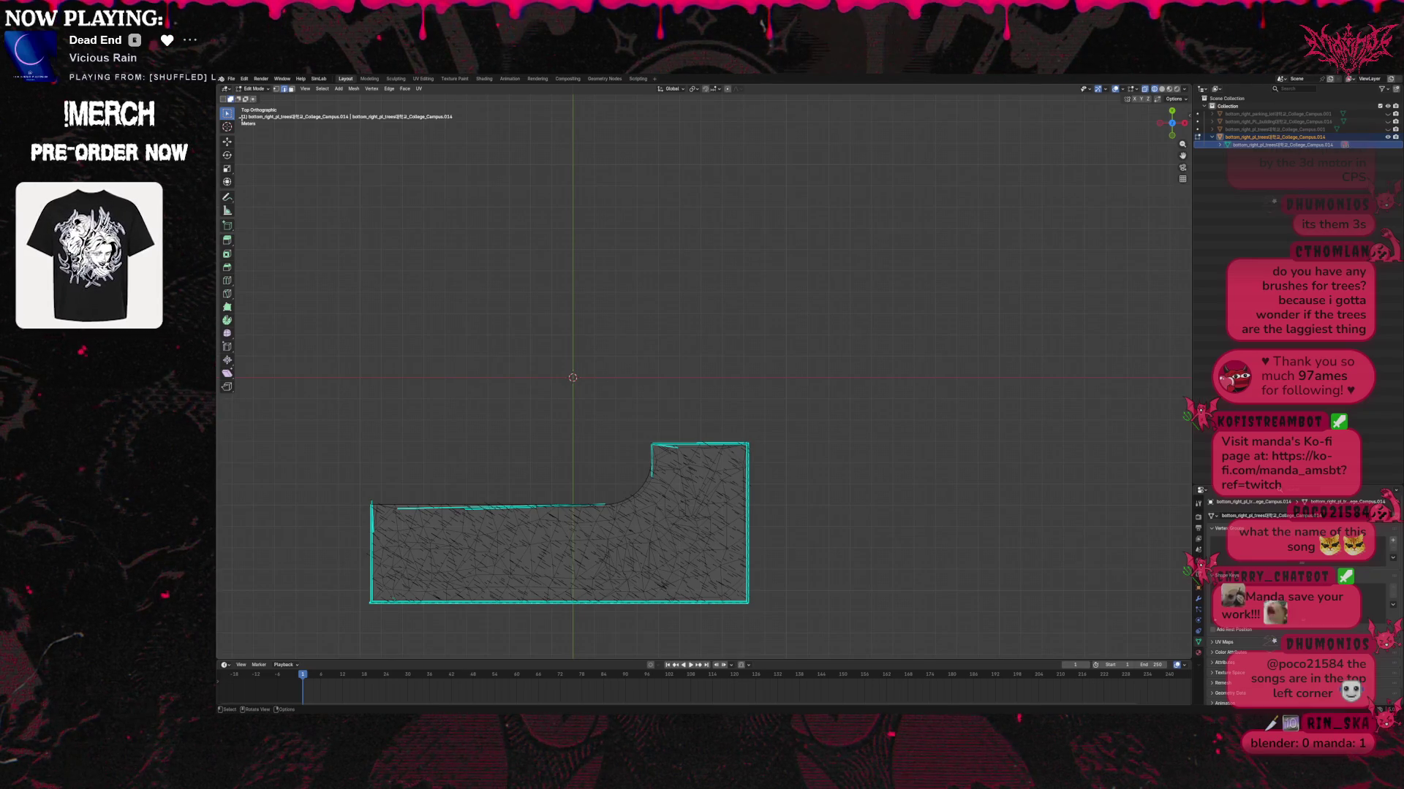
pyautogui.moveTo(476, 524); pyautogui.dragTo(707, 595)
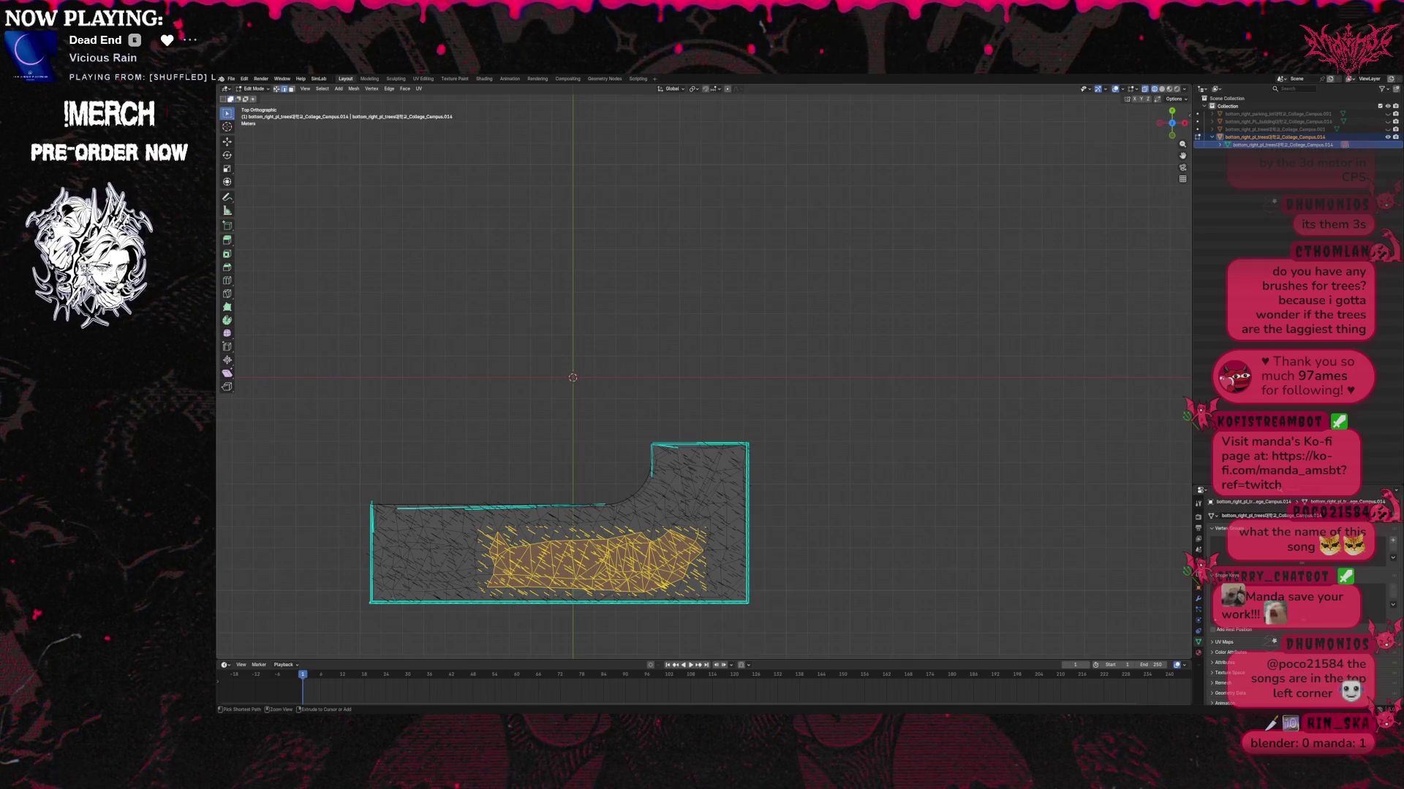
pyautogui.click(425, 399)
pyautogui.press('1')
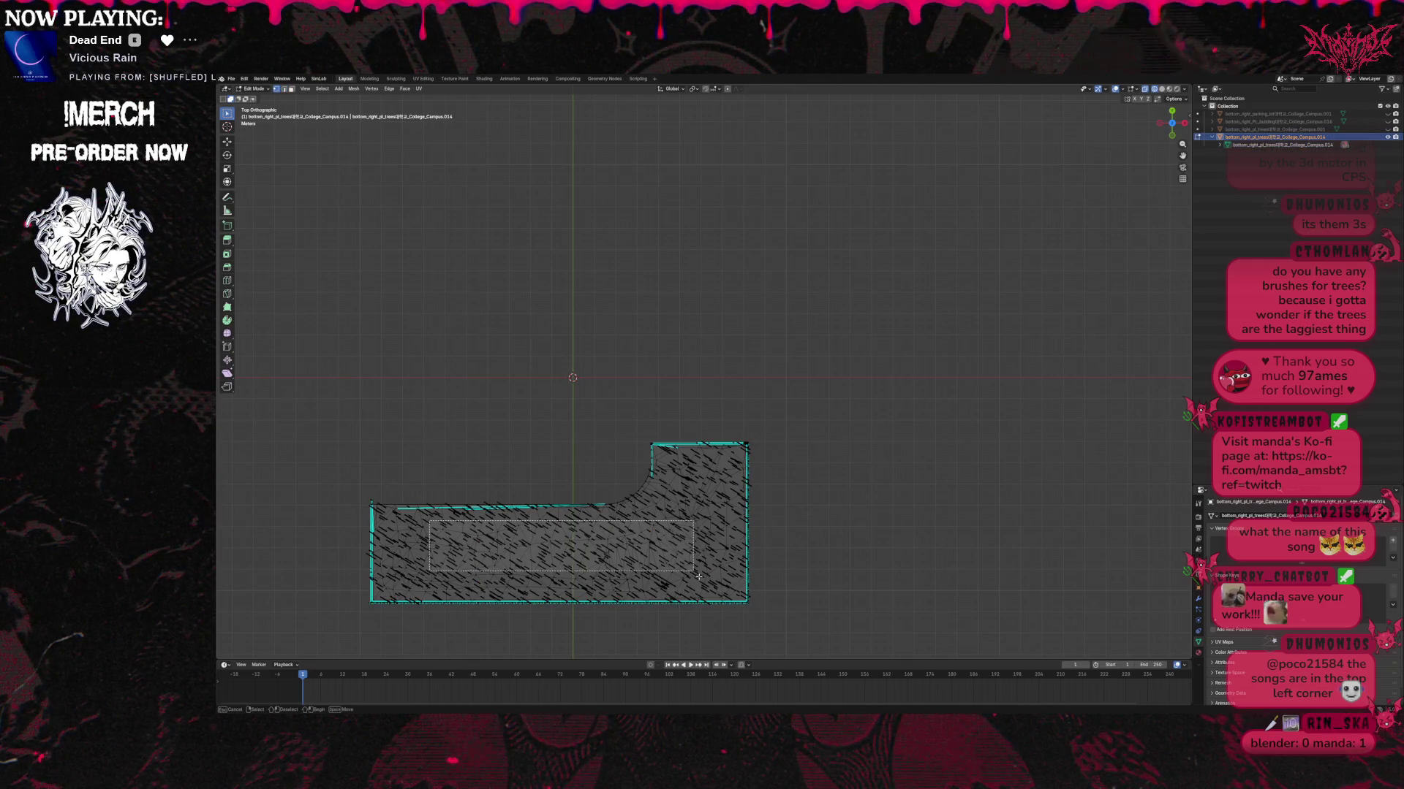
pyautogui.moveTo(427, 518); pyautogui.dragTo(695, 574)
pyautogui.keyDown('ctrl'); pyautogui.click(289, 90); pyautogui.keyUp('ctrl')
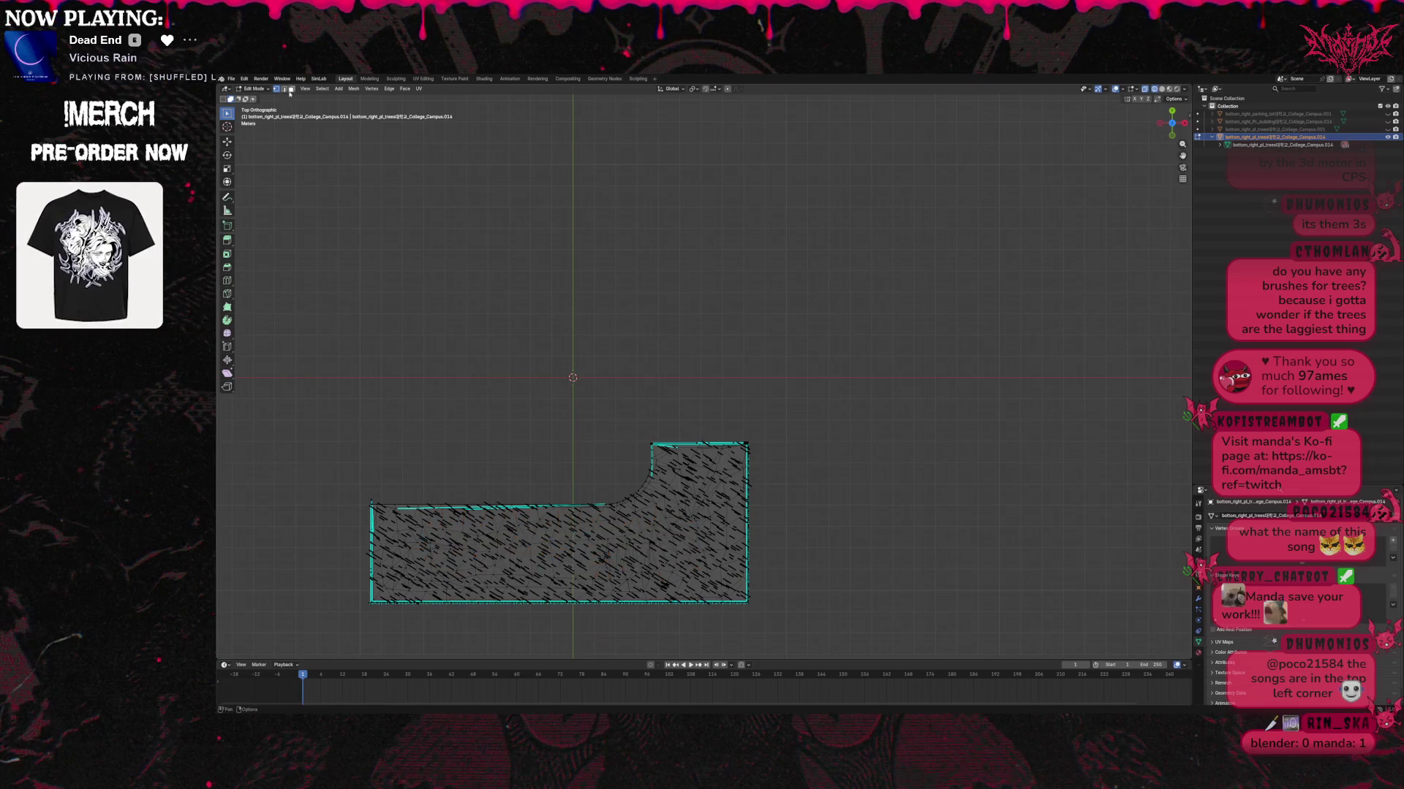
pyautogui.moveTo(667, 447); pyautogui.dragTo(738, 575)
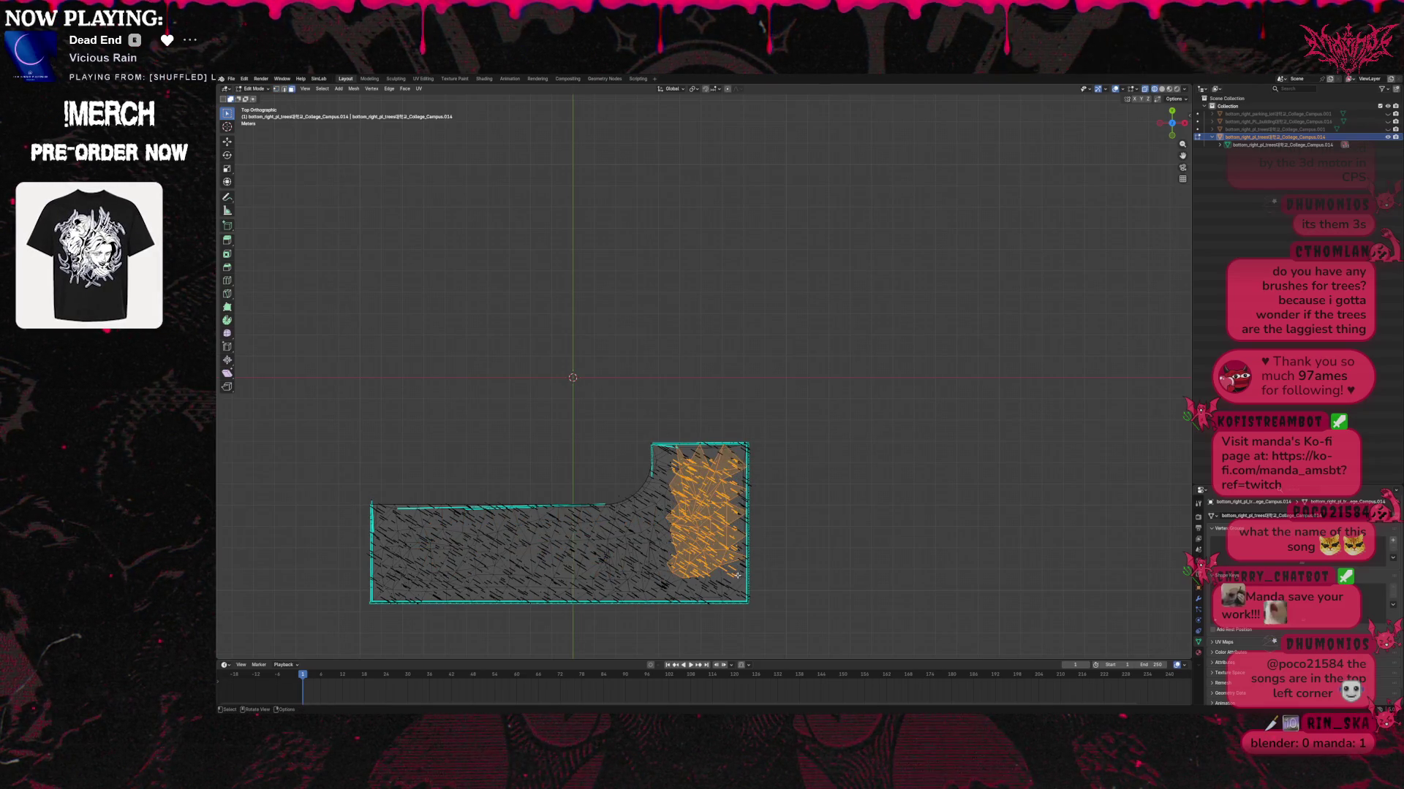
pyautogui.click(438, 470)
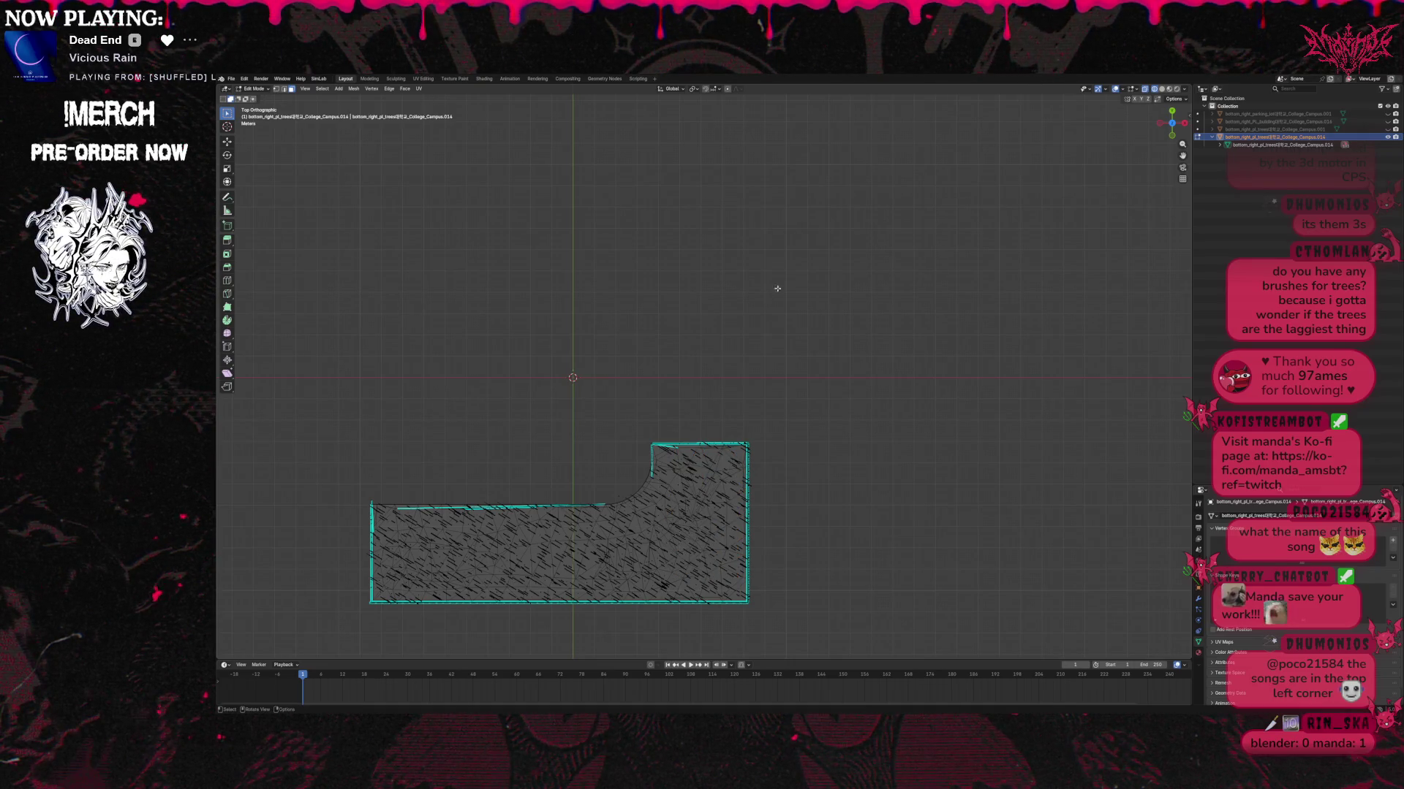
# From the front view, box-select the tree canopies, then deselect all geometry.
pyautogui.moveTo(1172, 117); pyautogui.dragTo(1171, 125)
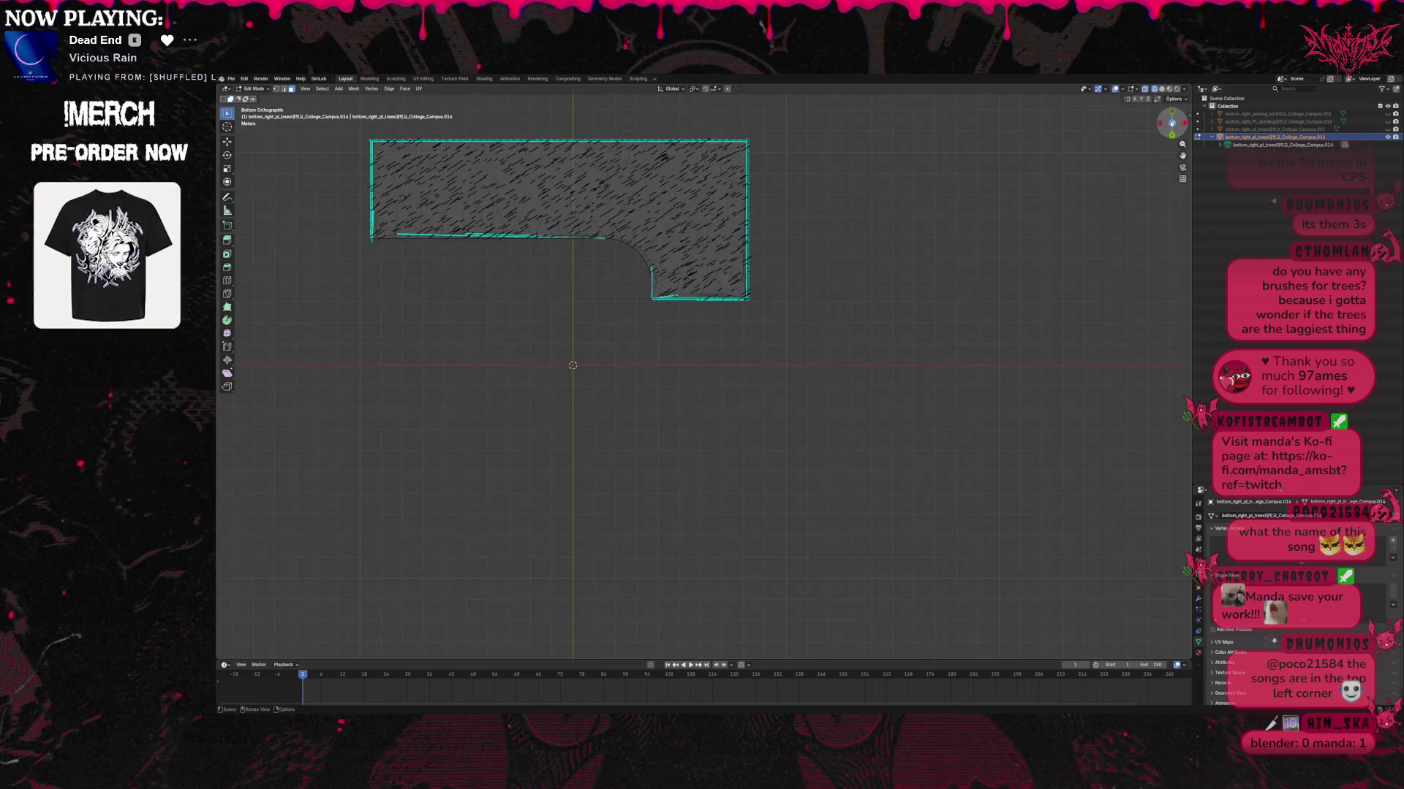
pyautogui.click(1171, 124)
pyautogui.click(1172, 135)
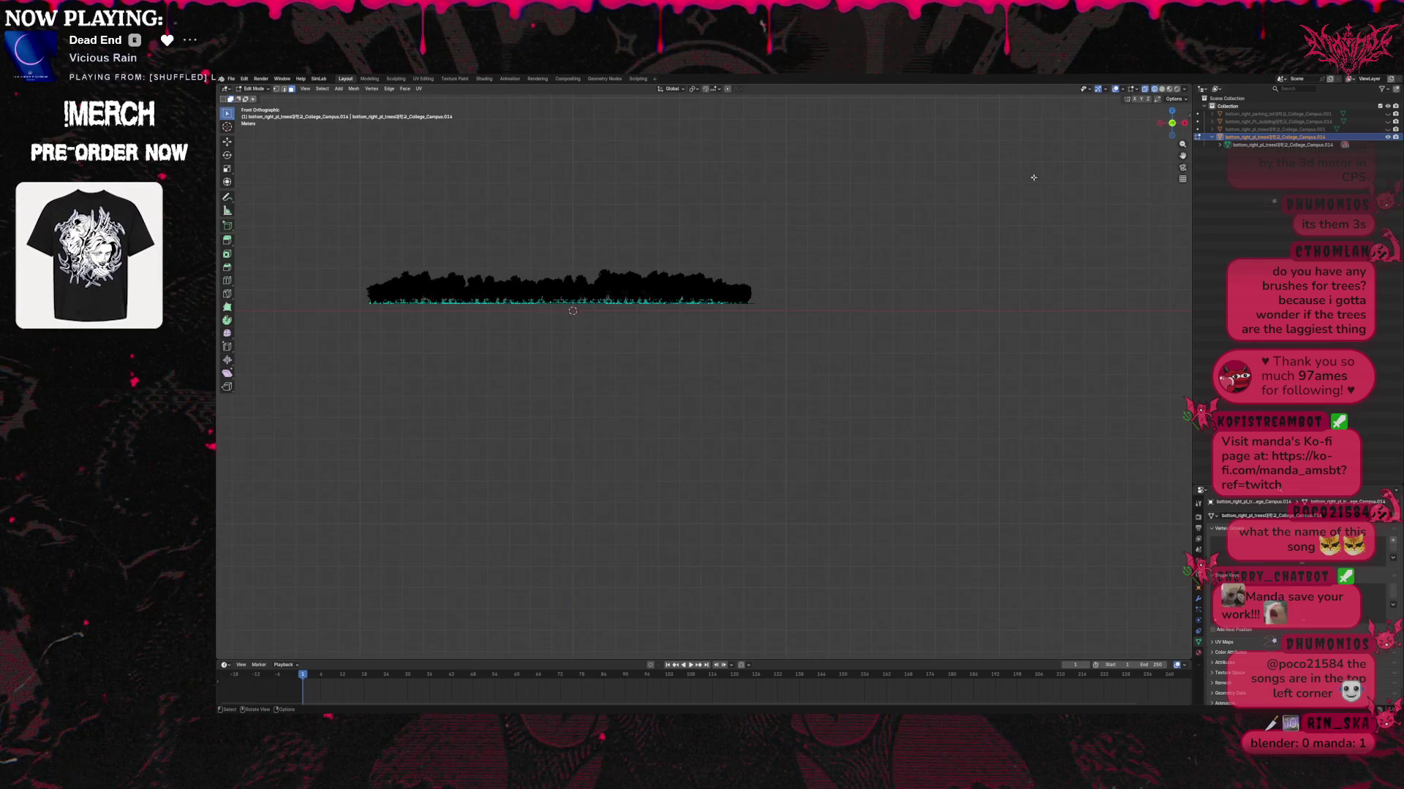
pyautogui.moveTo(355, 267); pyautogui.dragTo(767, 299)
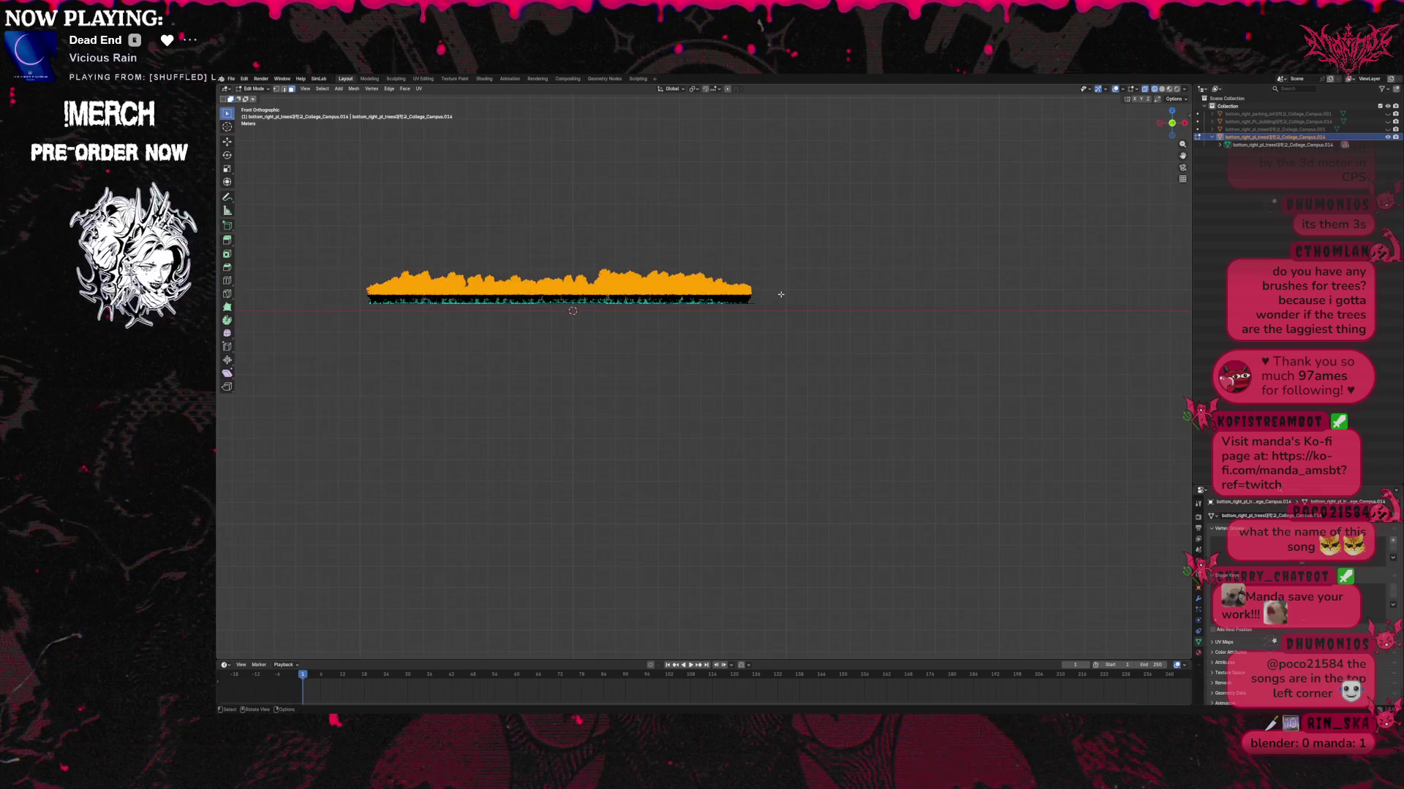
pyautogui.moveTo(1171, 128)
pyautogui.mouseDown()
pyautogui.moveTo(1049, 229)
pyautogui.moveTo(951, 212)
pyautogui.moveTo(914, 242)
pyautogui.moveTo(943, 234)
pyautogui.mouseUp()
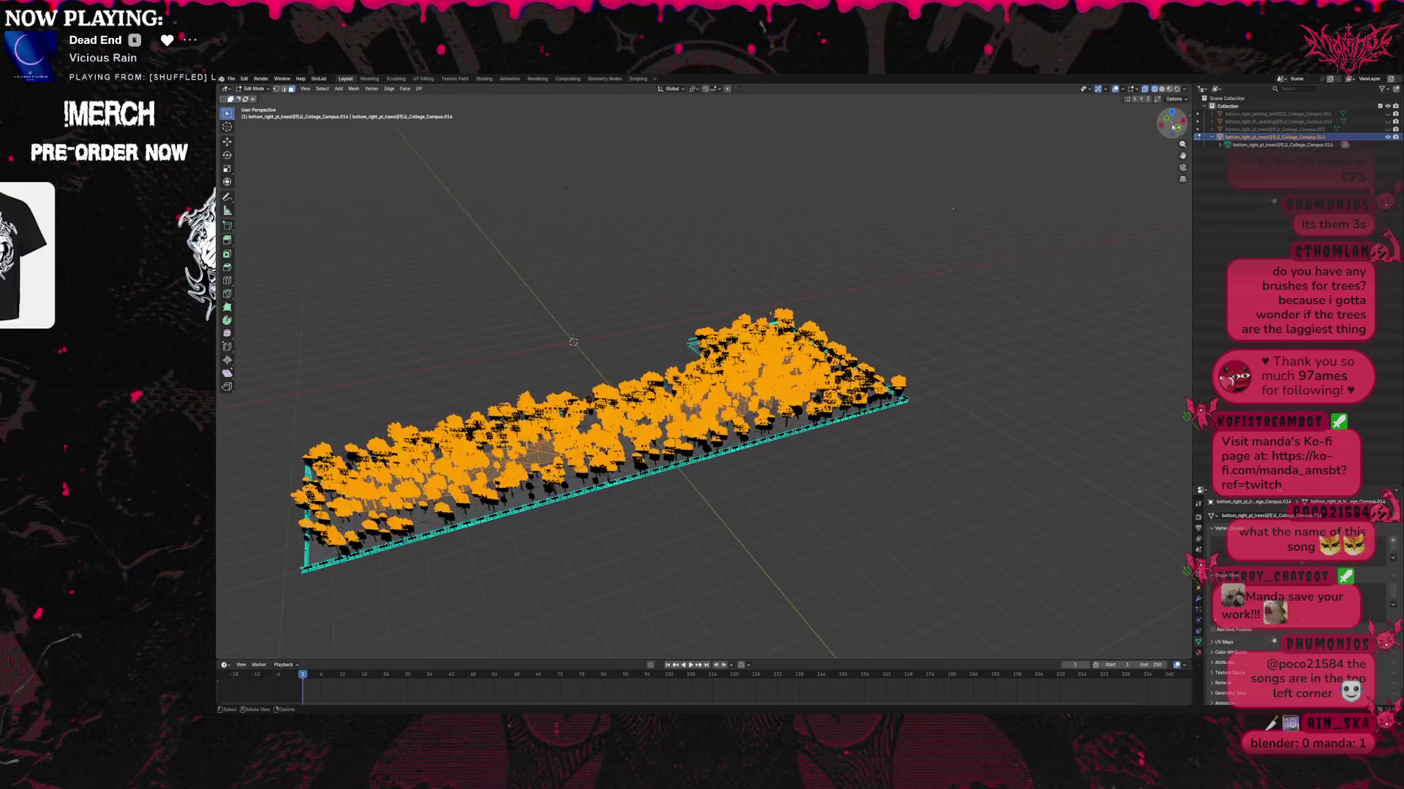
pyautogui.click(391, 428)
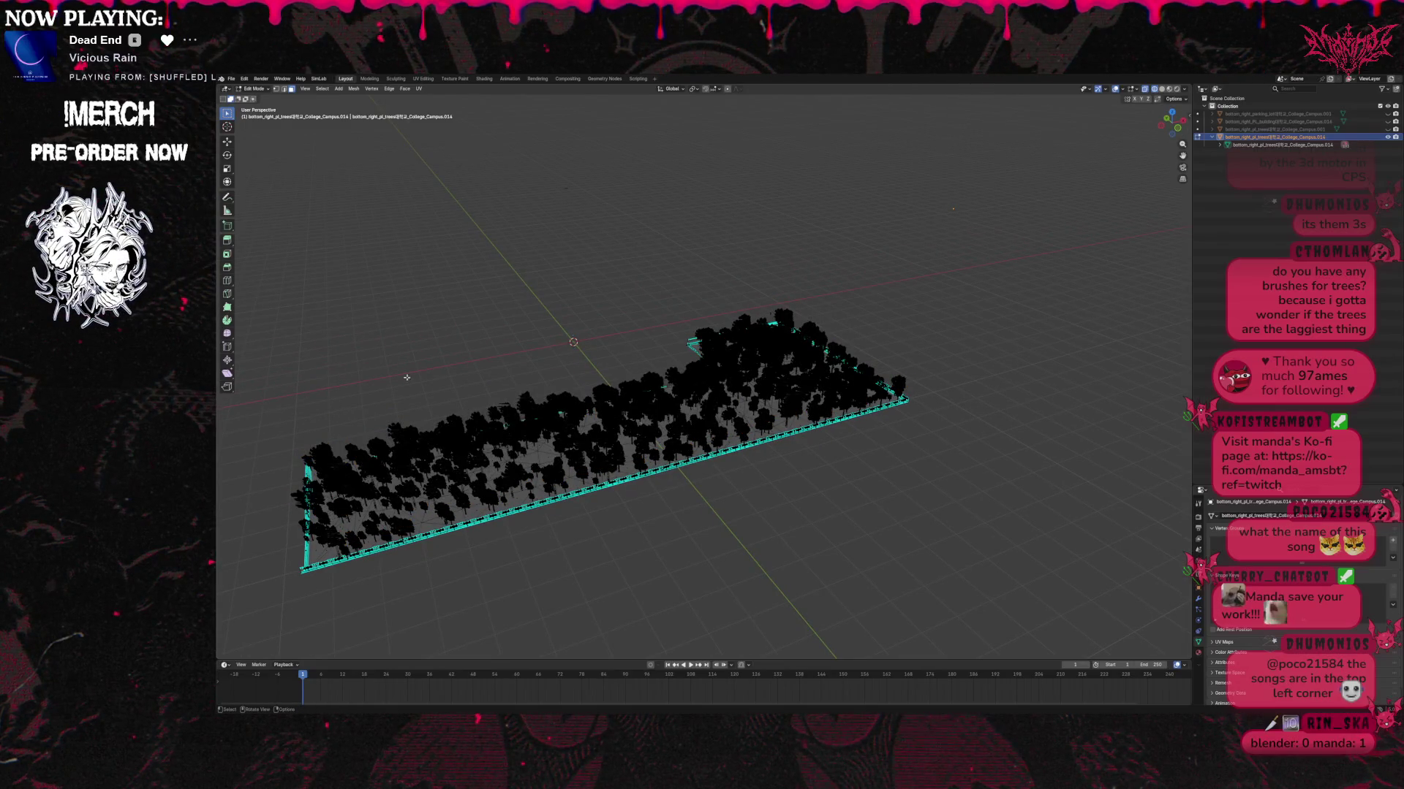
pyautogui.press('KP_1')
pyautogui.moveTo(350, 222)
pyautogui.mouseDown()
pyautogui.moveTo(735, 262)
pyautogui.moveTo(810, 298)
pyautogui.mouseUp()
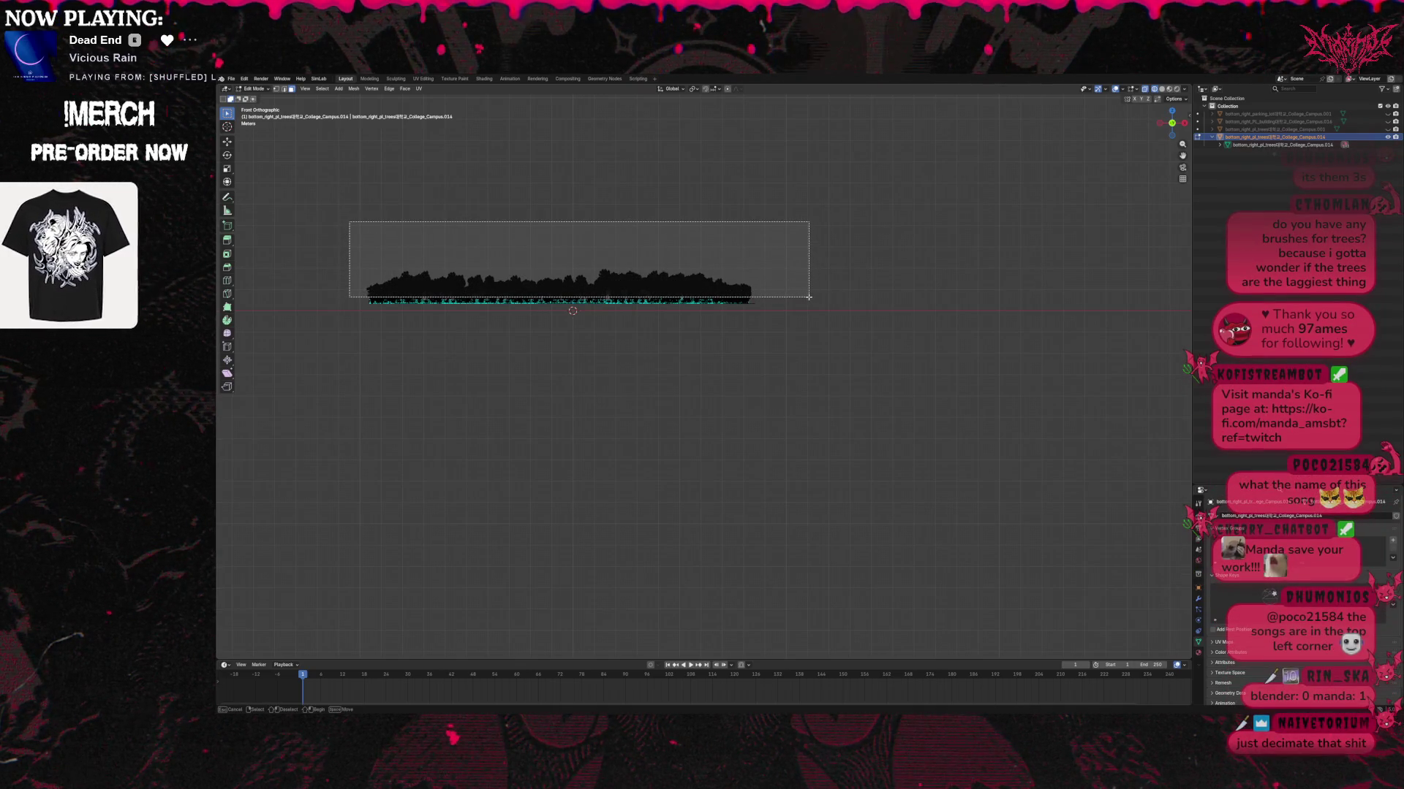
pyautogui.moveTo(808, 297); pyautogui.dragTo(814, 298)
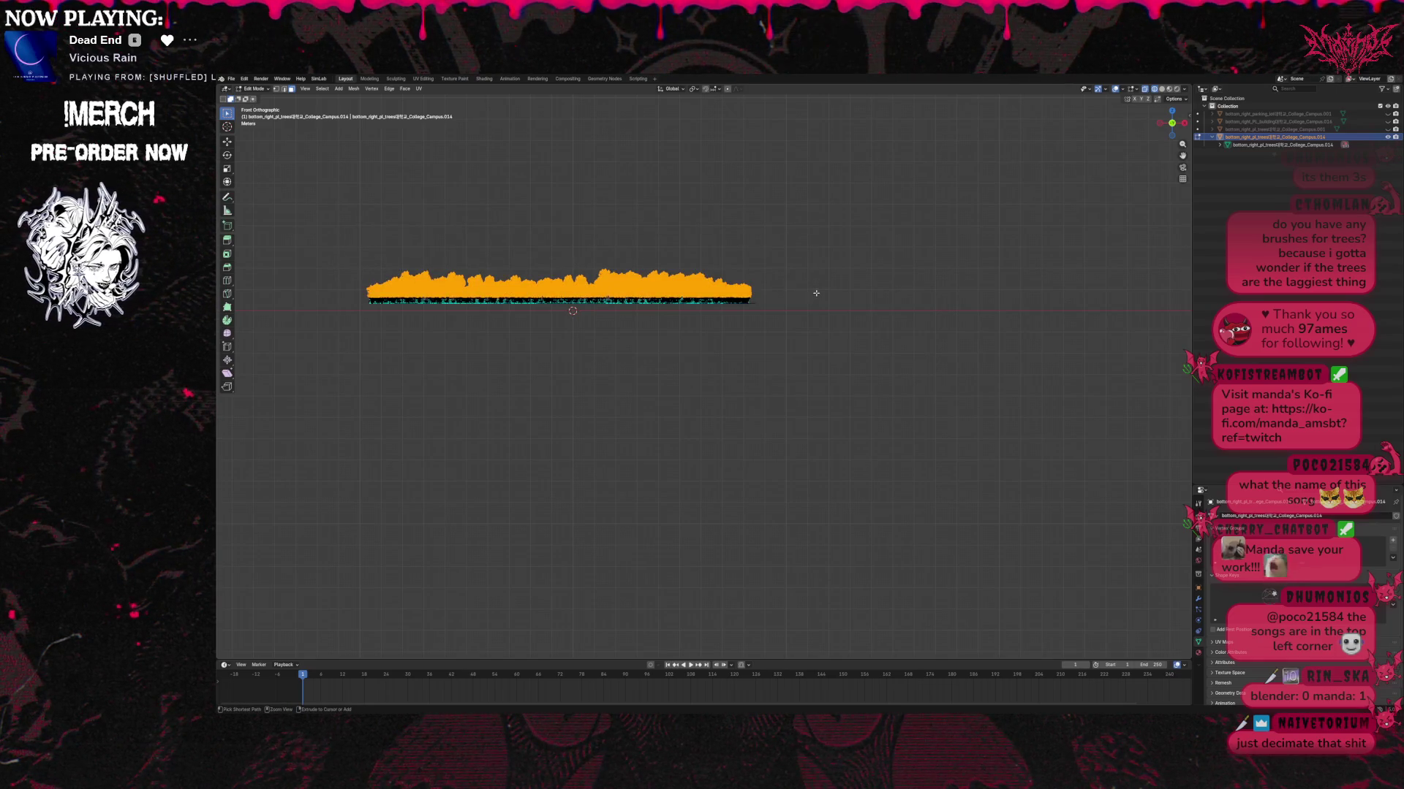
pyautogui.click(873, 276)
pyautogui.scroll(2, 950, 269)
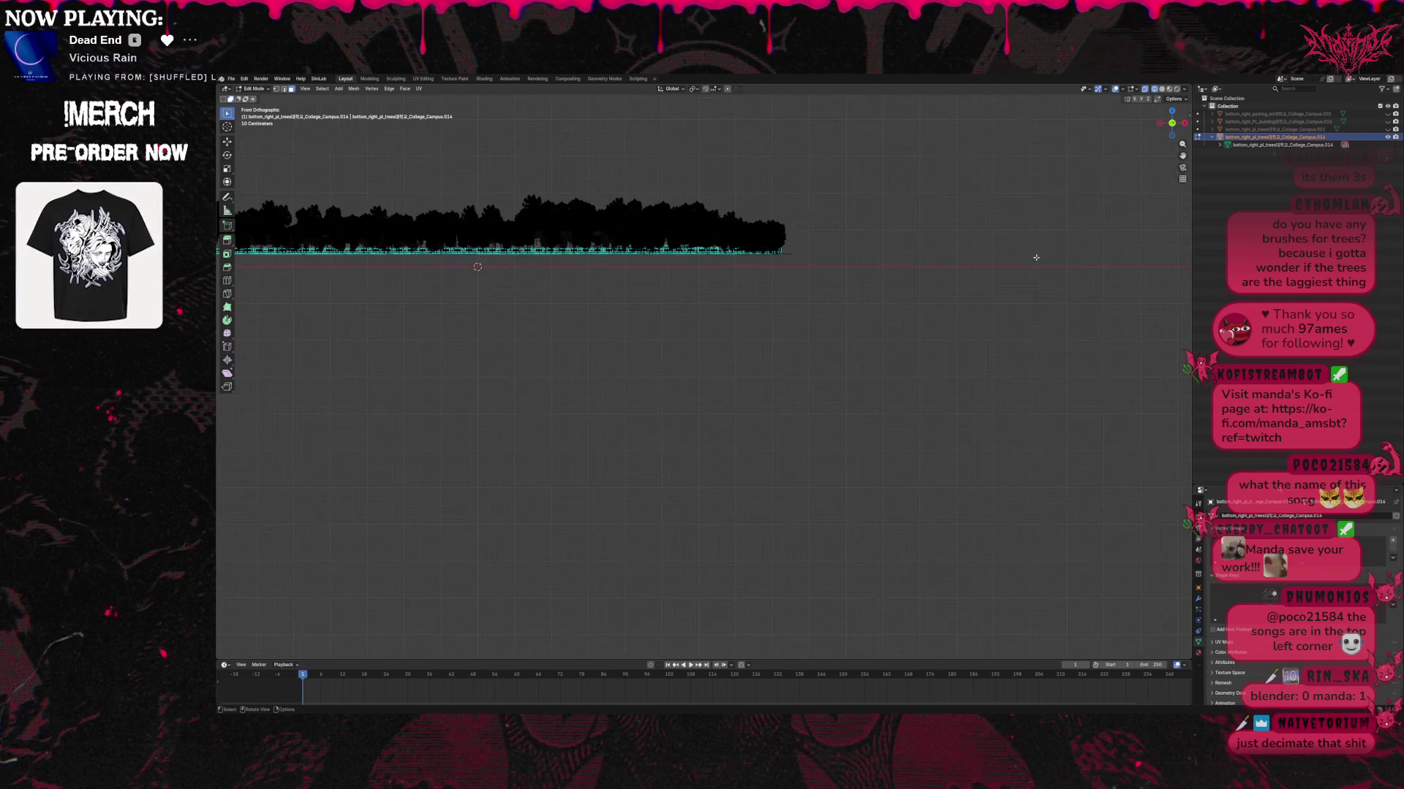
pyautogui.scroll(2, 1075, 228)
pyautogui.moveTo(1182, 154); pyautogui.dragTo(941, 255)
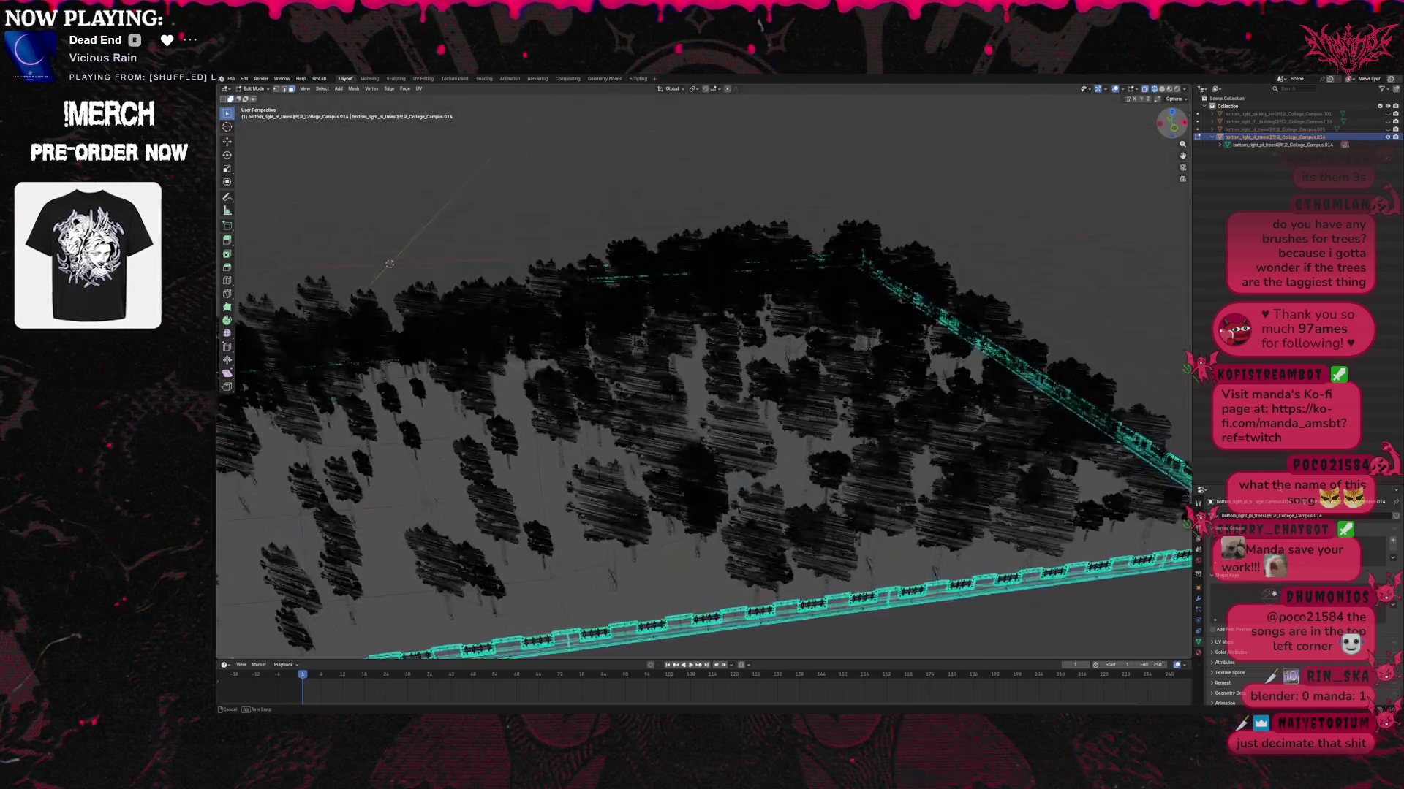
pyautogui.scroll(-3, 943, 259)
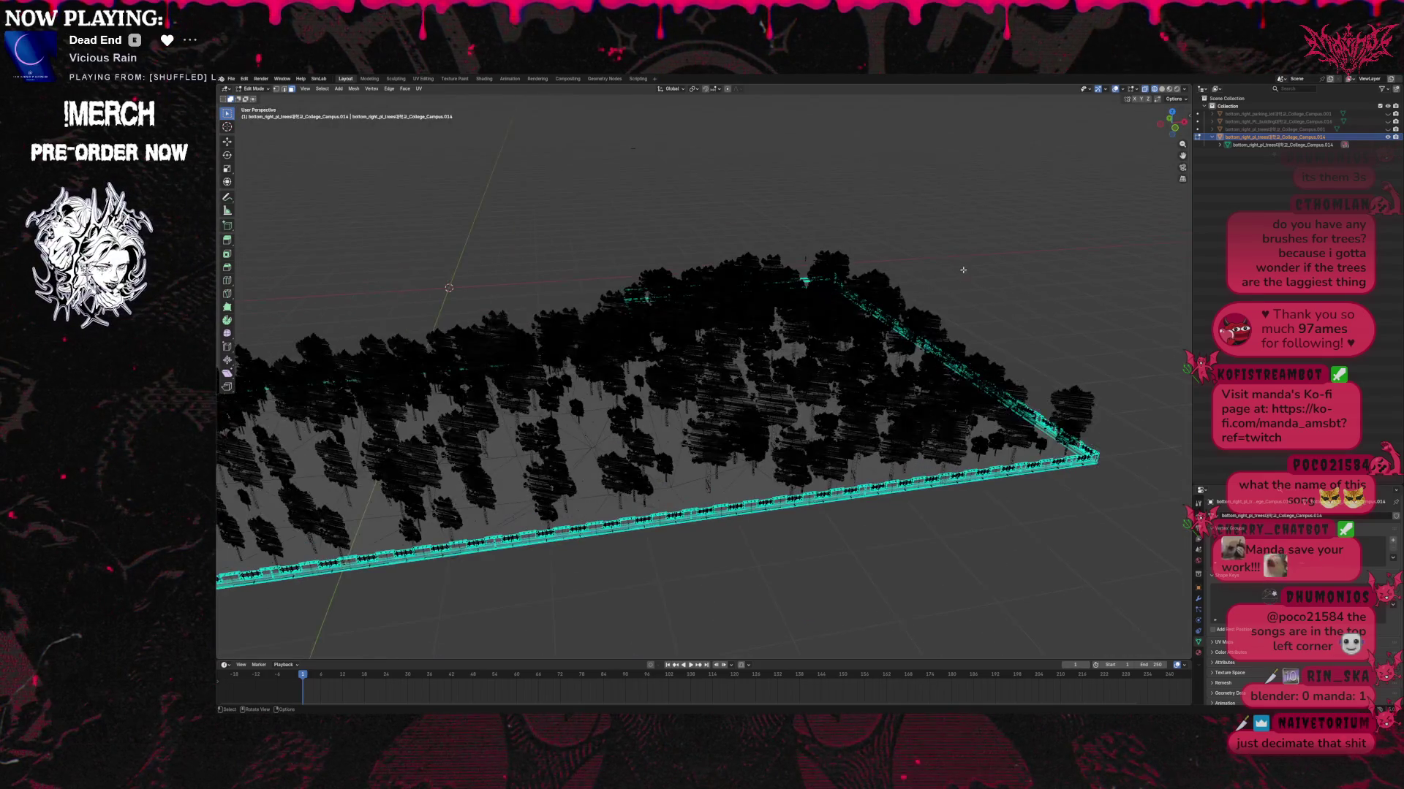
pyautogui.scroll(-1, 1072, 227)
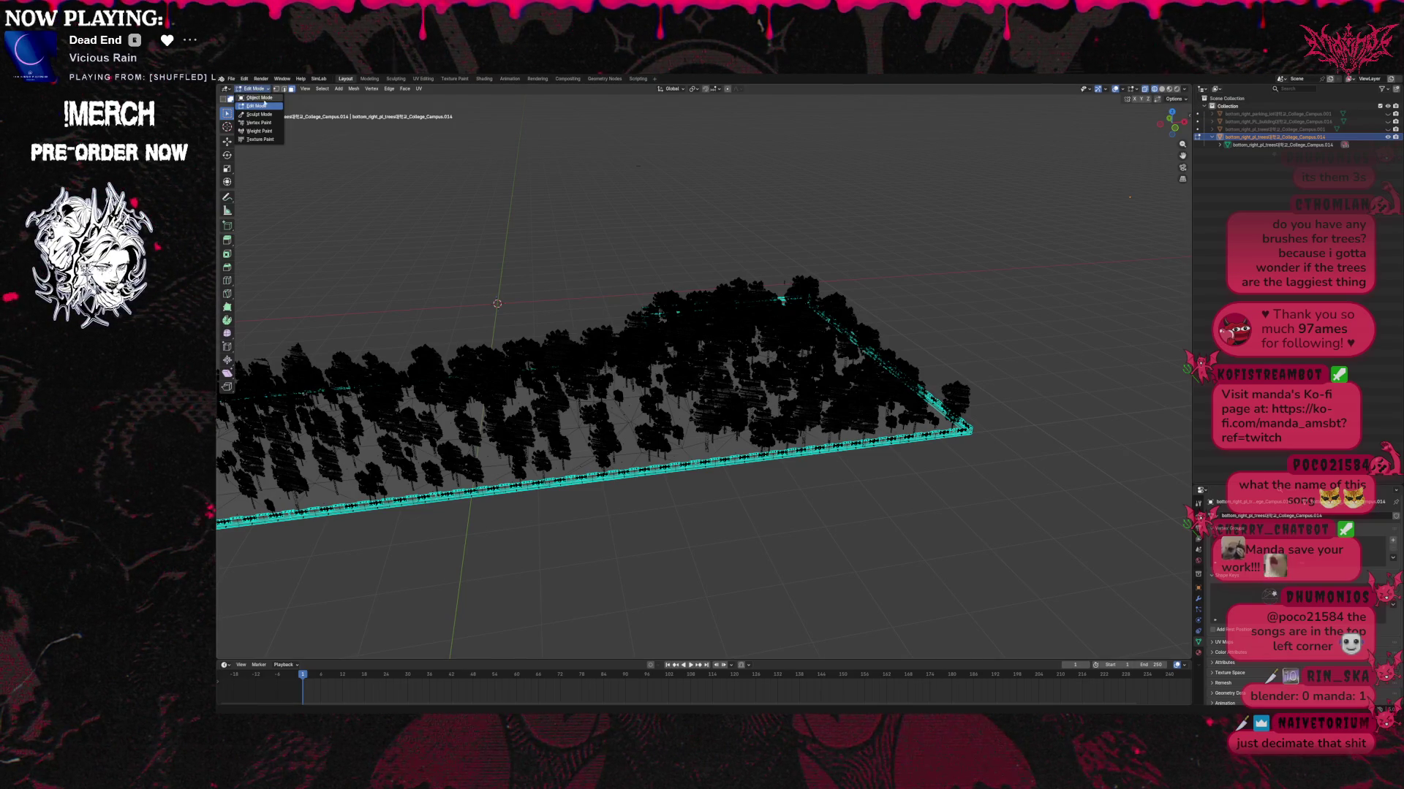
# Return the trees to Object Mode and add a Decimate modifier to the tree field.
pyautogui.click(260, 97)
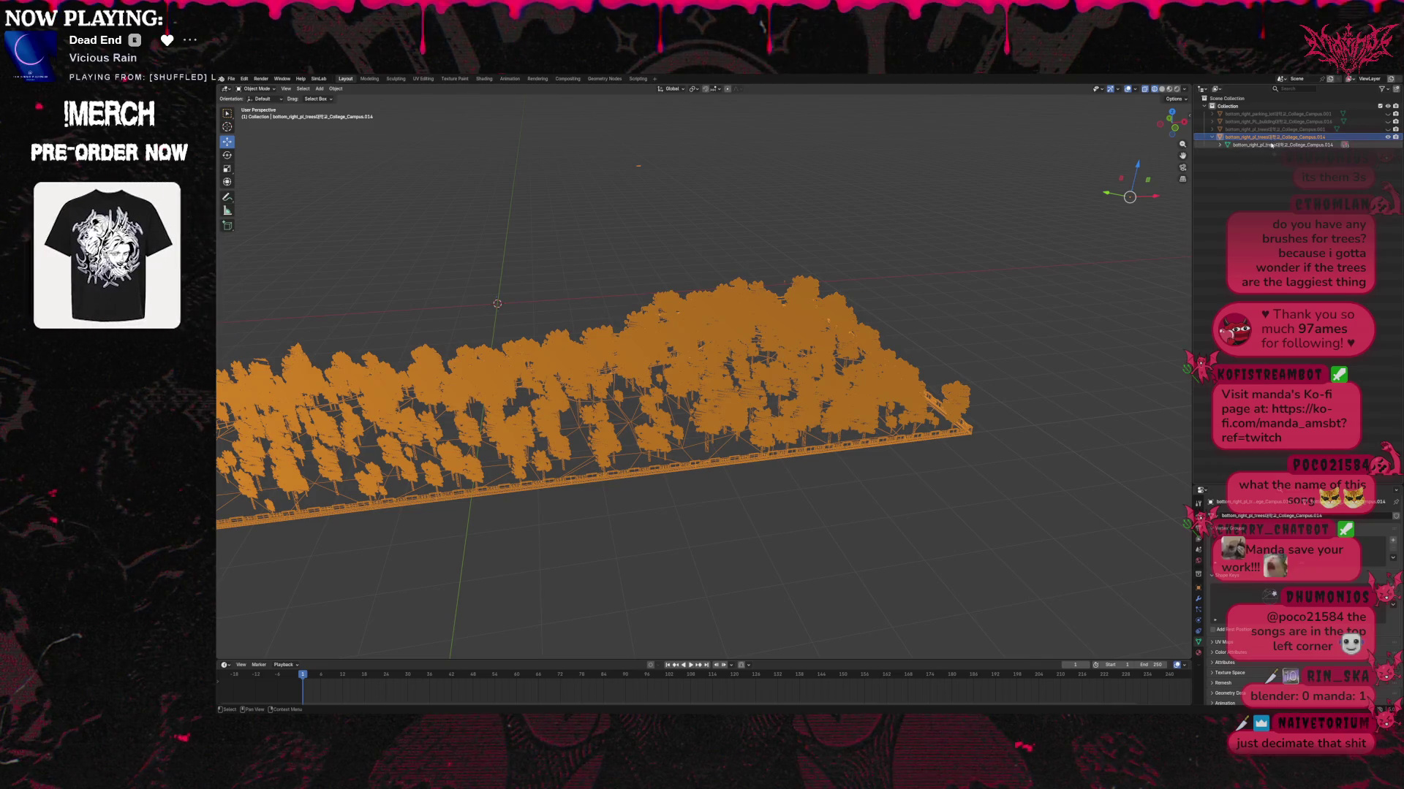
pyautogui.click(1386, 138)
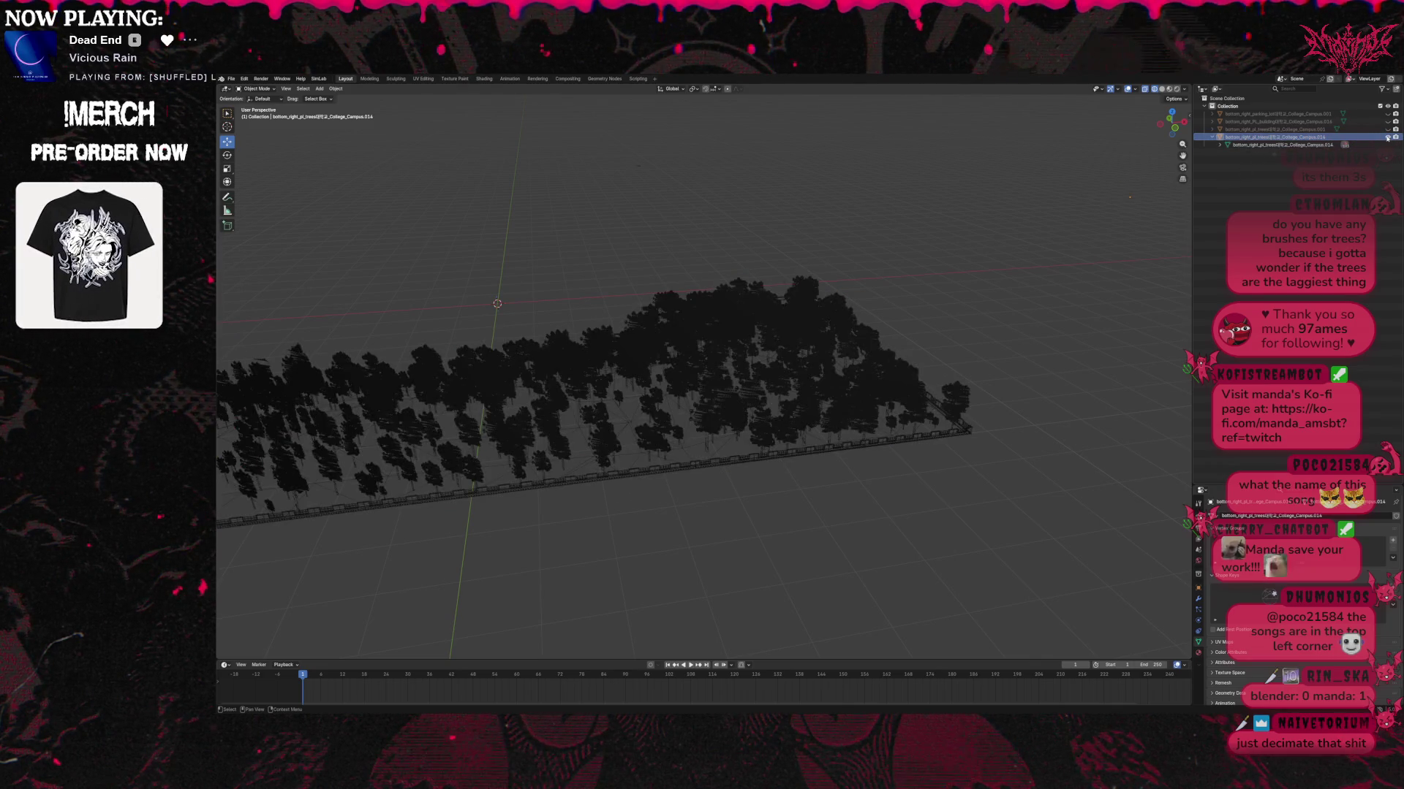
pyautogui.click(1198, 598)
pyautogui.click(1296, 517)
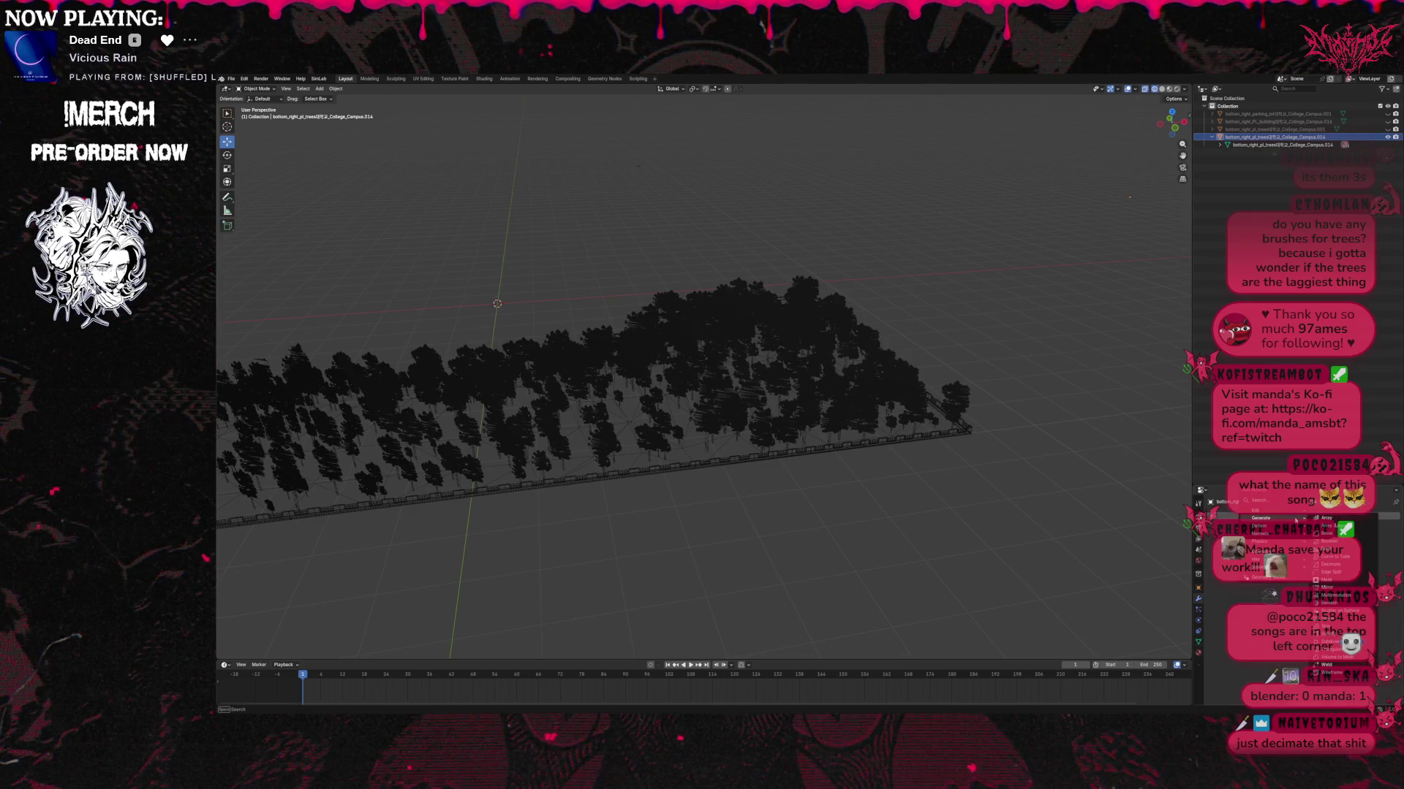
pyautogui.moveTo(1260, 527)
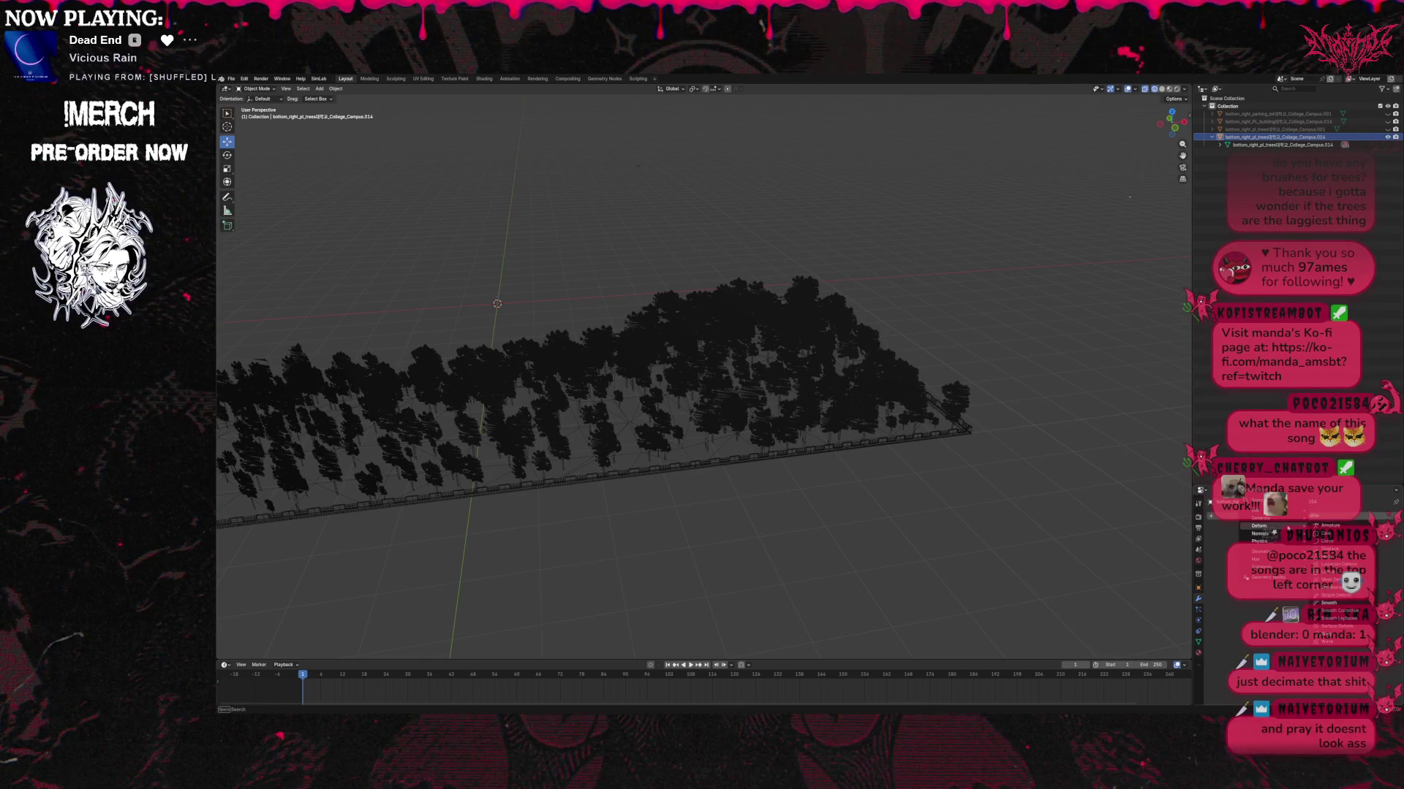
pyautogui.click(1326, 565)
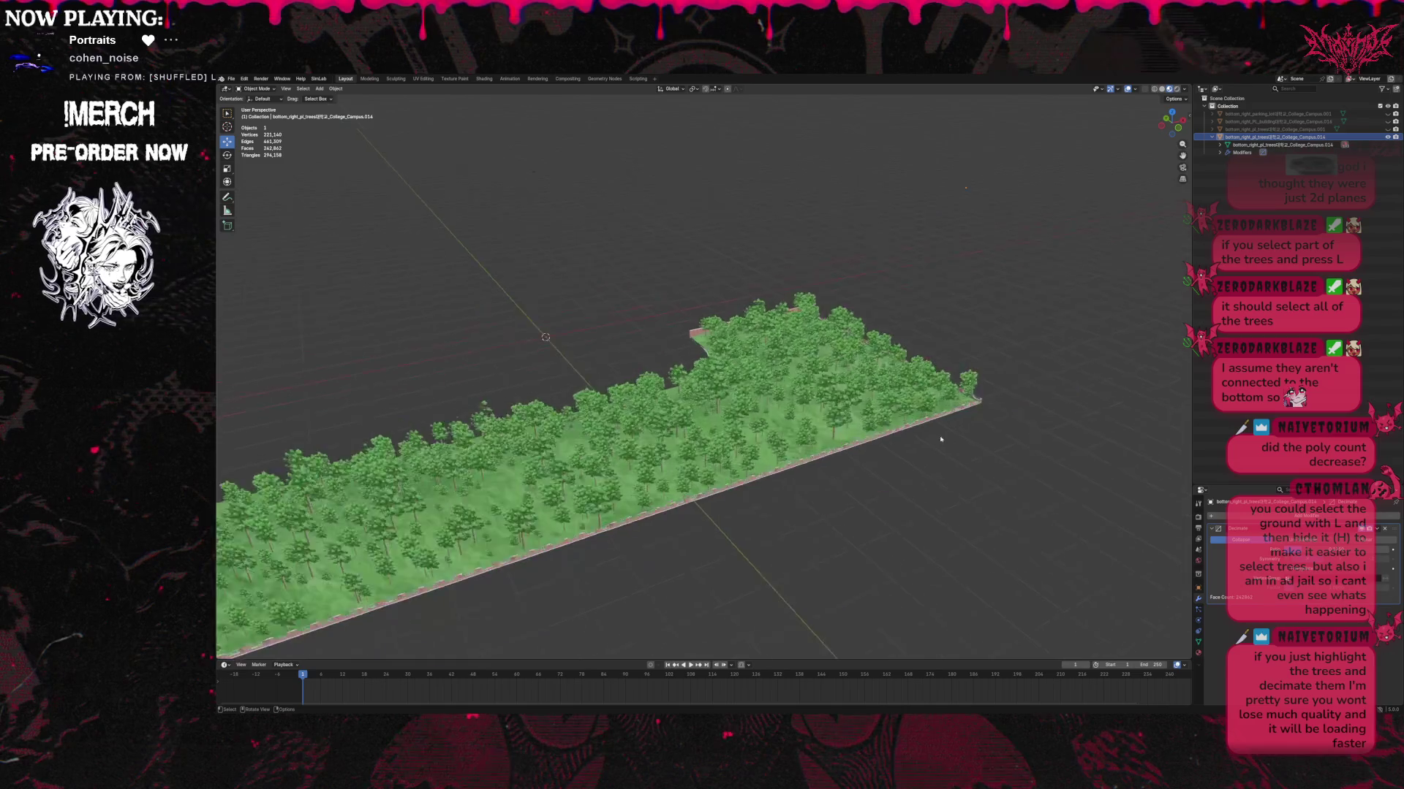
# Toggle the building's and far trees' visibility to compare them, leaving both shown.
pyautogui.scroll(-2, 929, 447)
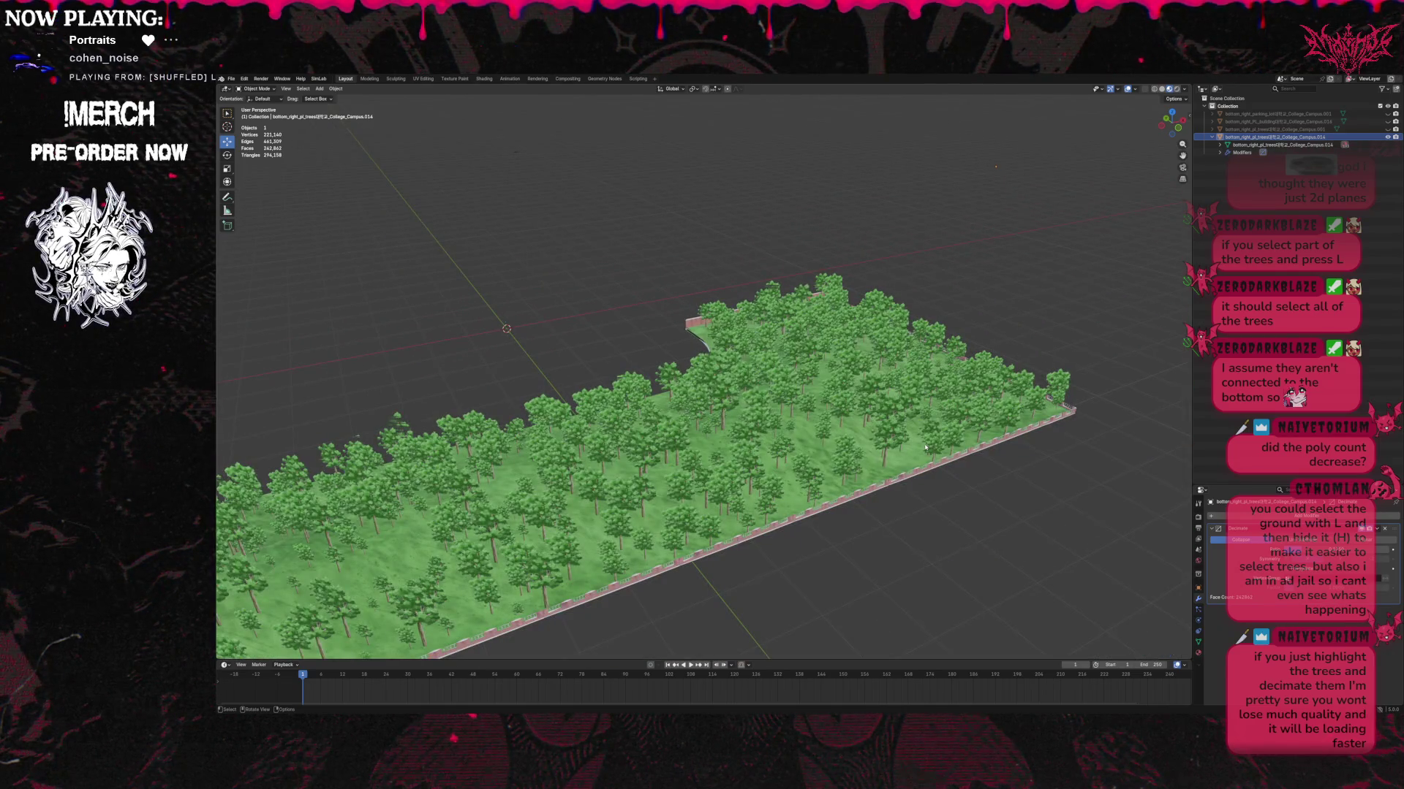
pyautogui.scroll(2, 925, 447)
pyautogui.scroll(2, 925, 447)
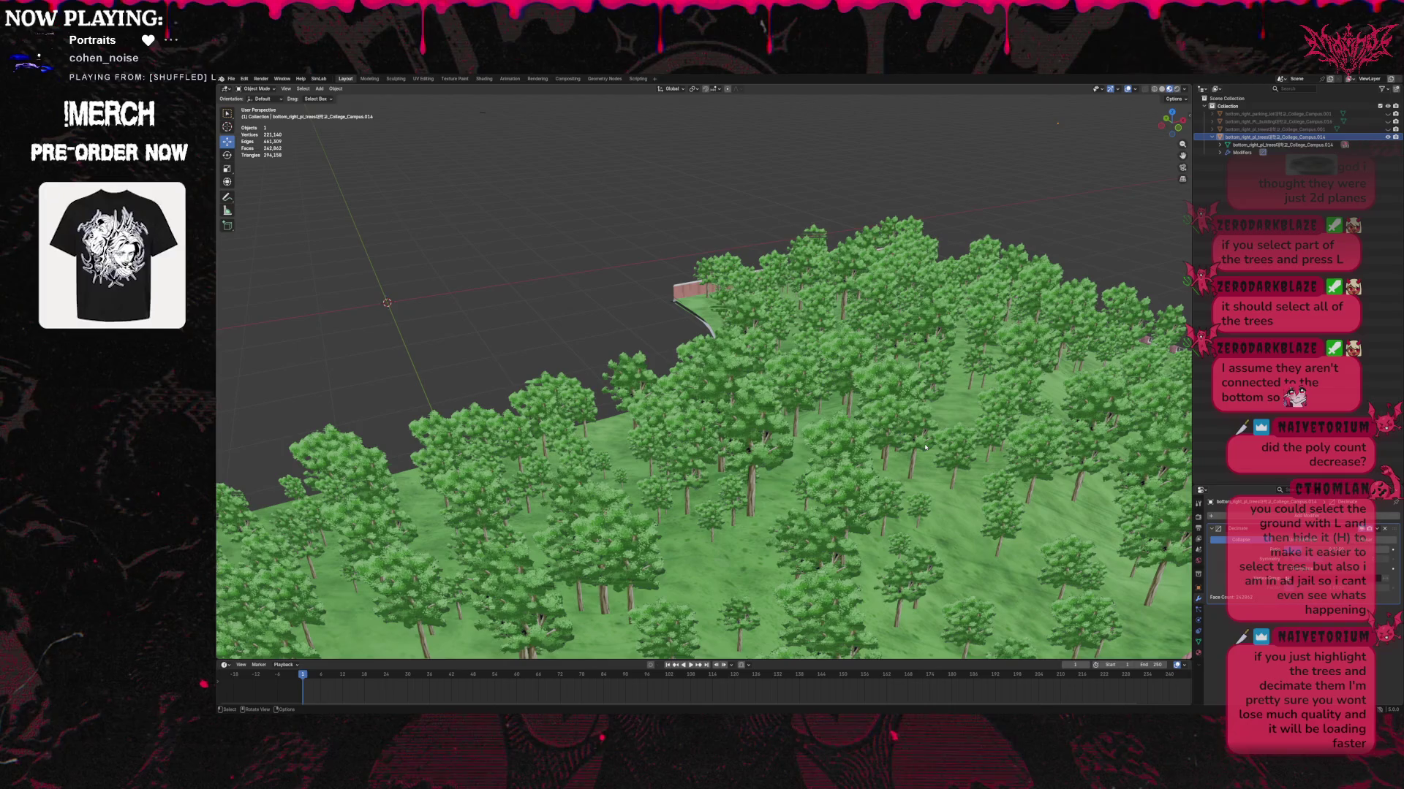
pyautogui.scroll(-2, 924, 448)
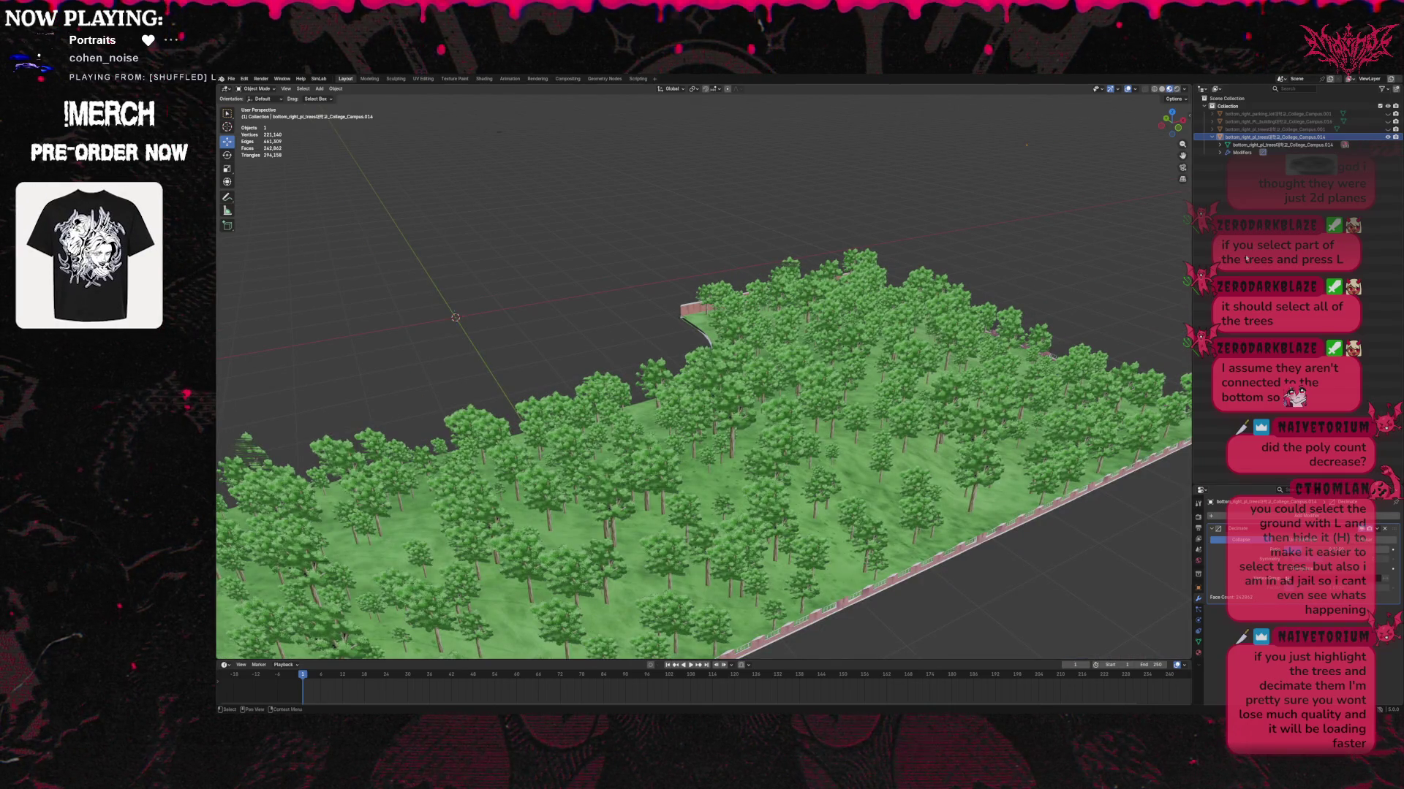
pyautogui.click(1388, 121)
pyautogui.click(1388, 121)
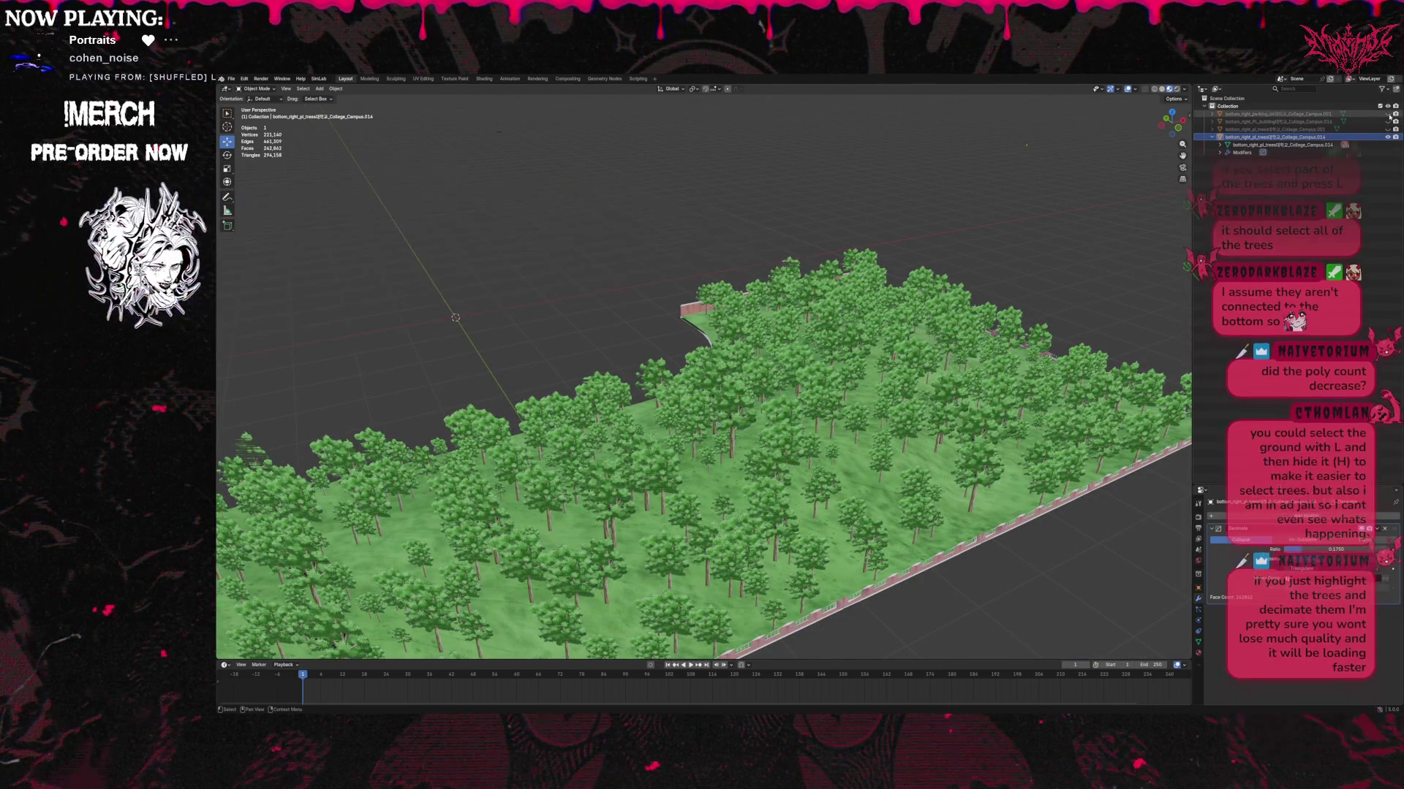
pyautogui.click(1388, 122)
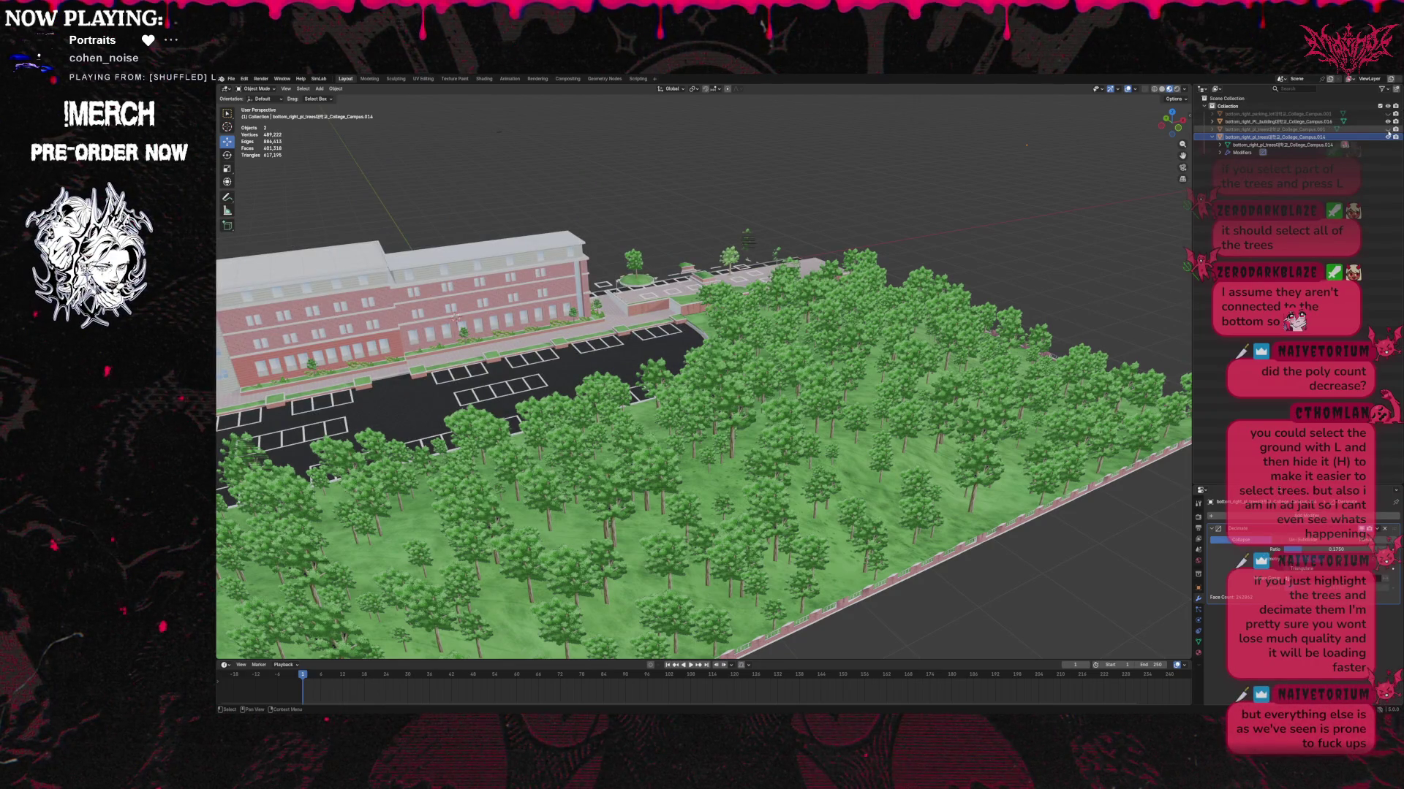
pyautogui.click(1387, 129)
pyautogui.click(1388, 130)
# Deselect the trees and bring up the File > Export format list.
pyautogui.scroll(-3, 943, 271)
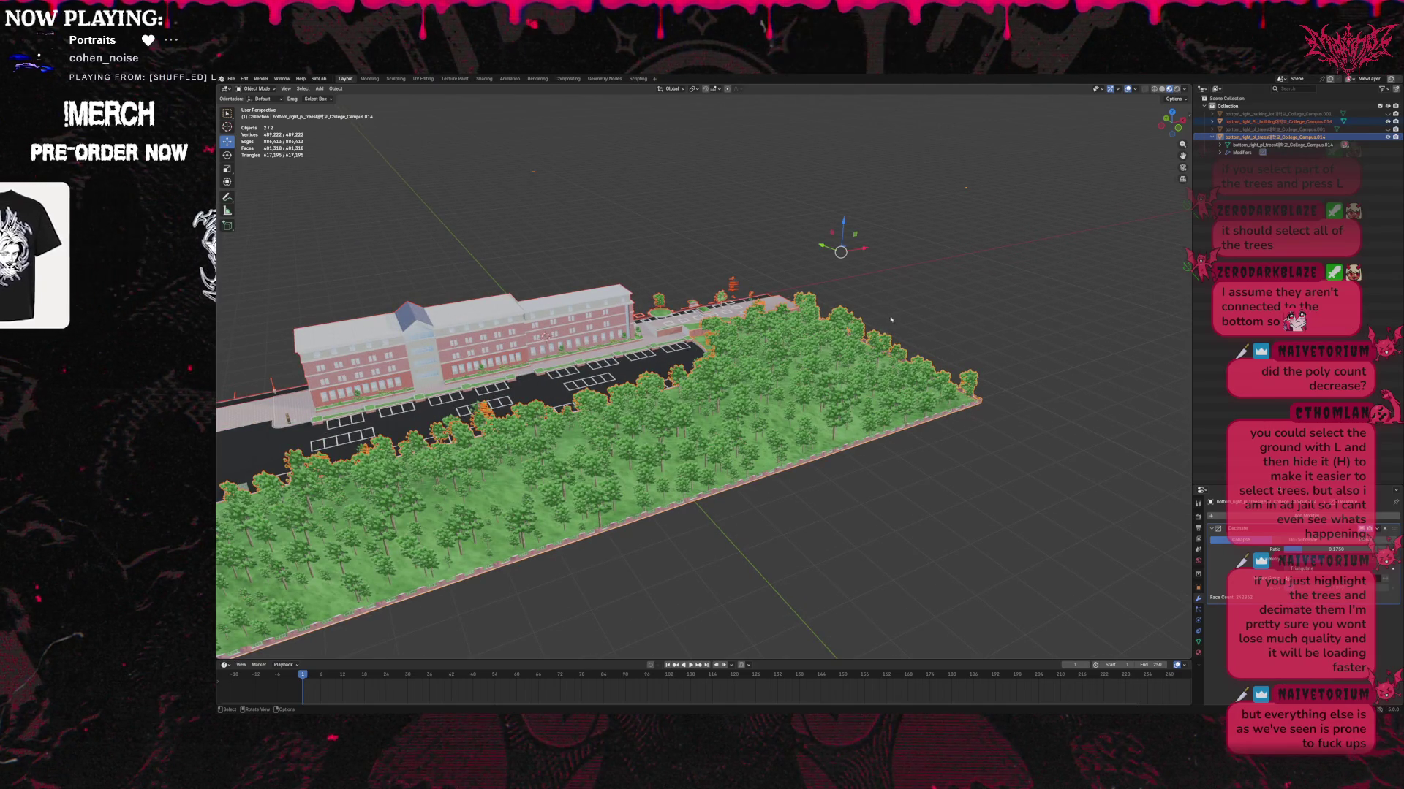
pyautogui.click(1291, 182)
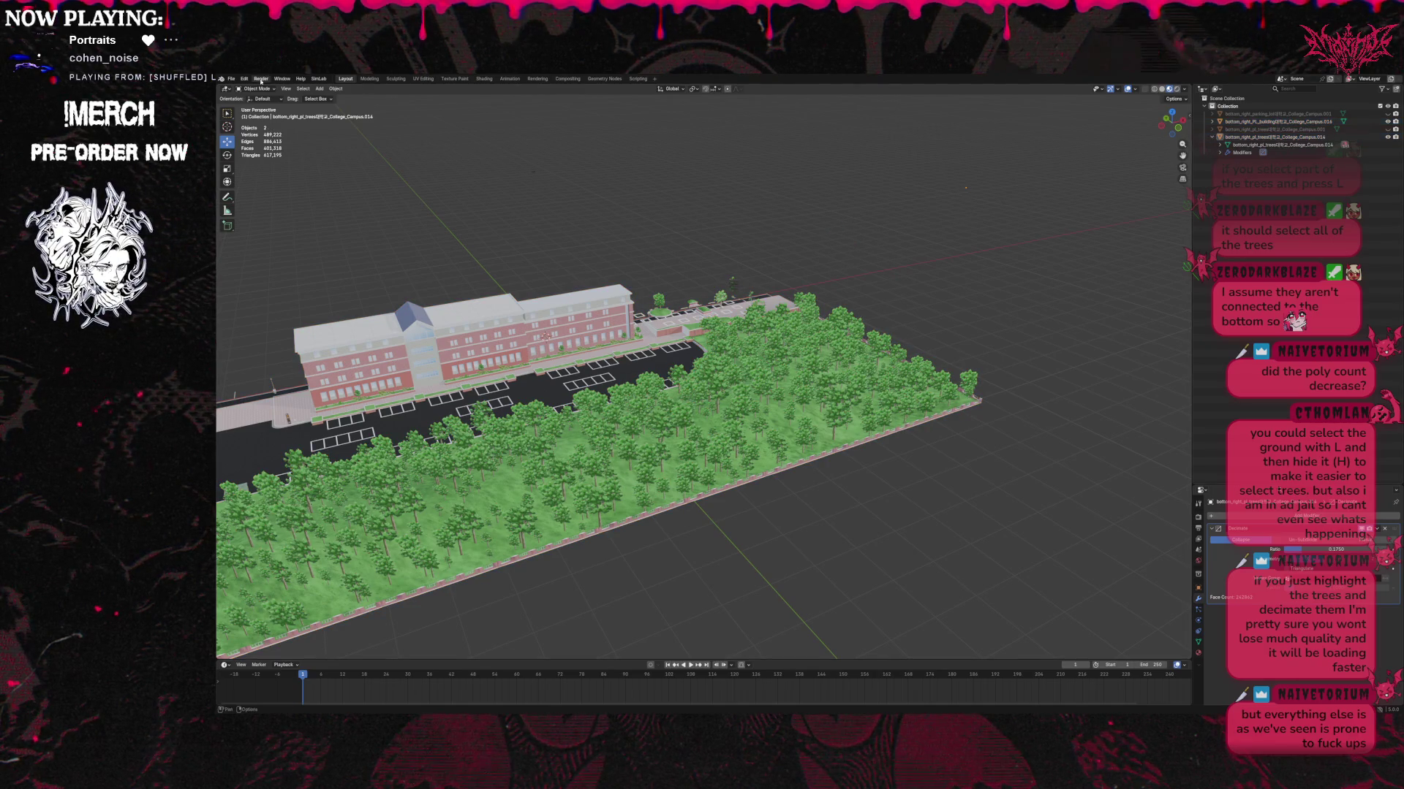
pyautogui.click(231, 79)
pyautogui.moveTo(261, 181)
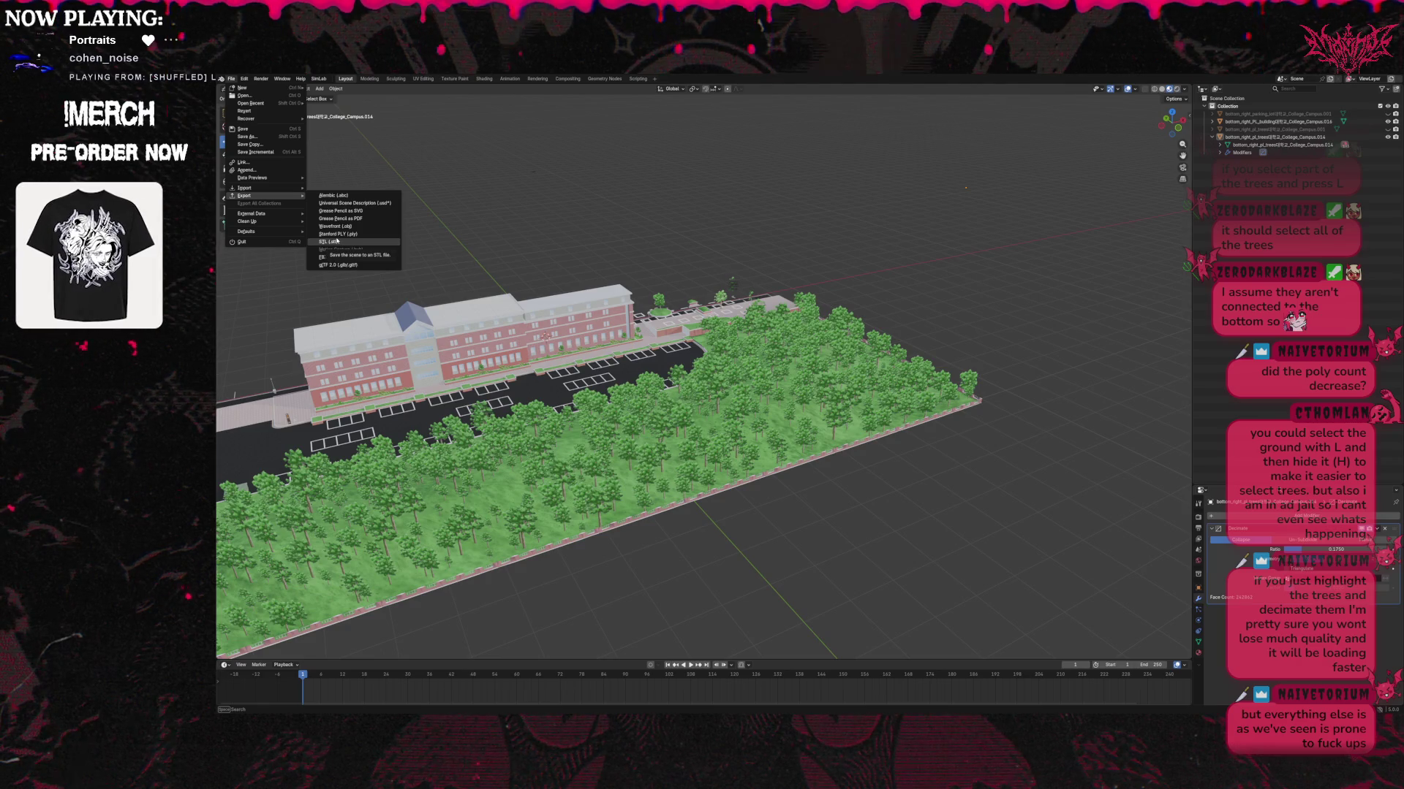
# Dismiss the export list and save the scene as clean up parking lot.blend.
pyautogui.click(346, 229)
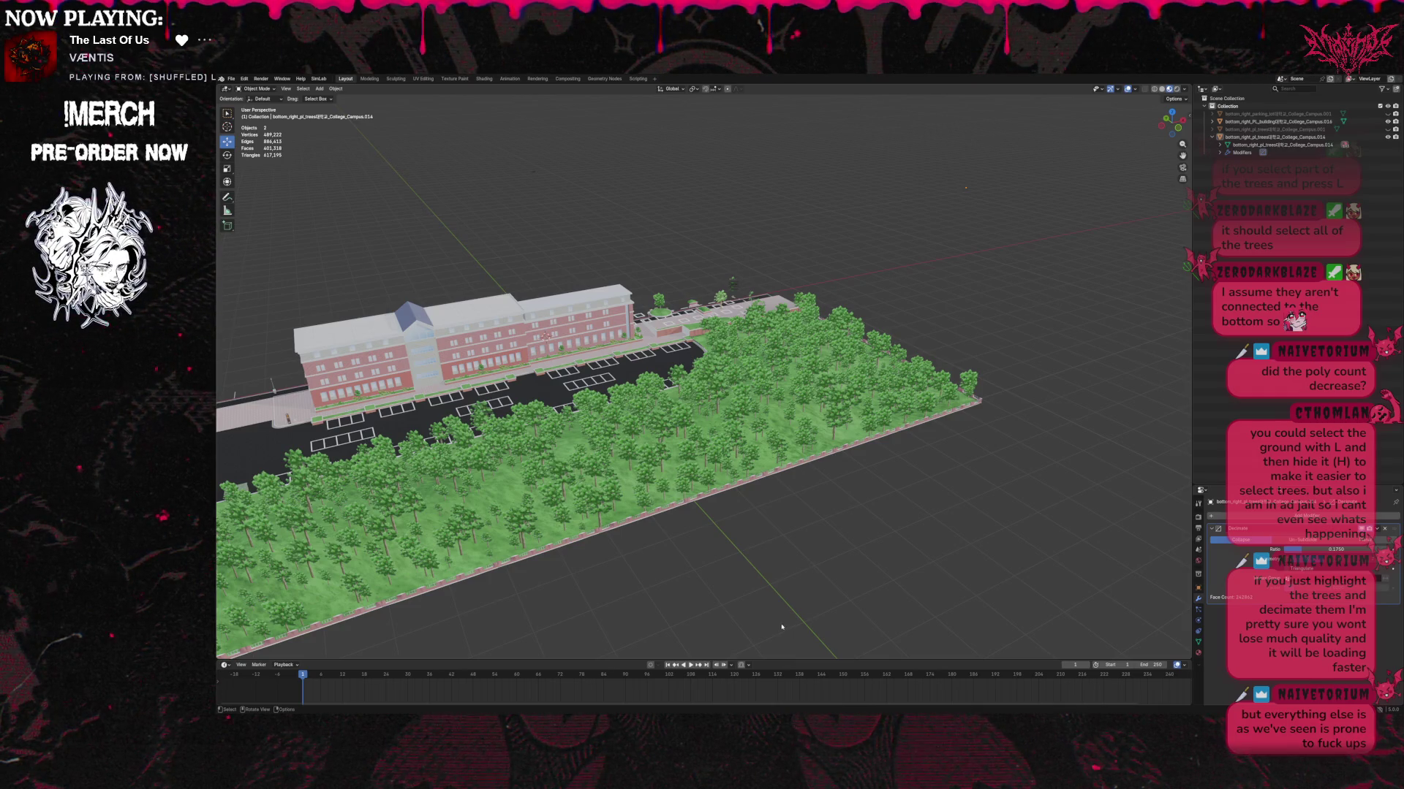
pyautogui.click(231, 78)
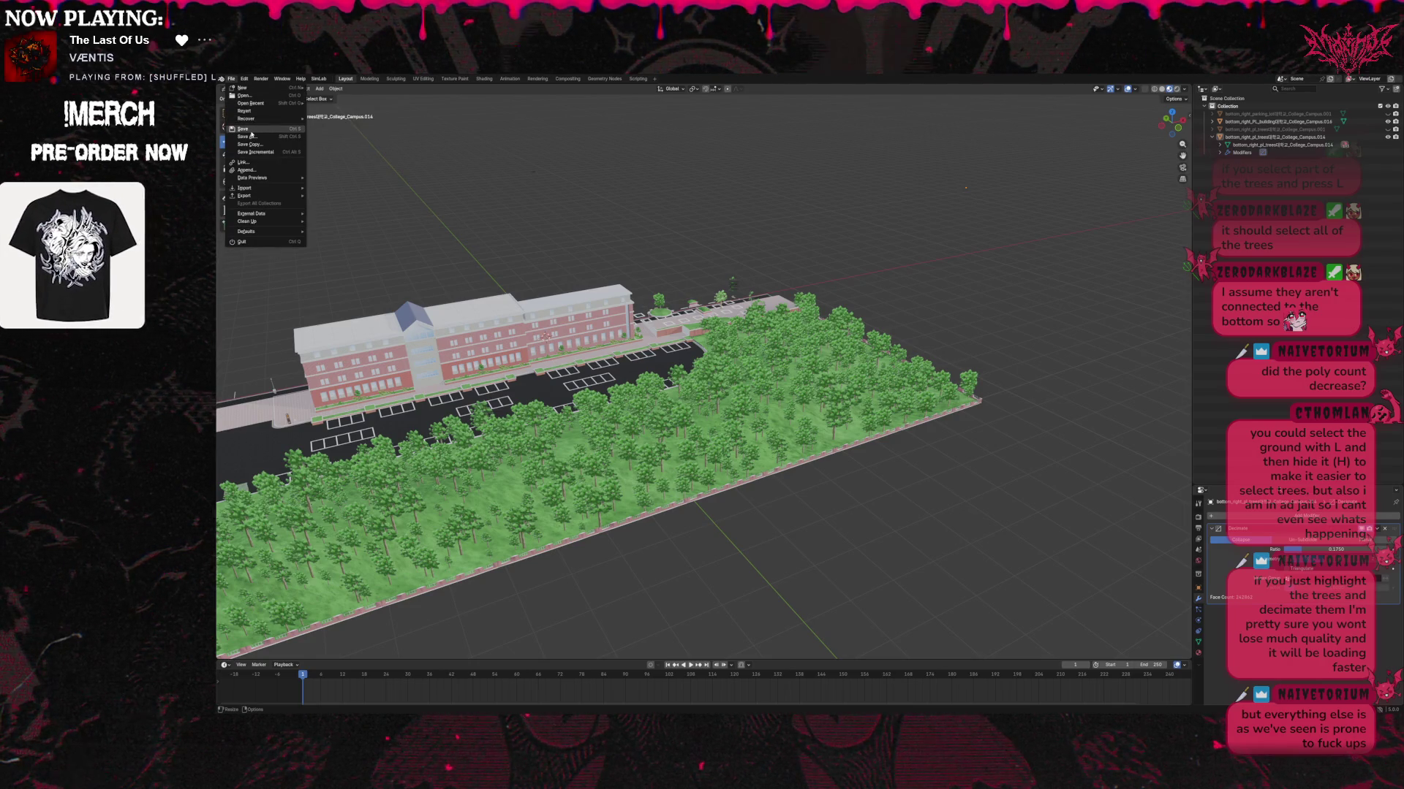
pyautogui.click(251, 130)
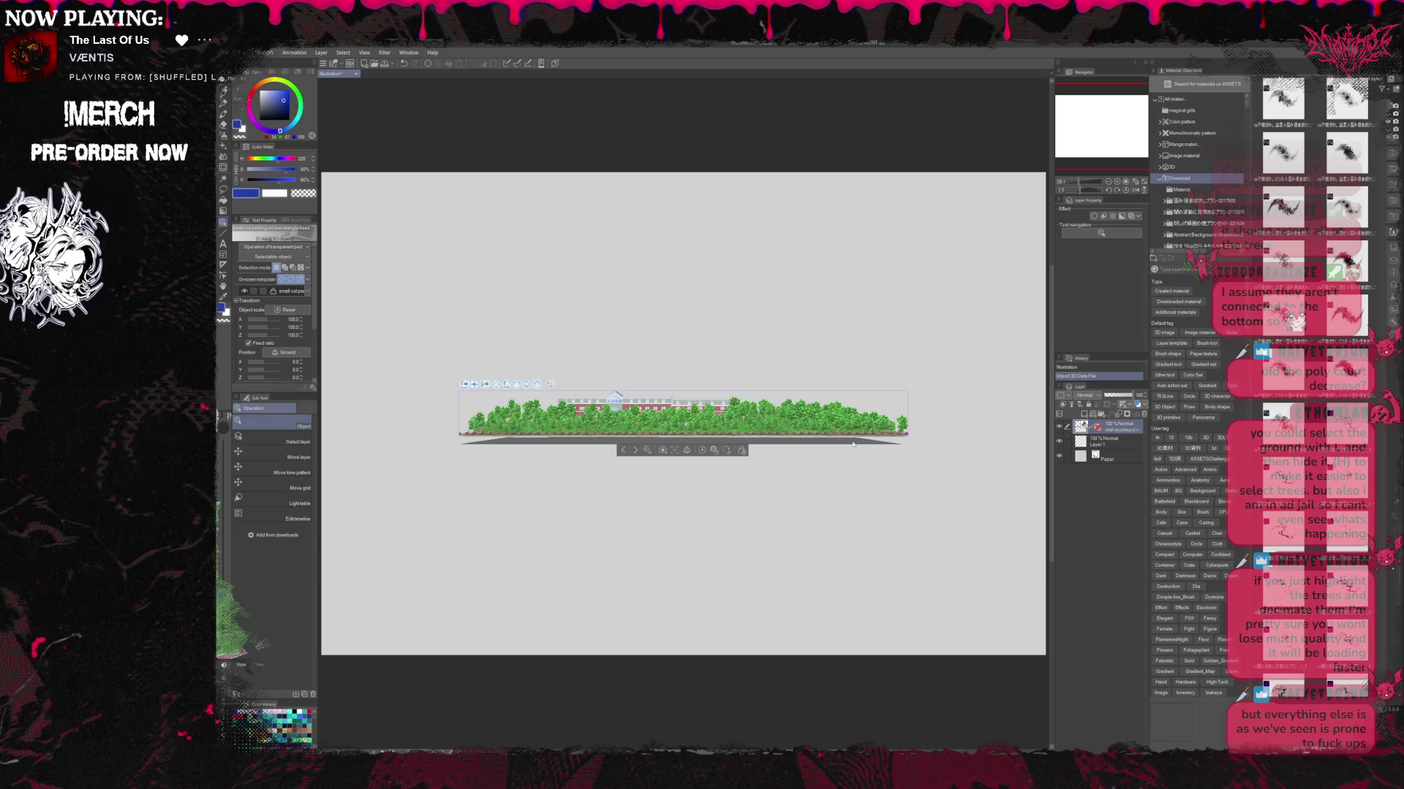
# Zoom in and swing the camera to a close, high aerial view of building and lot.
pyautogui.scroll(2, 483, 393)
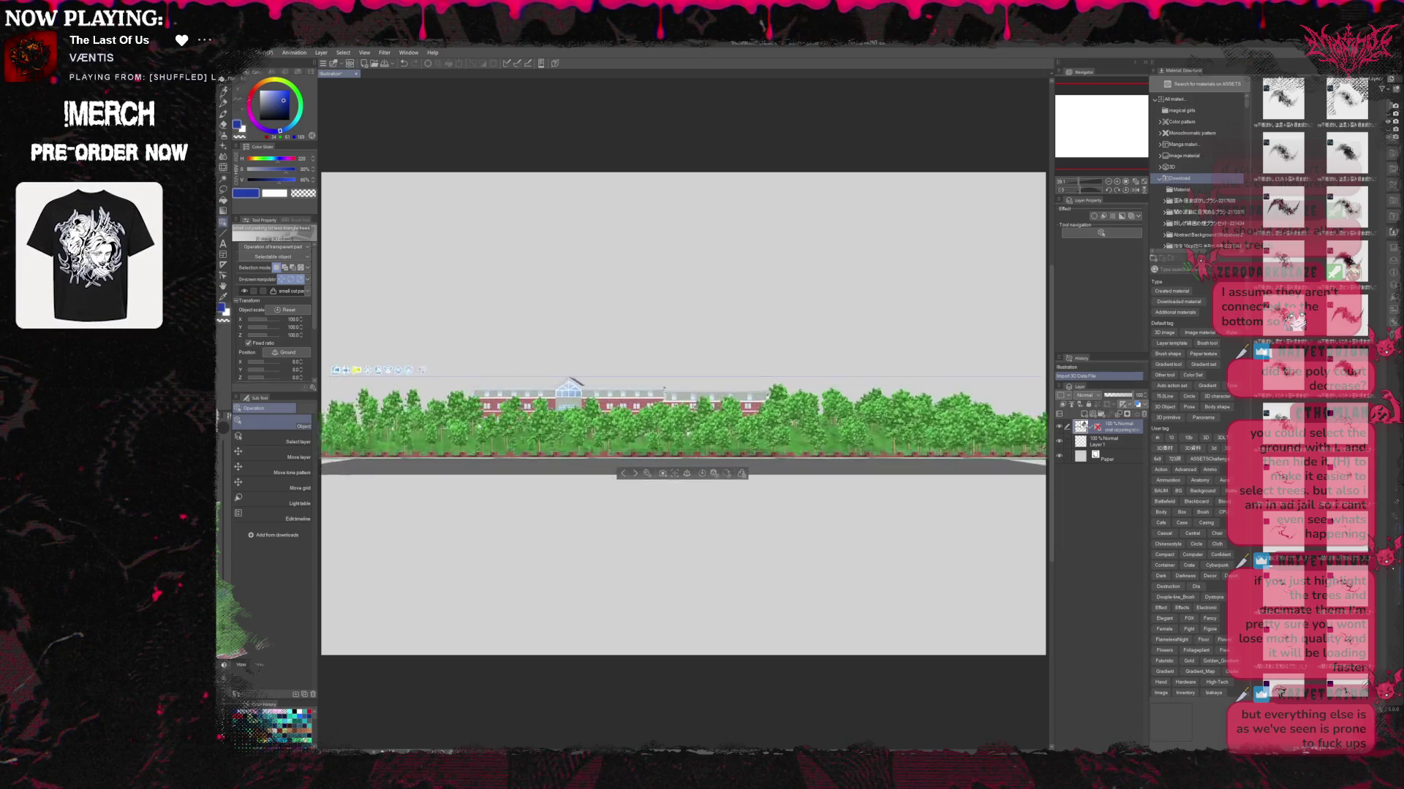
pyautogui.scroll(3, 475, 424)
pyautogui.scroll(3, 467, 453)
pyautogui.scroll(3, 460, 488)
pyautogui.moveTo(459, 488)
pyautogui.mouseDown()
pyautogui.moveTo(400, 340)
pyautogui.moveTo(409, 354)
pyautogui.mouseUp()
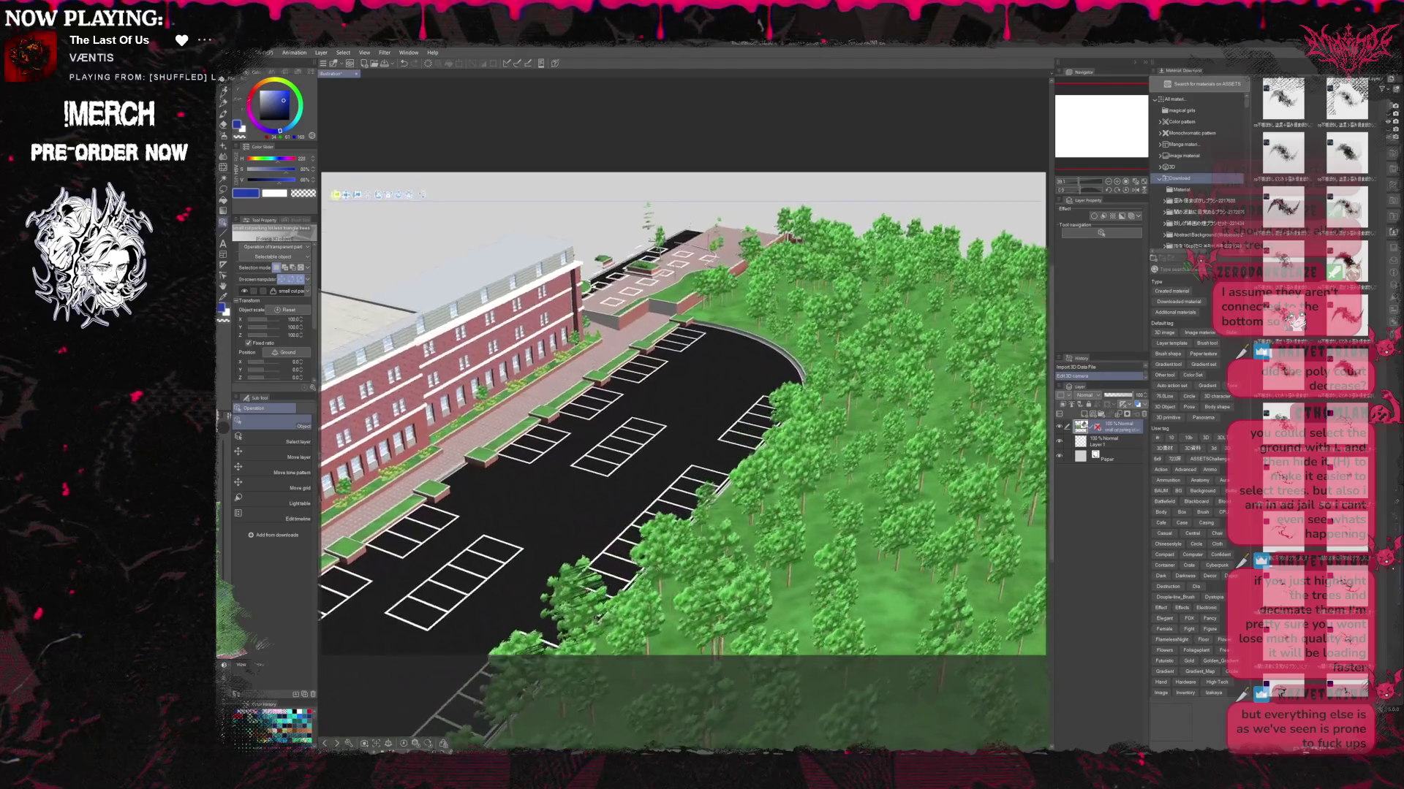
pyautogui.moveTo(409, 354); pyautogui.dragTo(353, 363)
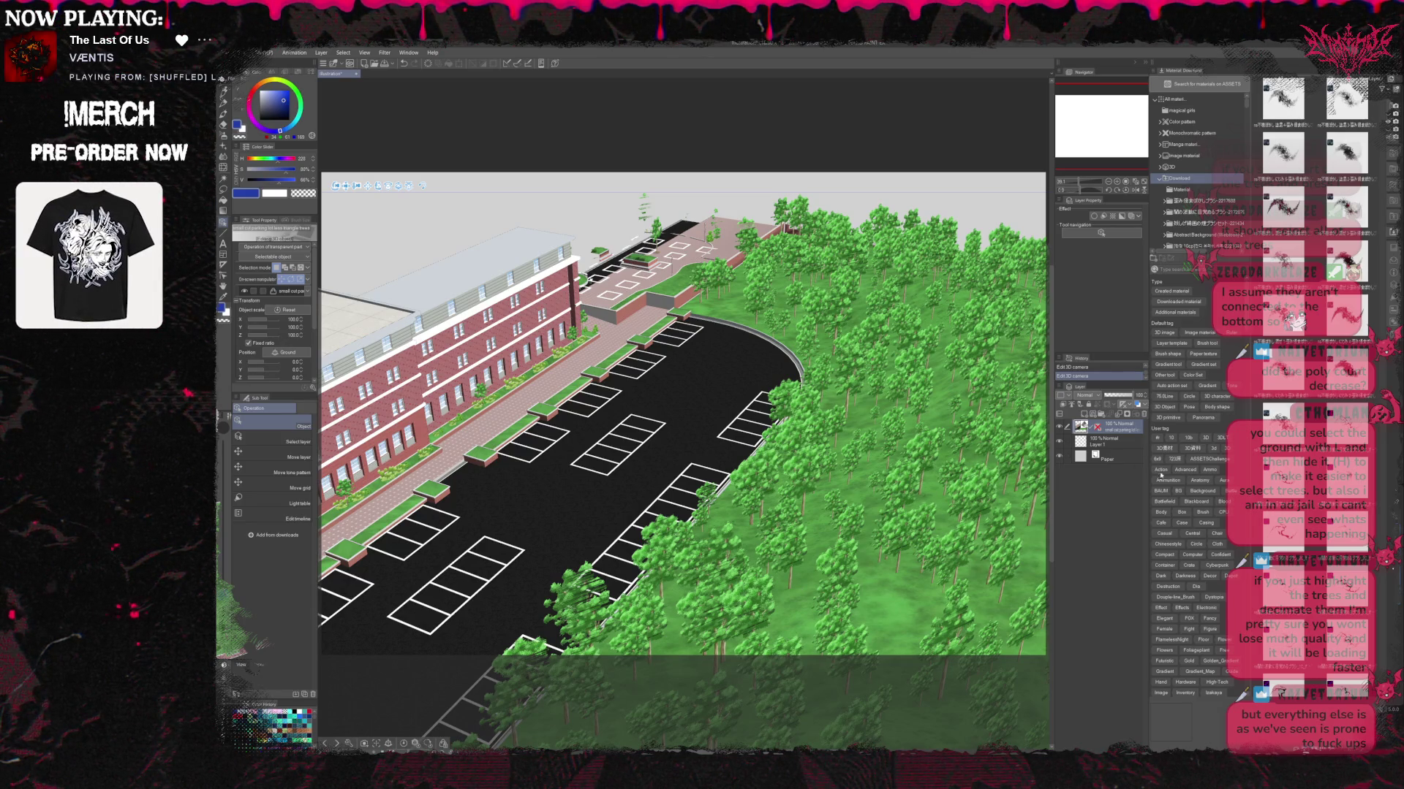
# Rotate the directional light so the trees cast long shadows over the parking lot.
pyautogui.moveTo(1162, 470); pyautogui.dragTo(1196, 470)
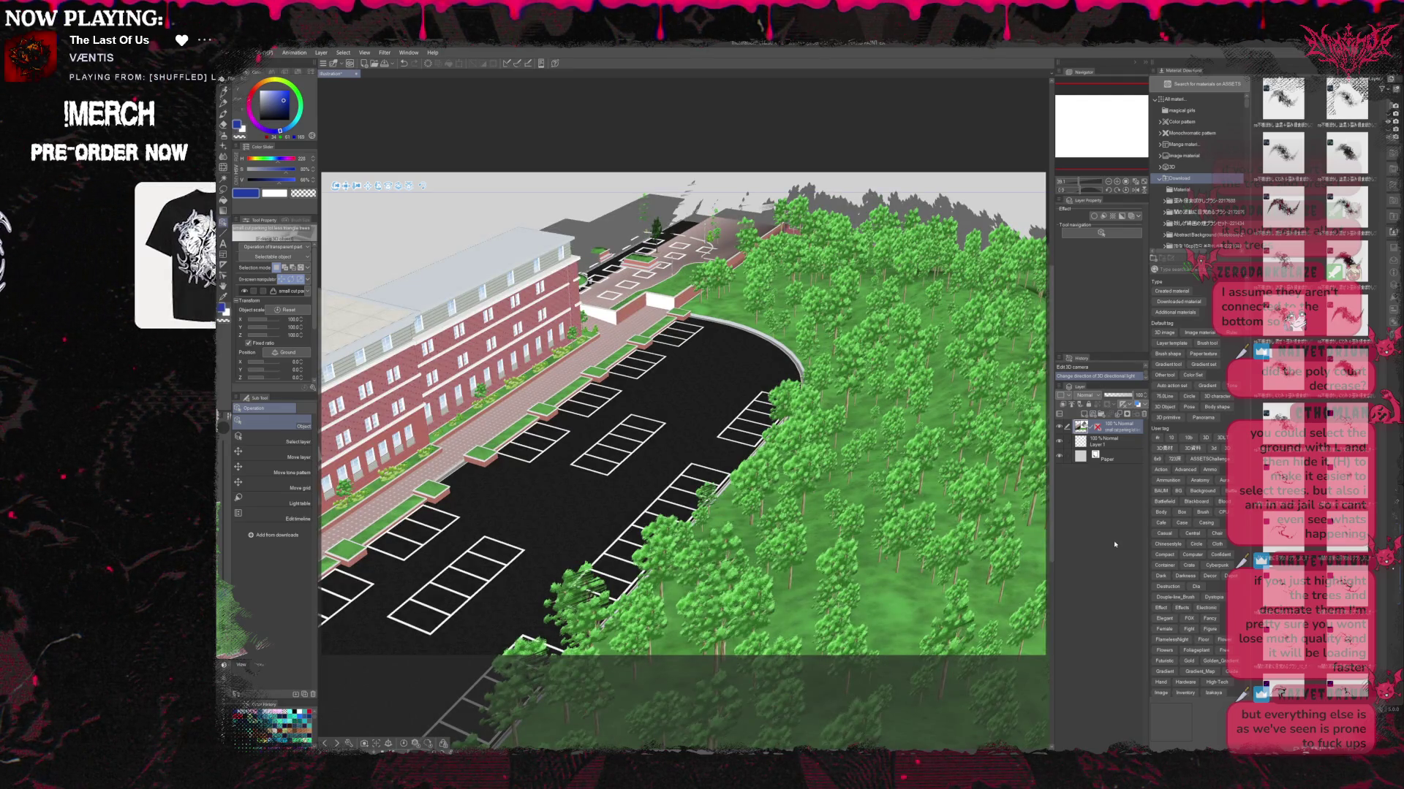
pyautogui.moveTo(1153, 469); pyautogui.dragTo(1184, 444)
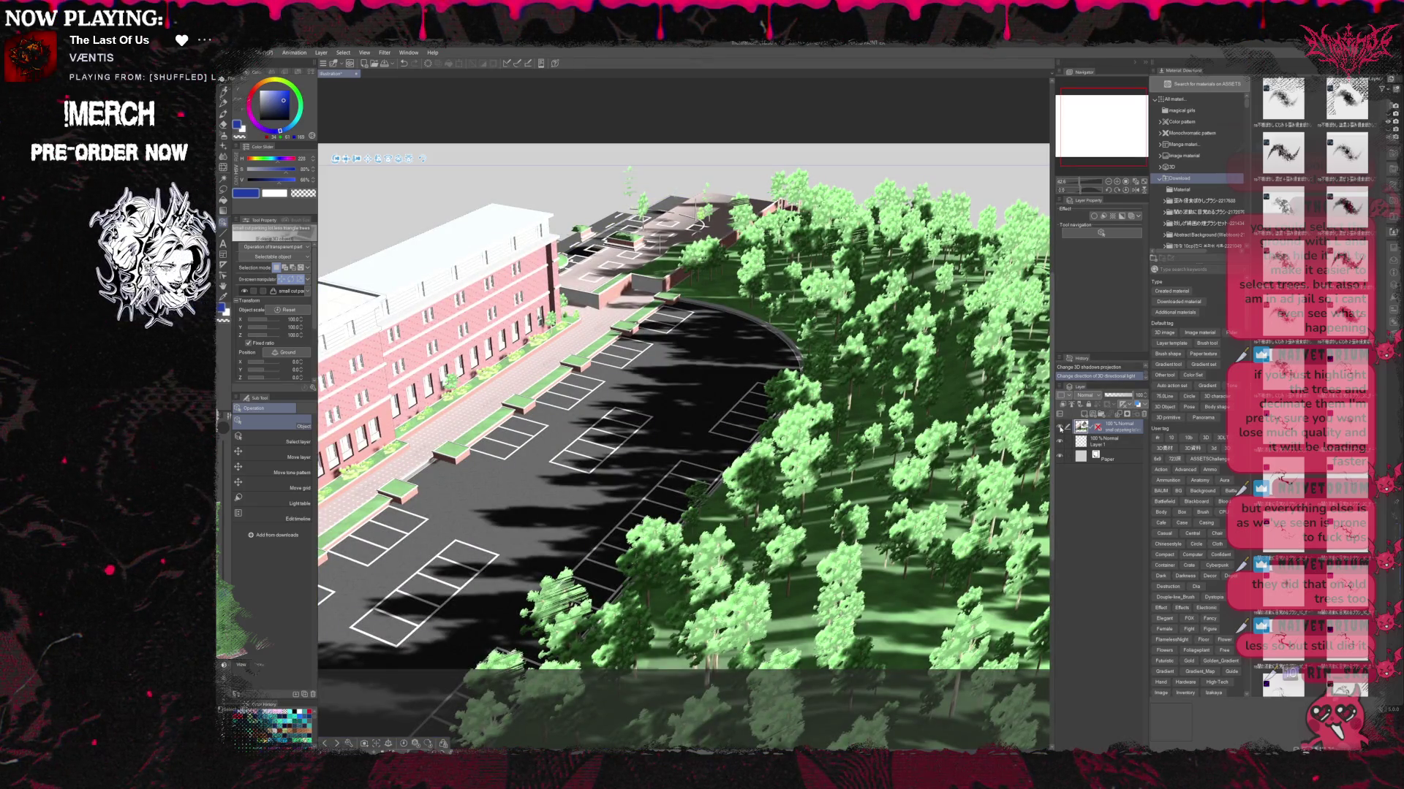
# Hide the 3D scene layer and open the Download folder of materials.
pyautogui.click(1060, 428)
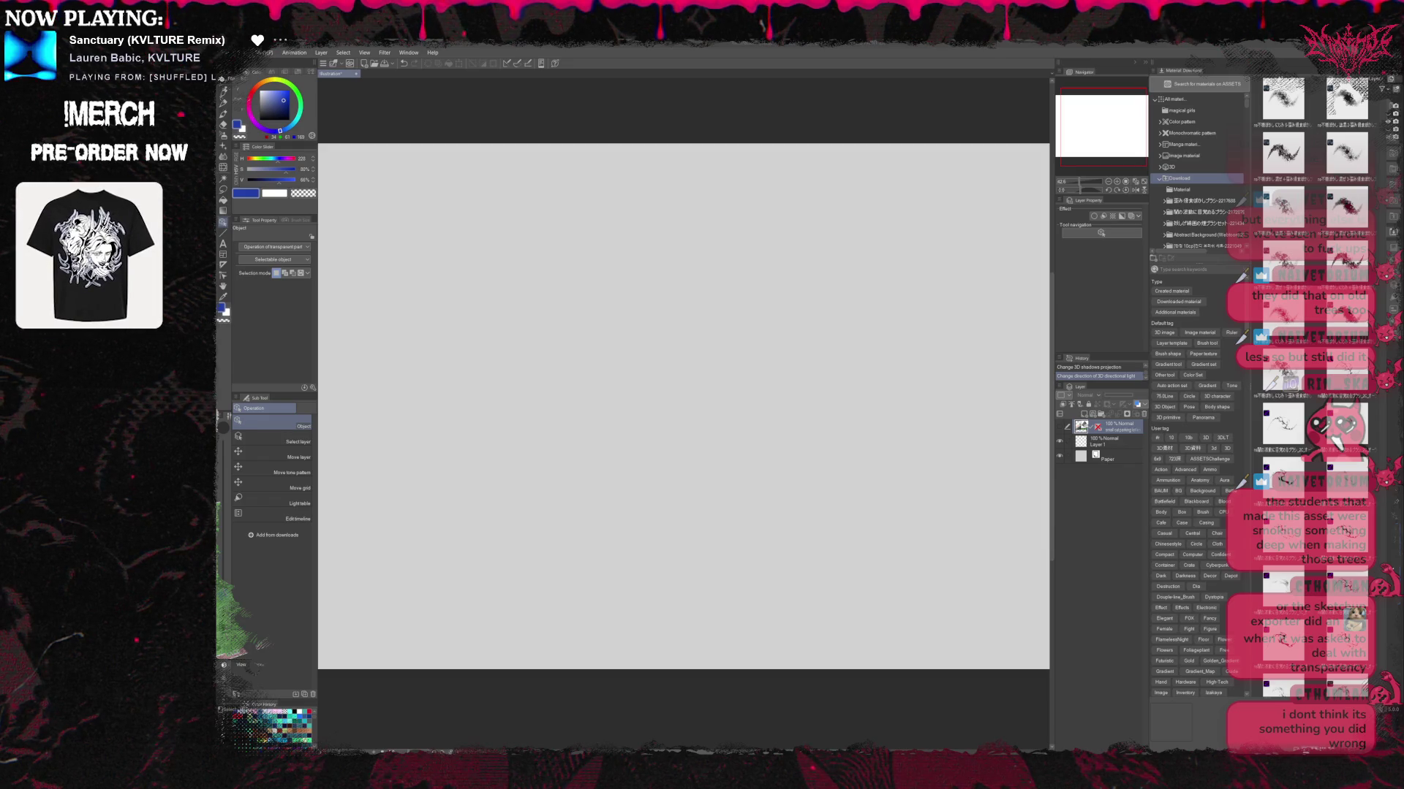
pyautogui.click(1193, 375)
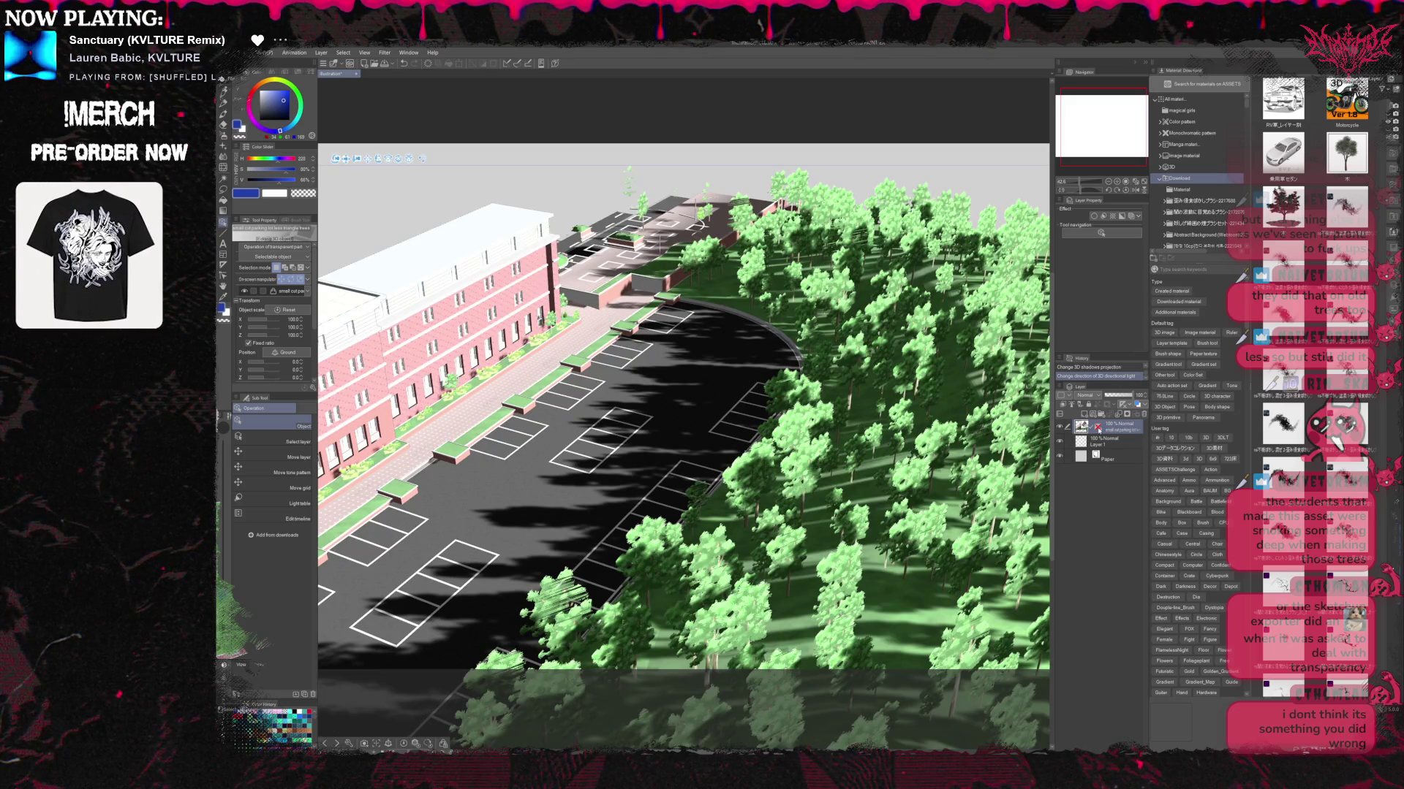
# Show the perspective ruler grid and select the car model material.
pyautogui.click(1098, 428)
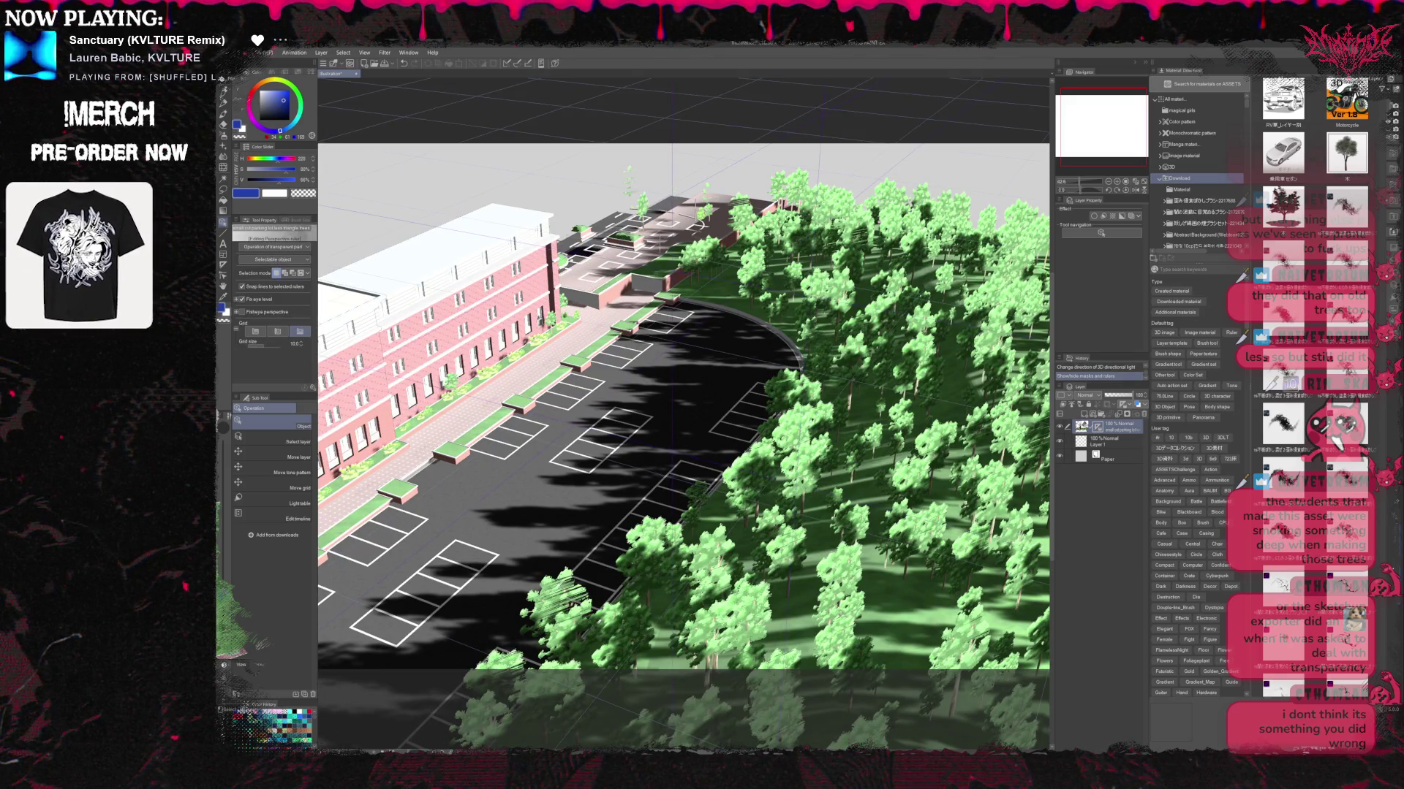
pyautogui.click(1283, 154)
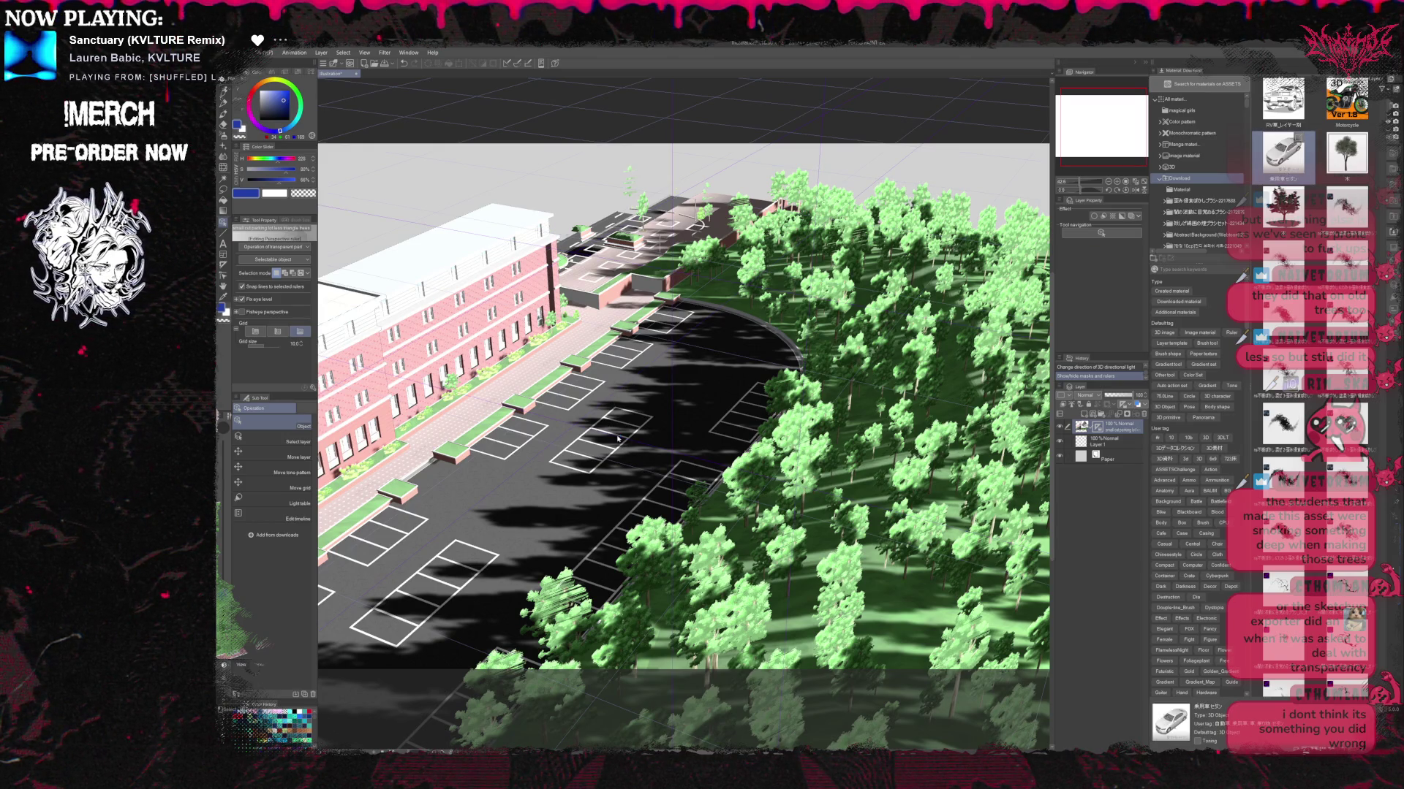
# Drop the car model onto the lot and lower its Object scale from 63.4.
pyautogui.moveTo(617, 439); pyautogui.dragTo(617, 439)
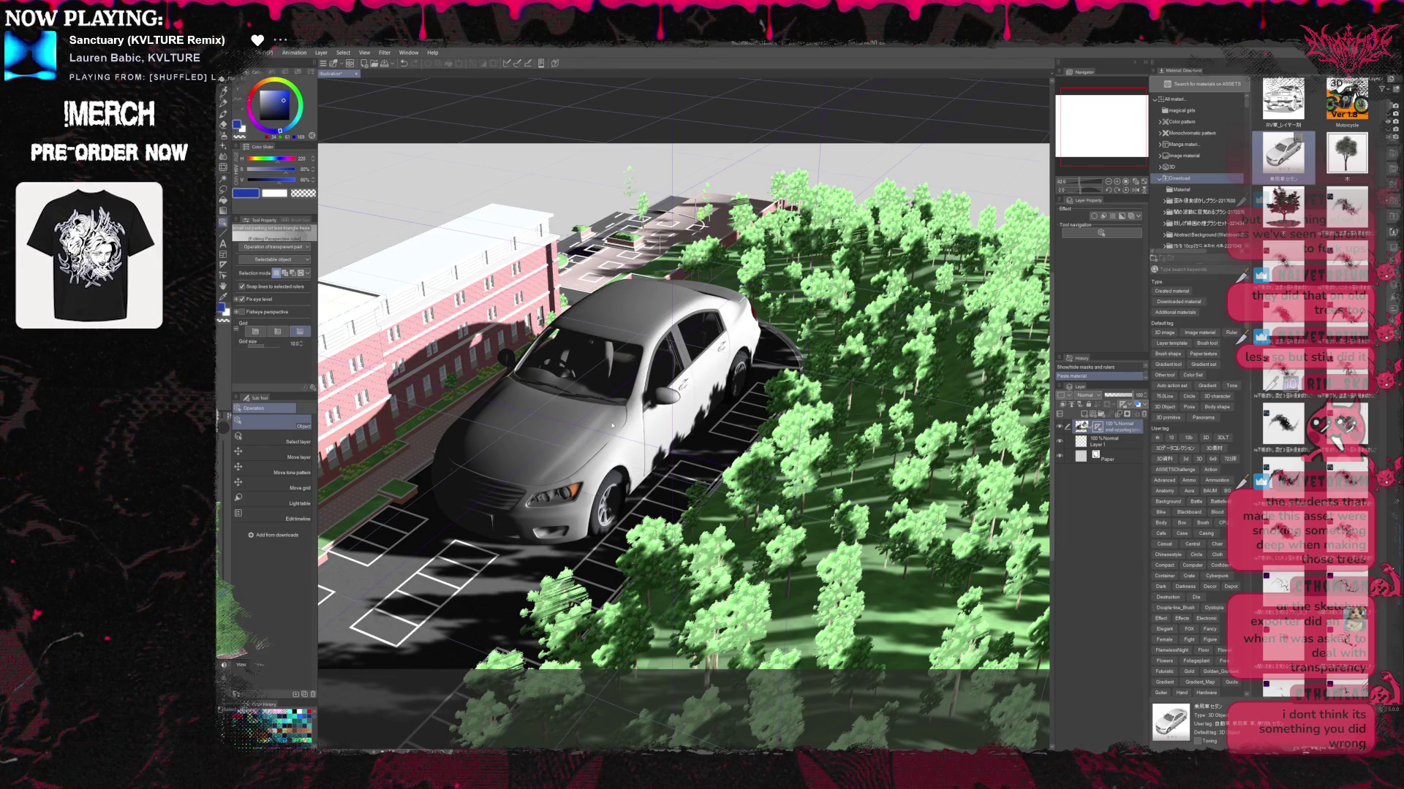
pyautogui.click(613, 426)
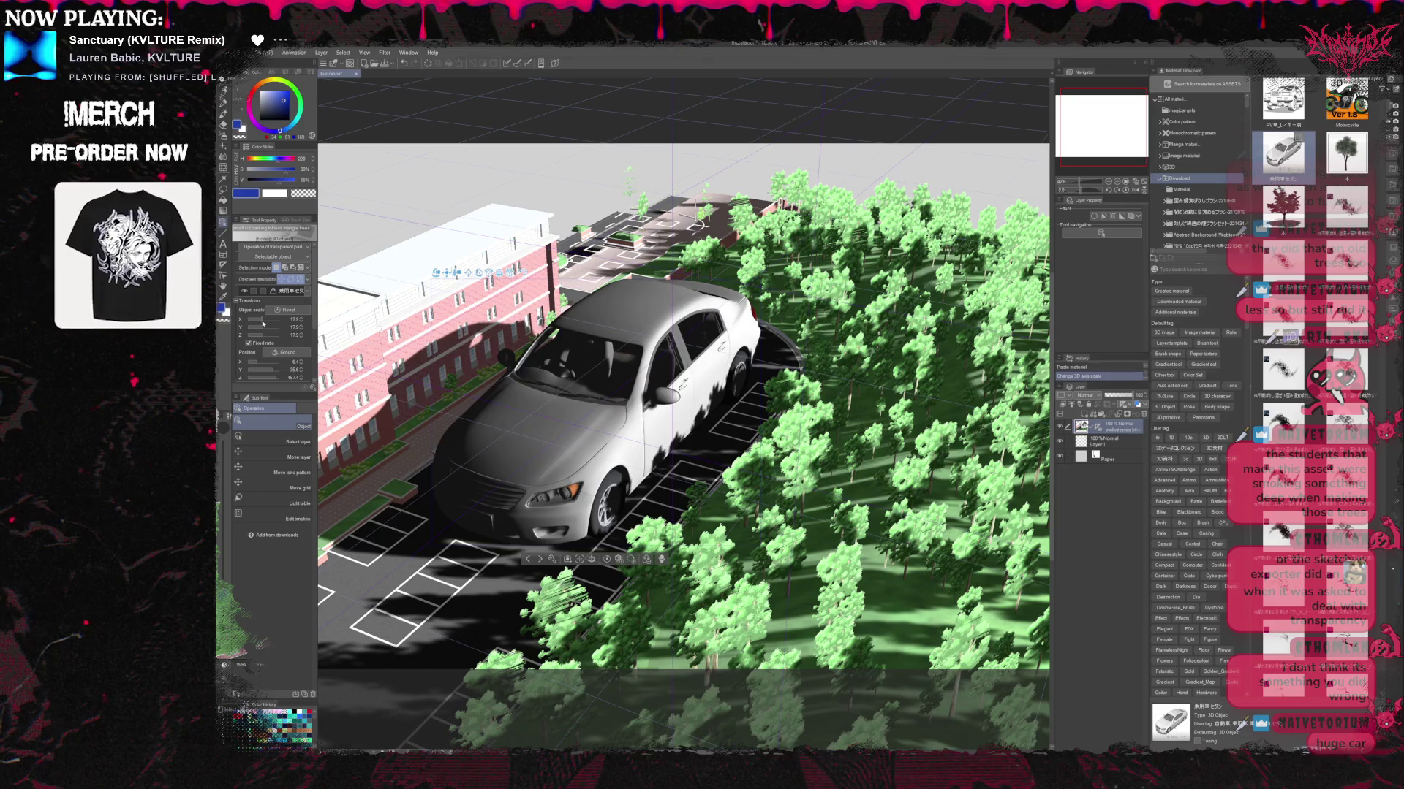
pyautogui.click(262, 322)
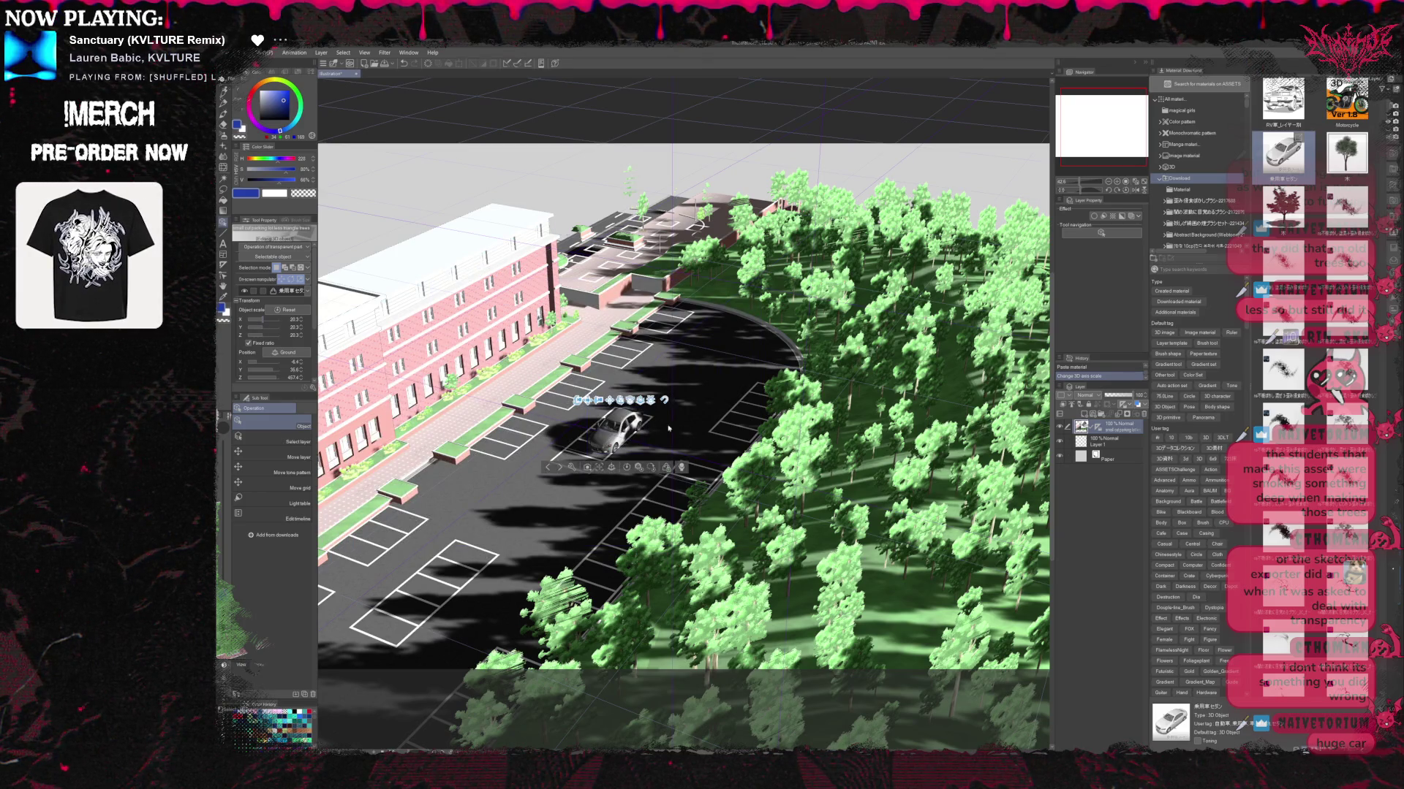
pyautogui.click(628, 434)
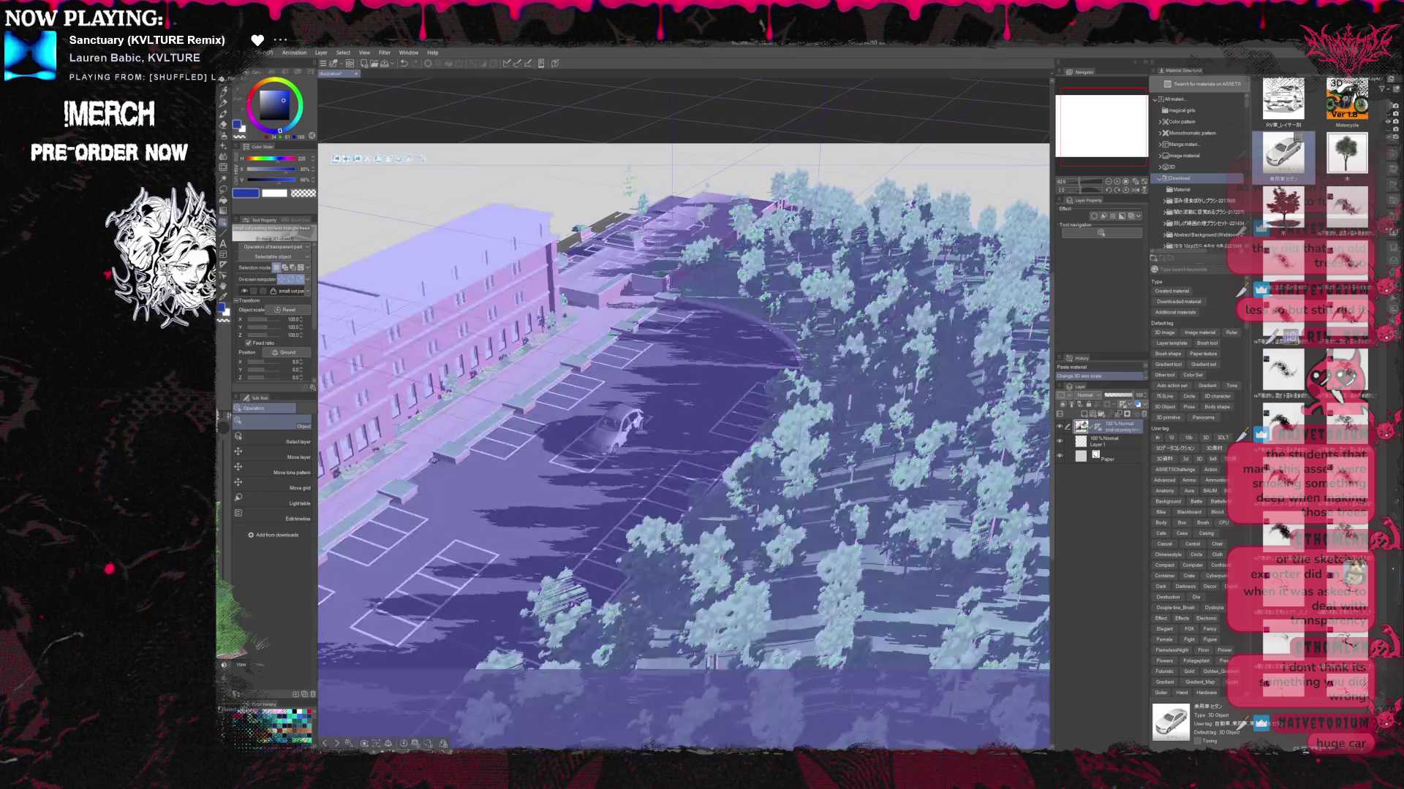
pyautogui.click(633, 436)
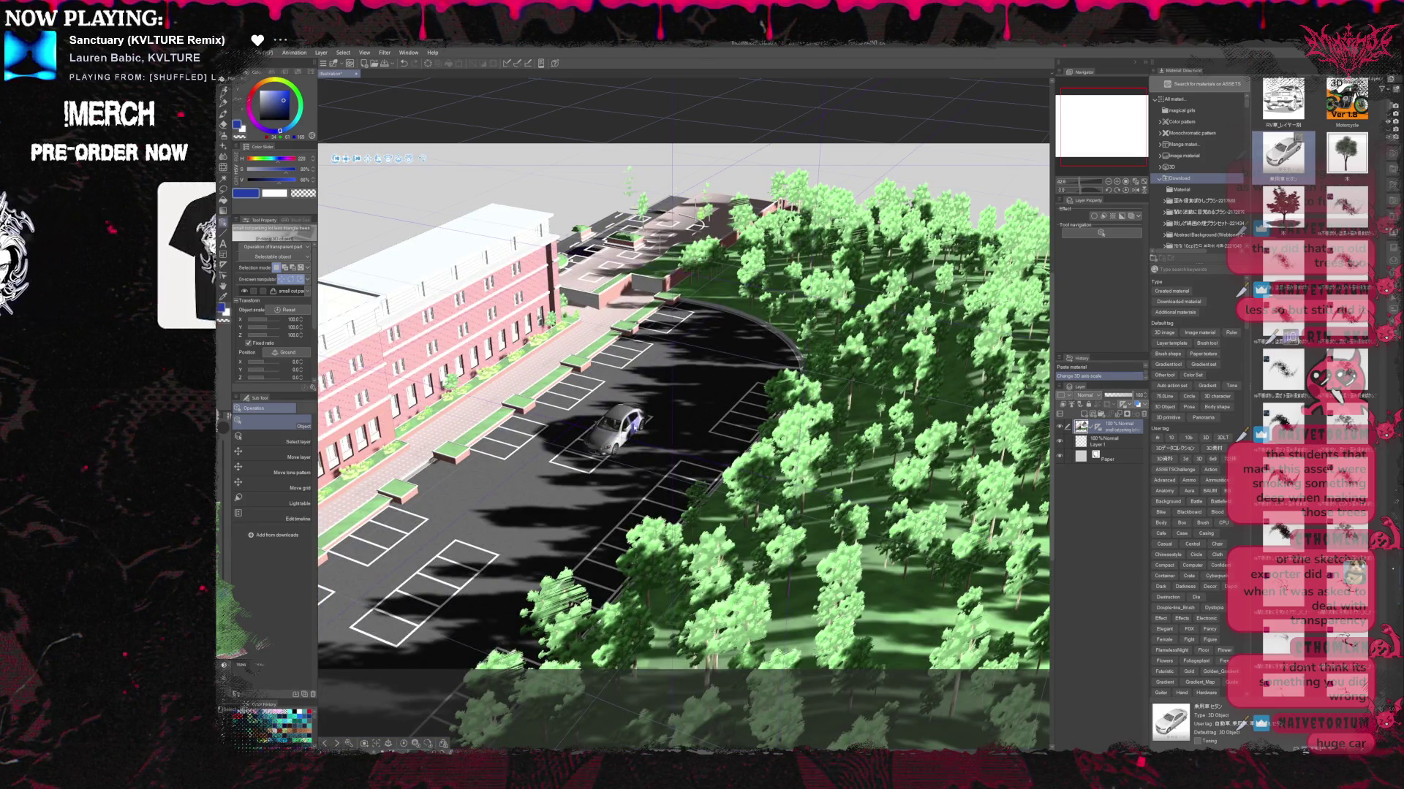
pyautogui.click(644, 441)
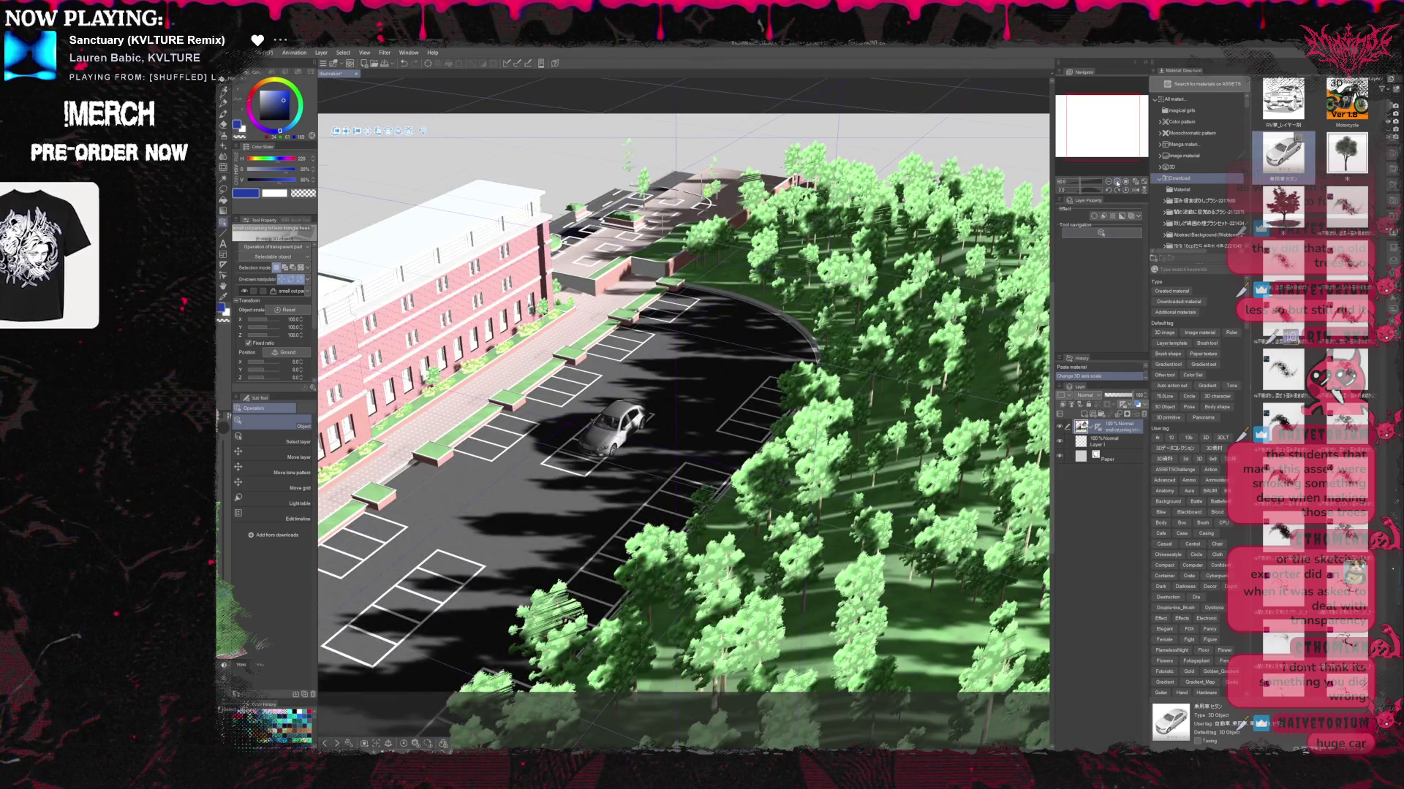
# Rotate the car to line up with the striped bays and move it into a parking space.
pyautogui.click(1116, 182)
pyautogui.click(1116, 182)
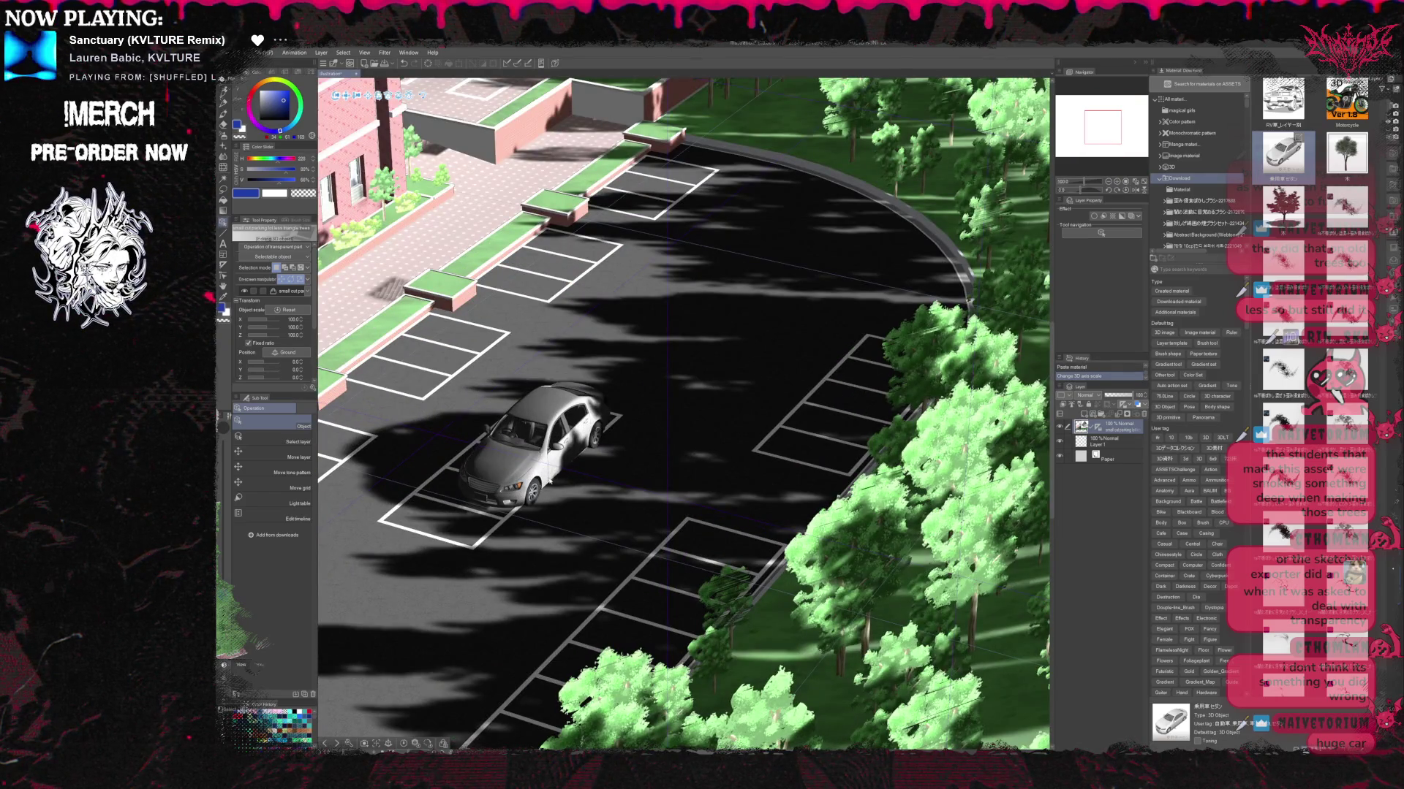
pyautogui.click(547, 475)
pyautogui.click(547, 477)
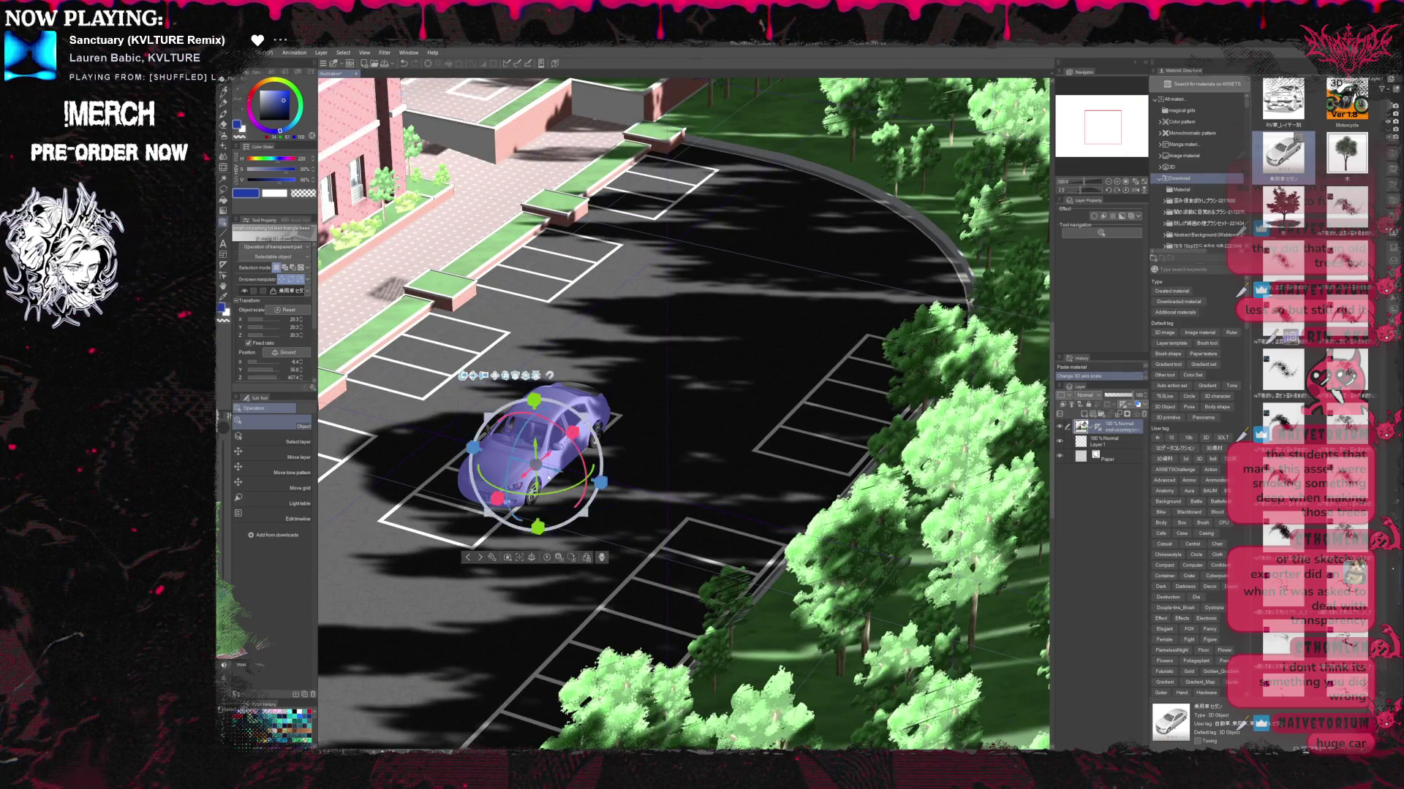
pyautogui.moveTo(555, 496); pyautogui.dragTo(499, 512)
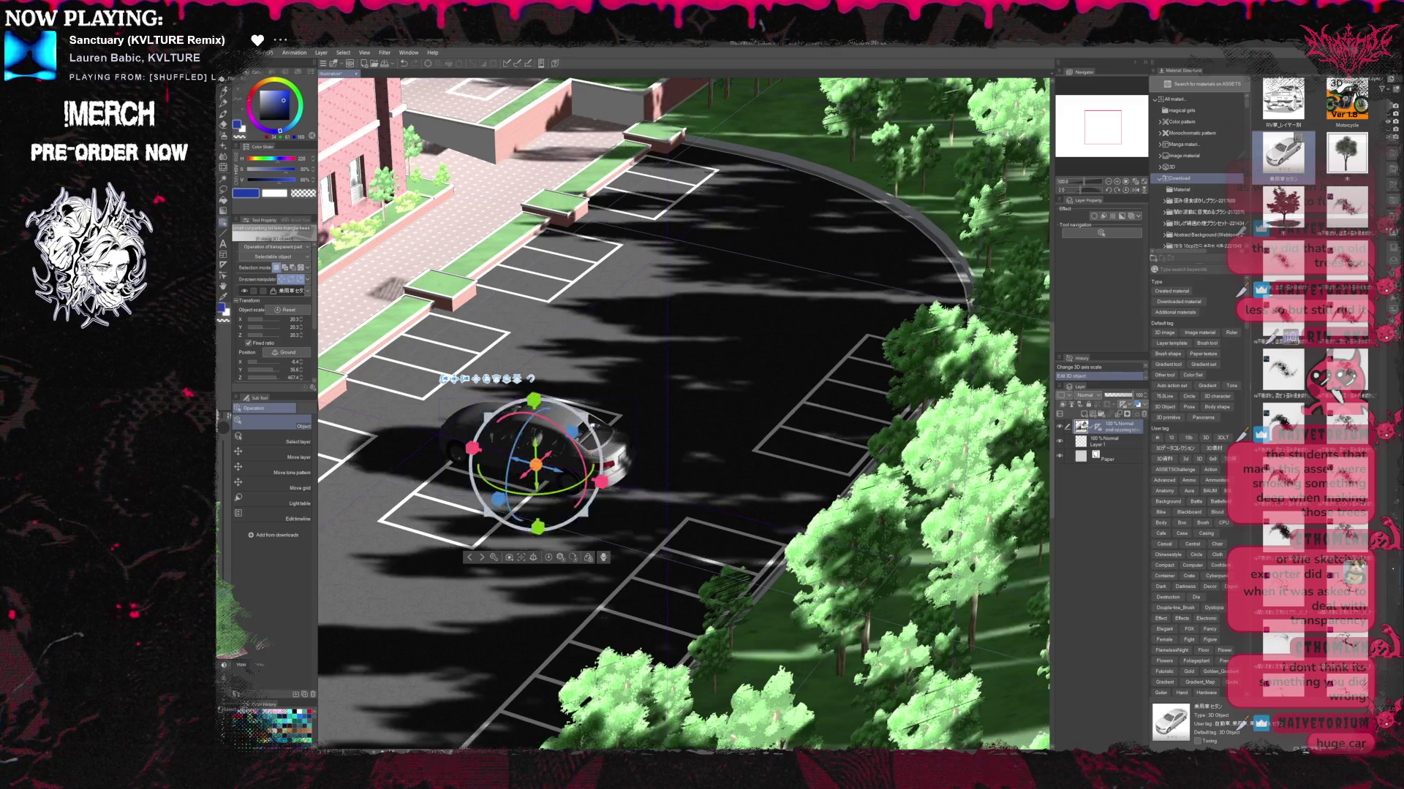
pyautogui.moveTo(538, 468)
pyautogui.mouseDown()
pyautogui.moveTo(570, 472)
pyautogui.moveTo(476, 497)
pyautogui.mouseUp()
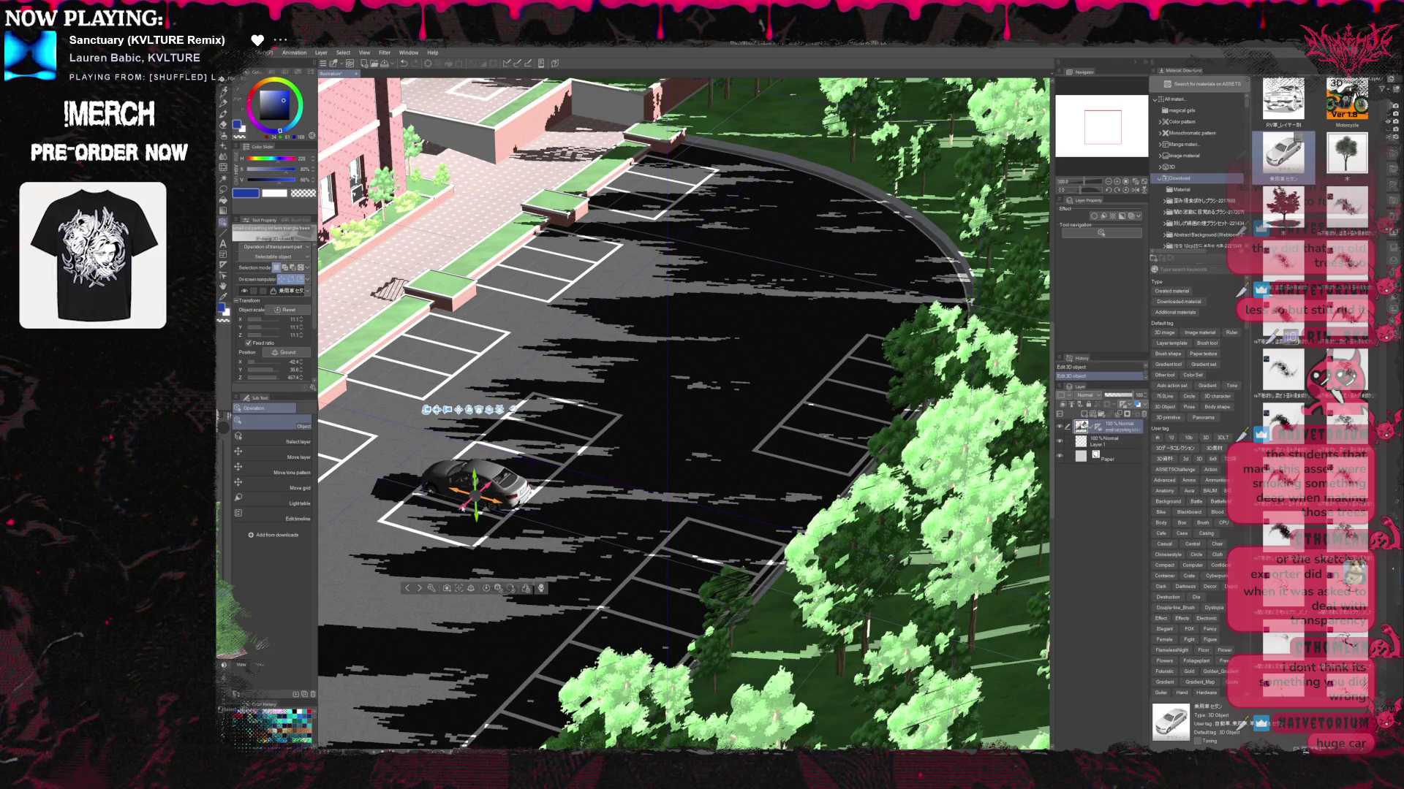
pyautogui.moveTo(475, 497); pyautogui.dragTo(479, 491)
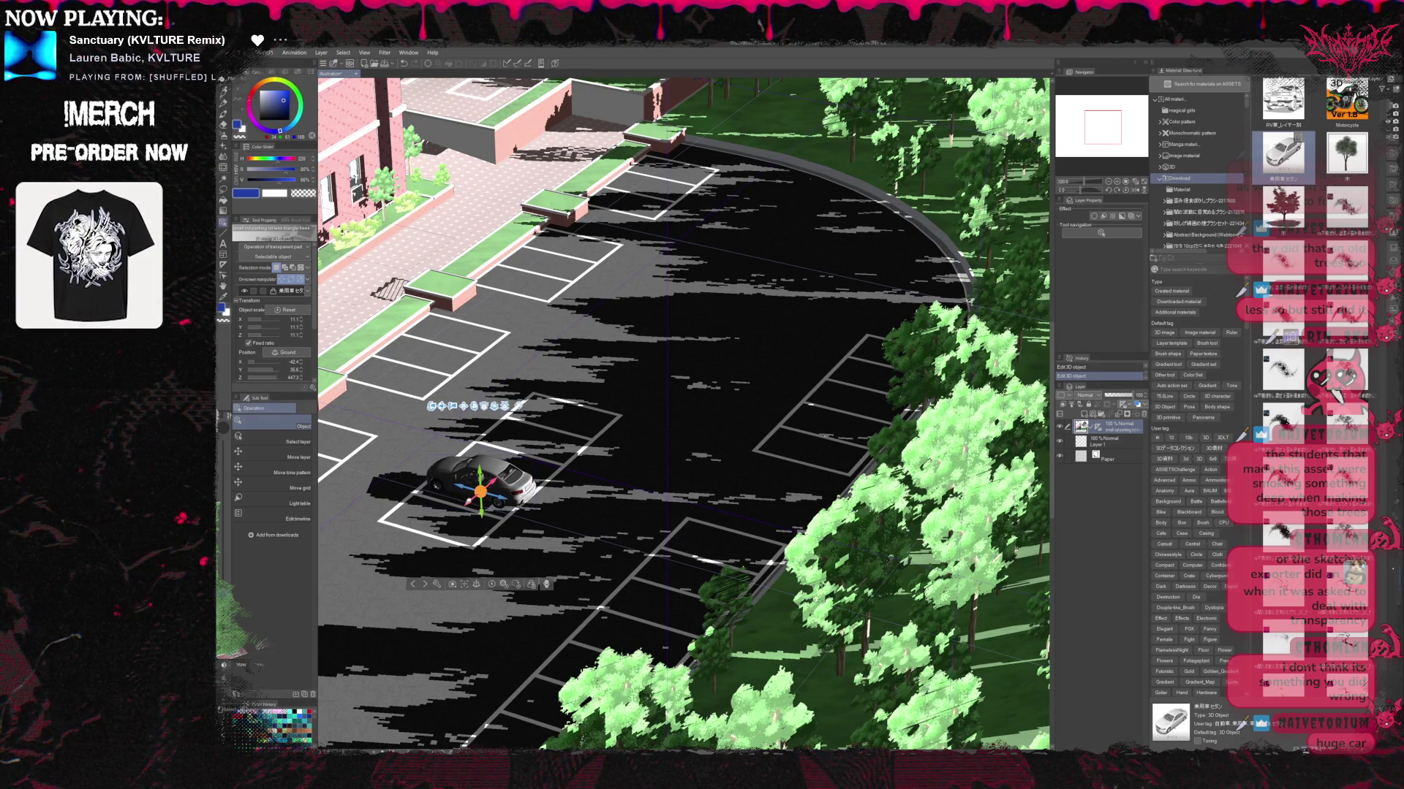
pyautogui.moveTo(747, 502); pyautogui.dragTo(748, 495)
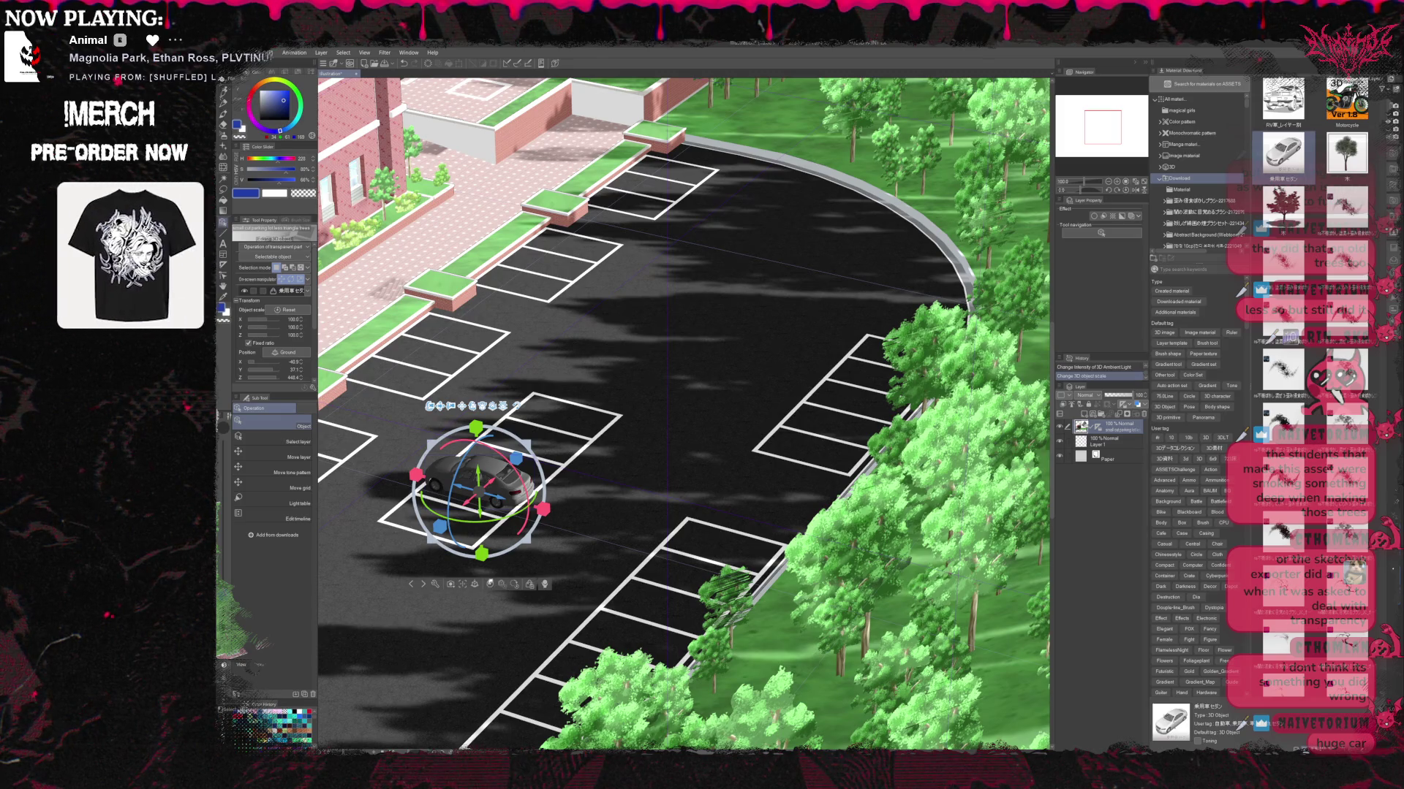
# Undo the accidental car enlargement and slide the car across the lot toward the parking spaces.
pyautogui.click(529, 585)
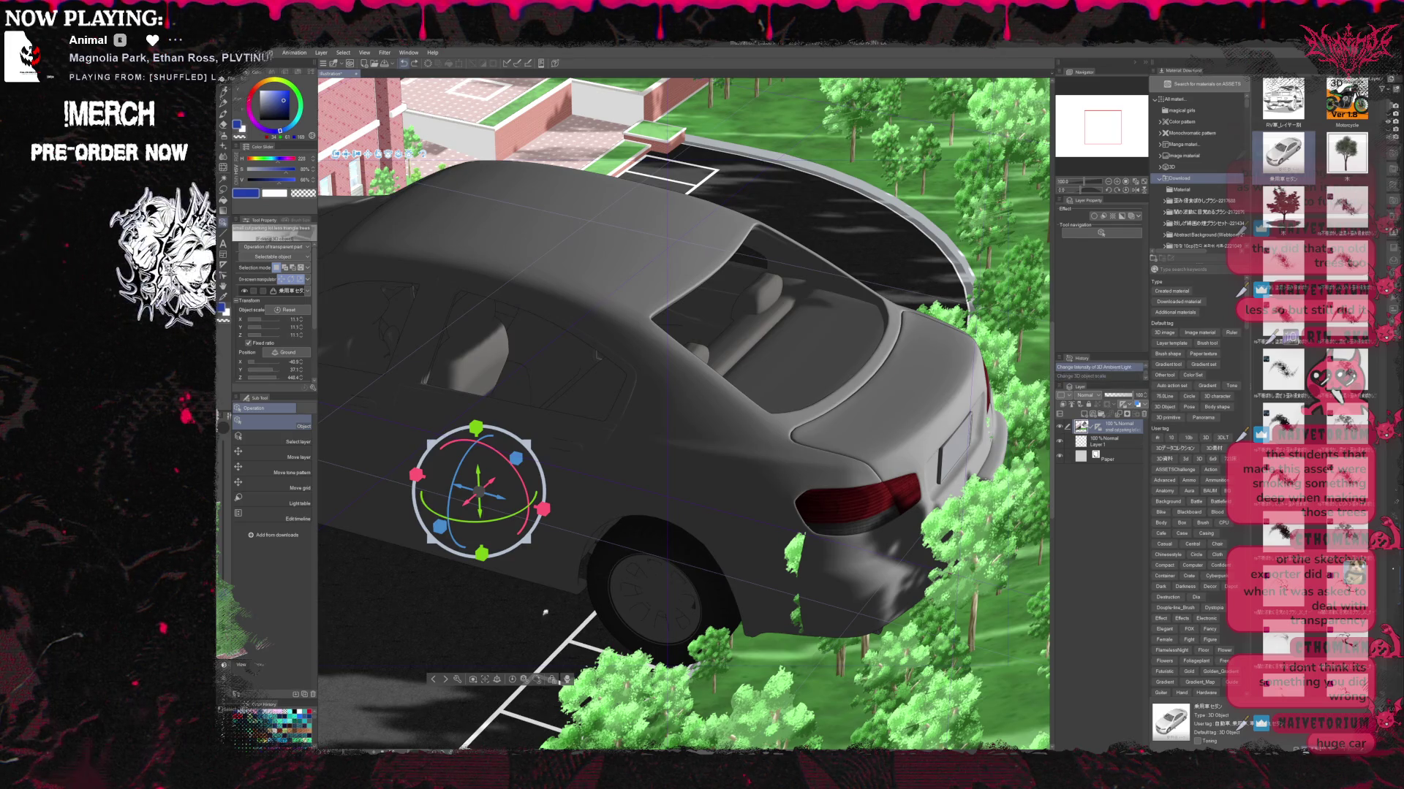
pyautogui.hotkey('ctrl', 'z')
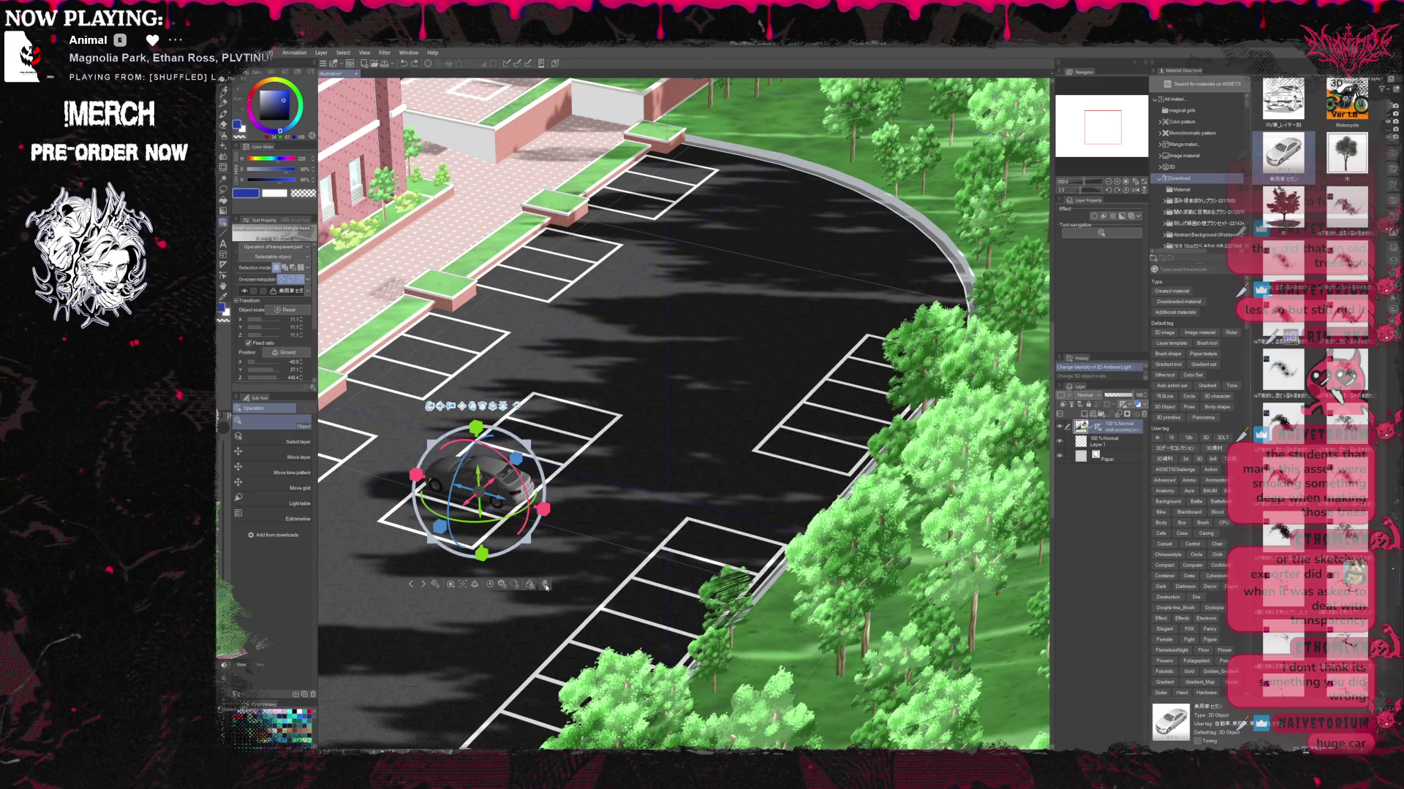
pyautogui.click(514, 520)
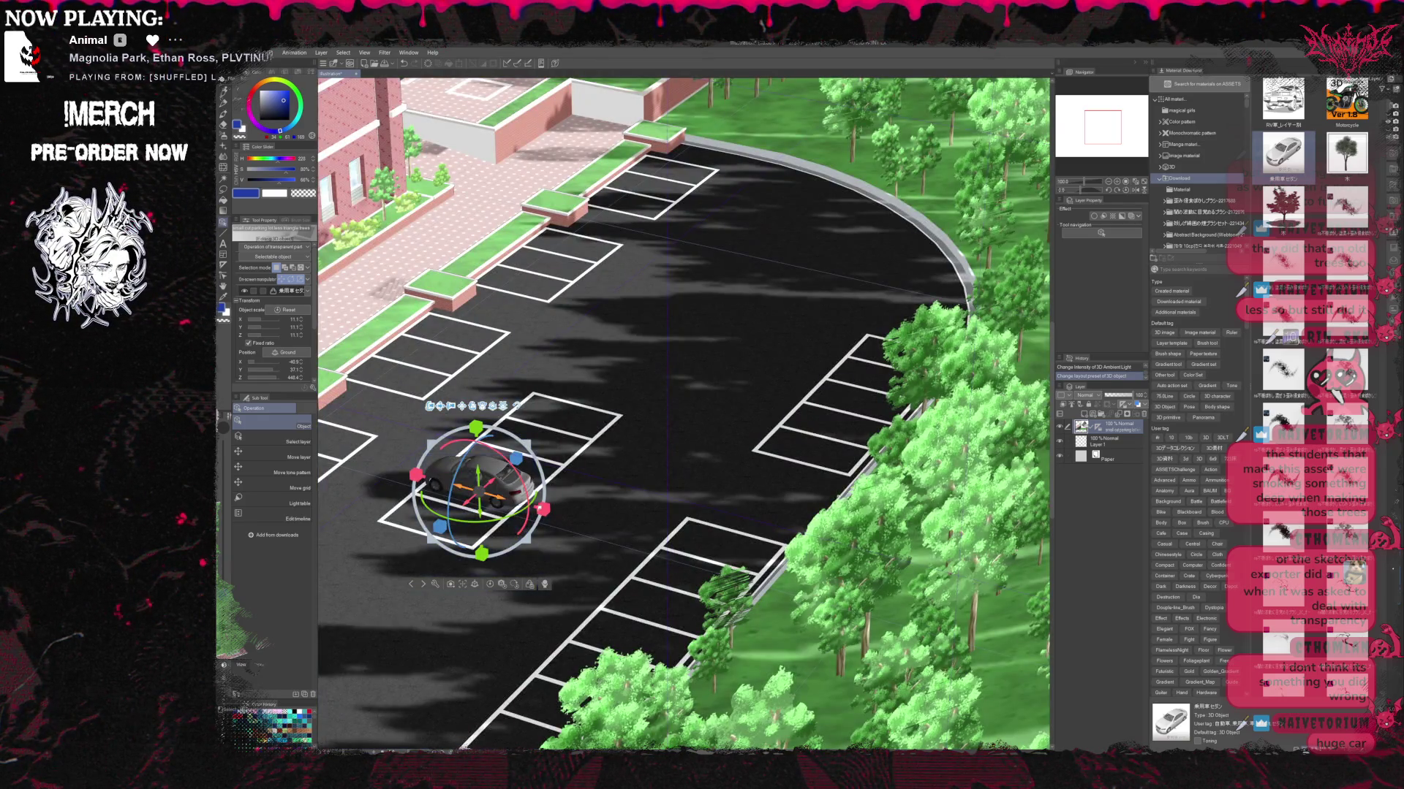
pyautogui.moveTo(497, 497); pyautogui.dragTo(730, 563)
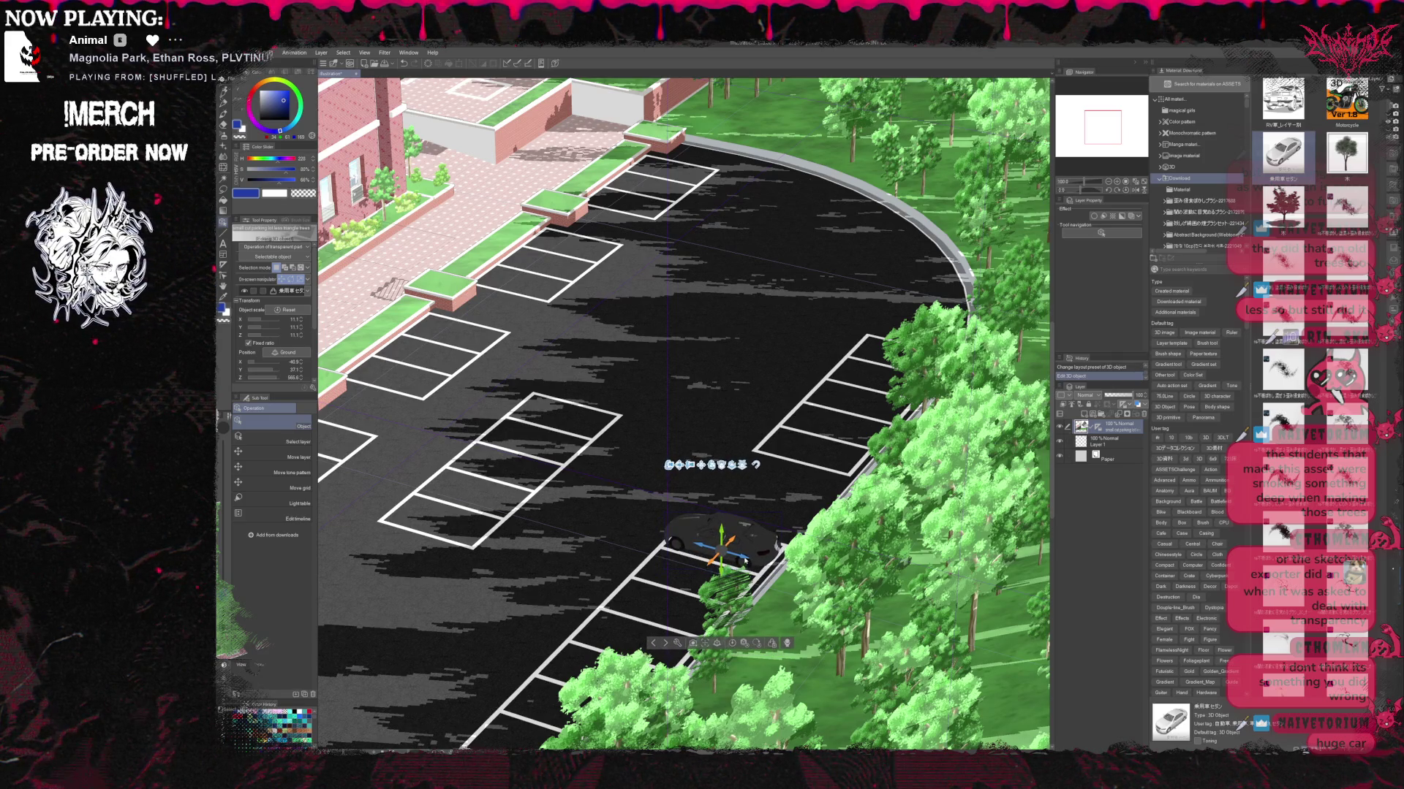
pyautogui.moveTo(720, 545); pyautogui.dragTo(488, 468)
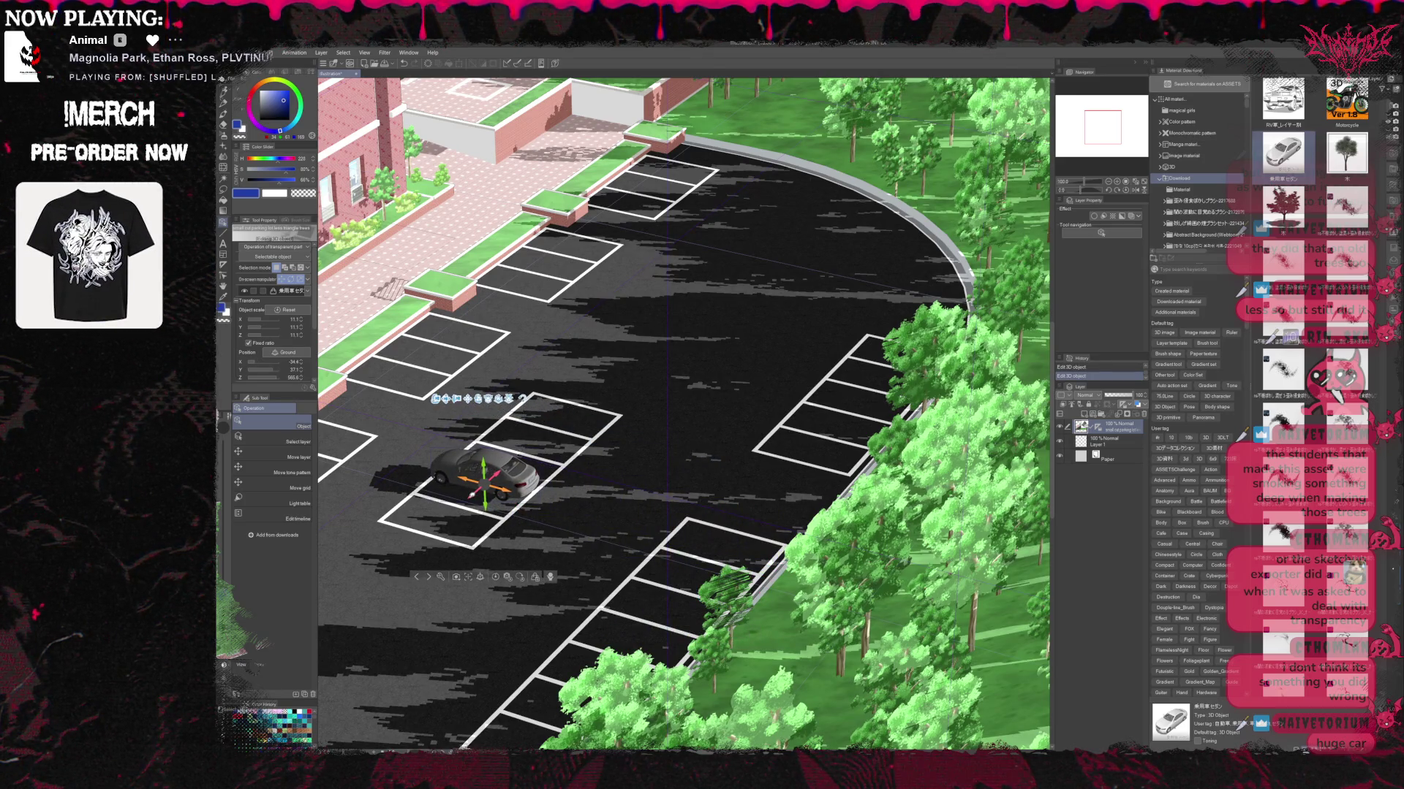
pyautogui.moveTo(484, 482)
pyautogui.mouseDown()
pyautogui.moveTo(532, 443)
pyautogui.moveTo(583, 437)
pyautogui.mouseUp()
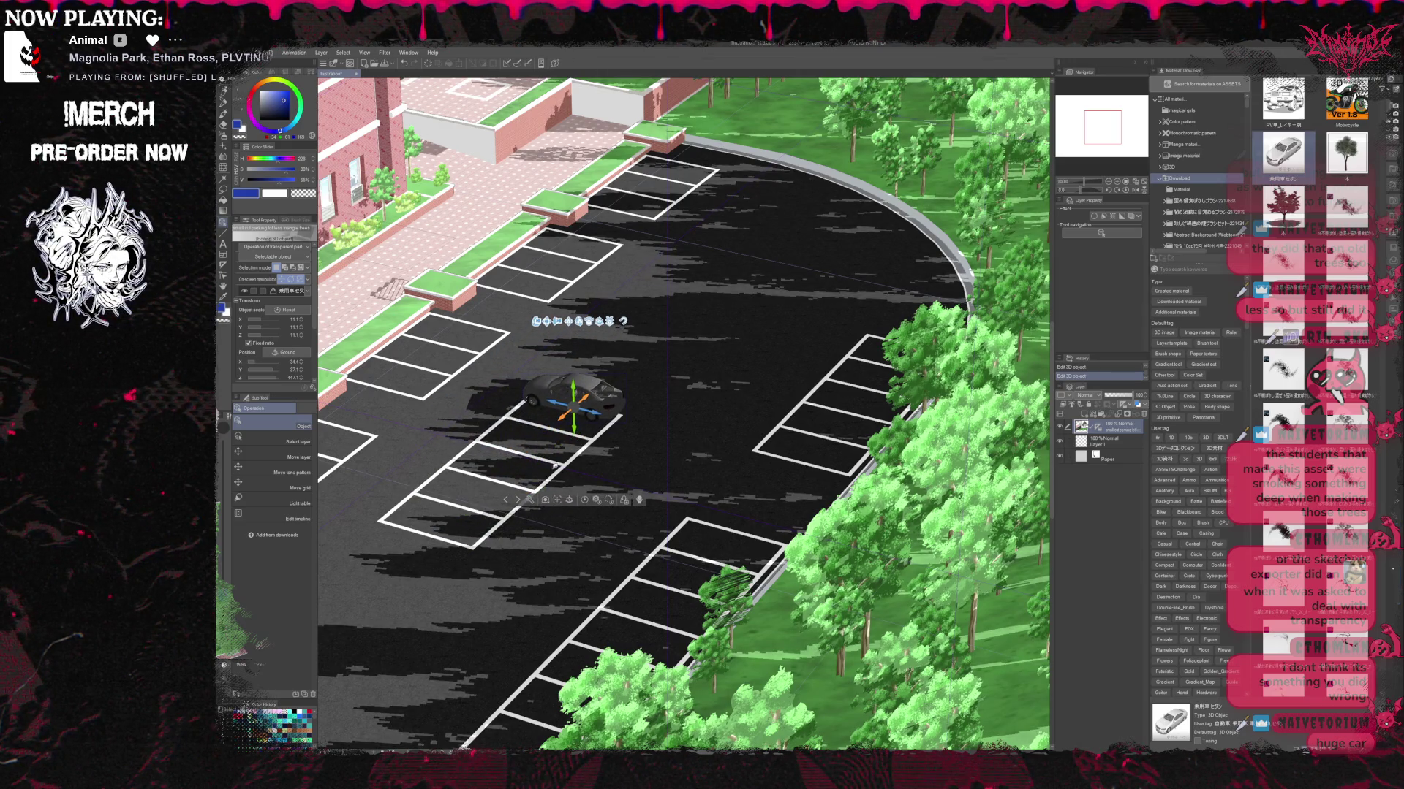
# Ground the car and nudge it into a parking space in the middle of the lot.
pyautogui.click(571, 500)
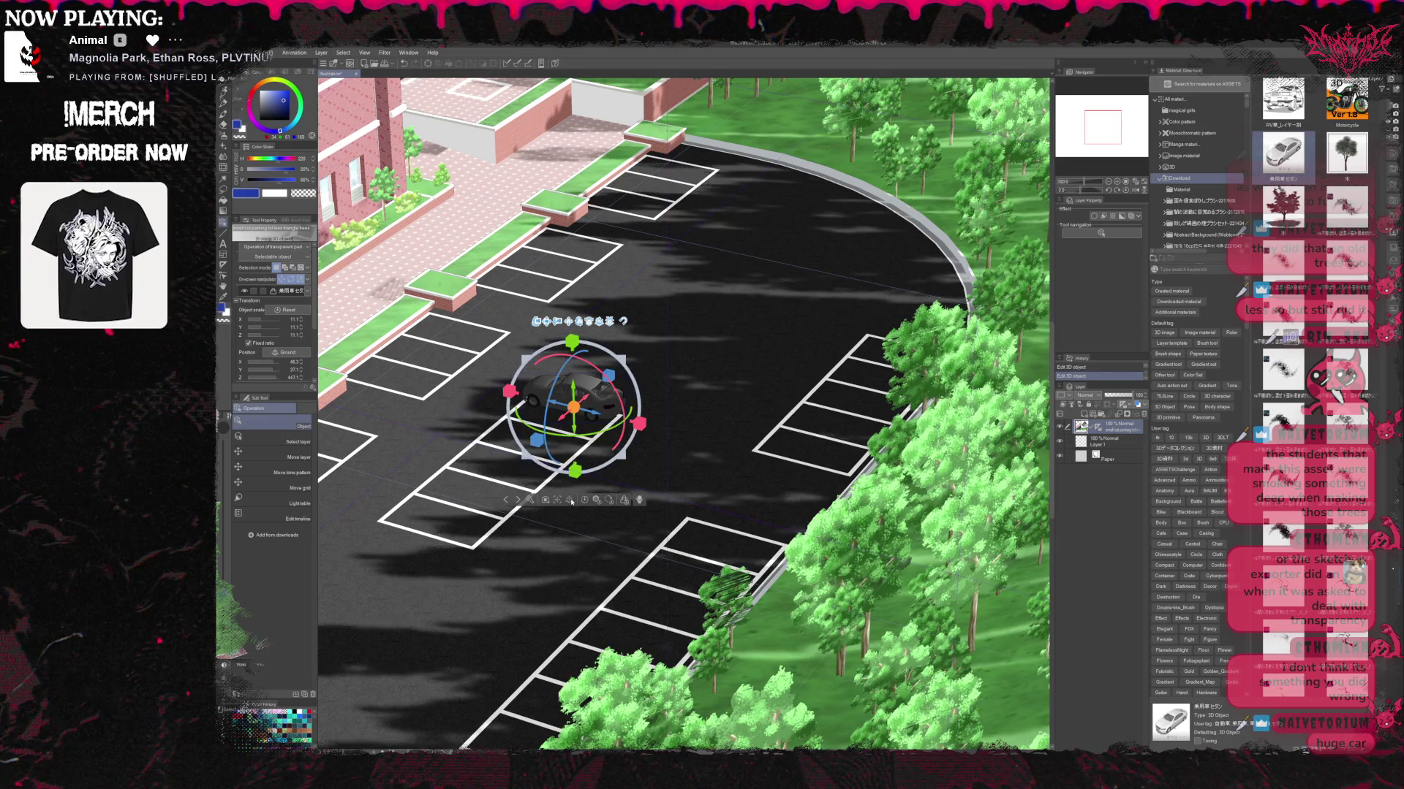
pyautogui.click(571, 502)
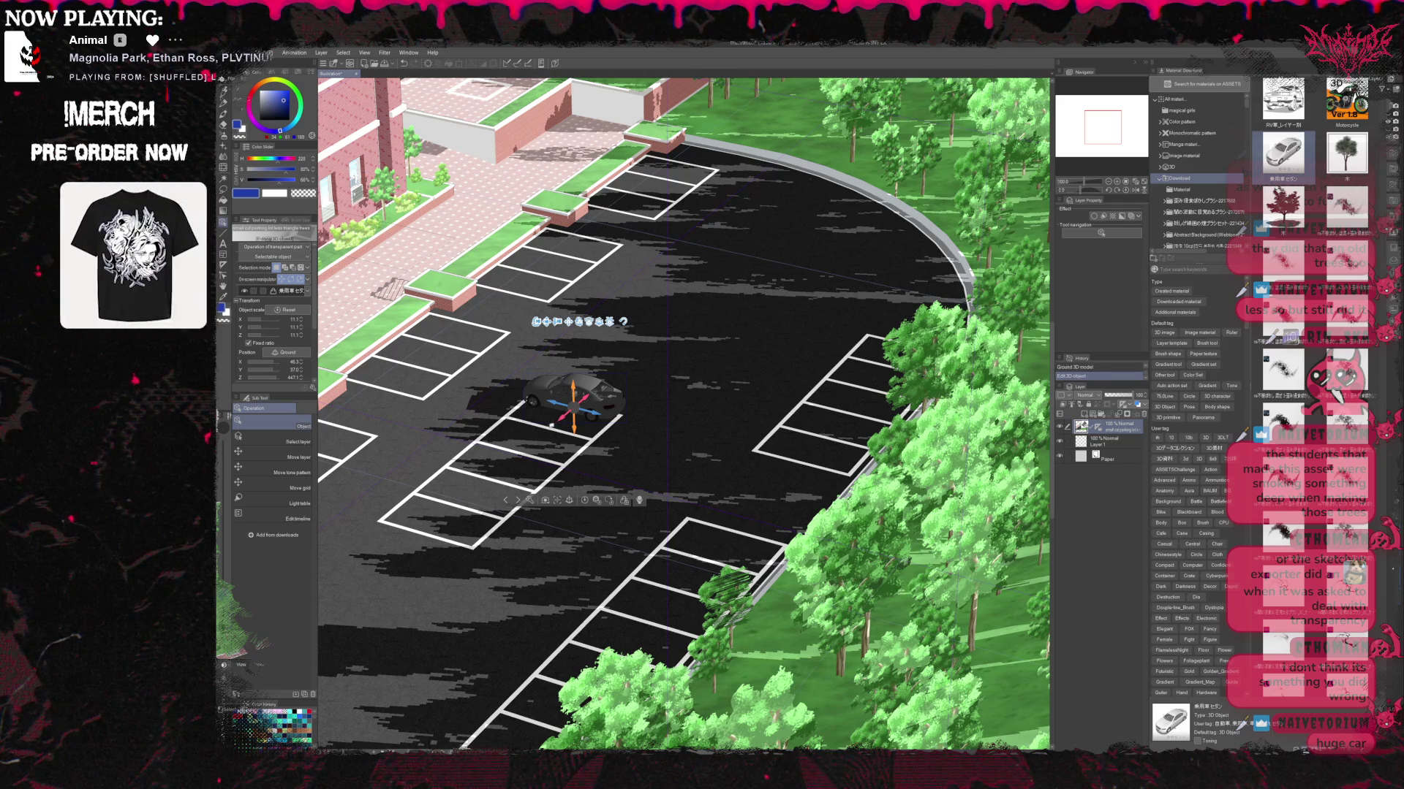
pyautogui.moveTo(585, 394); pyautogui.dragTo(572, 409)
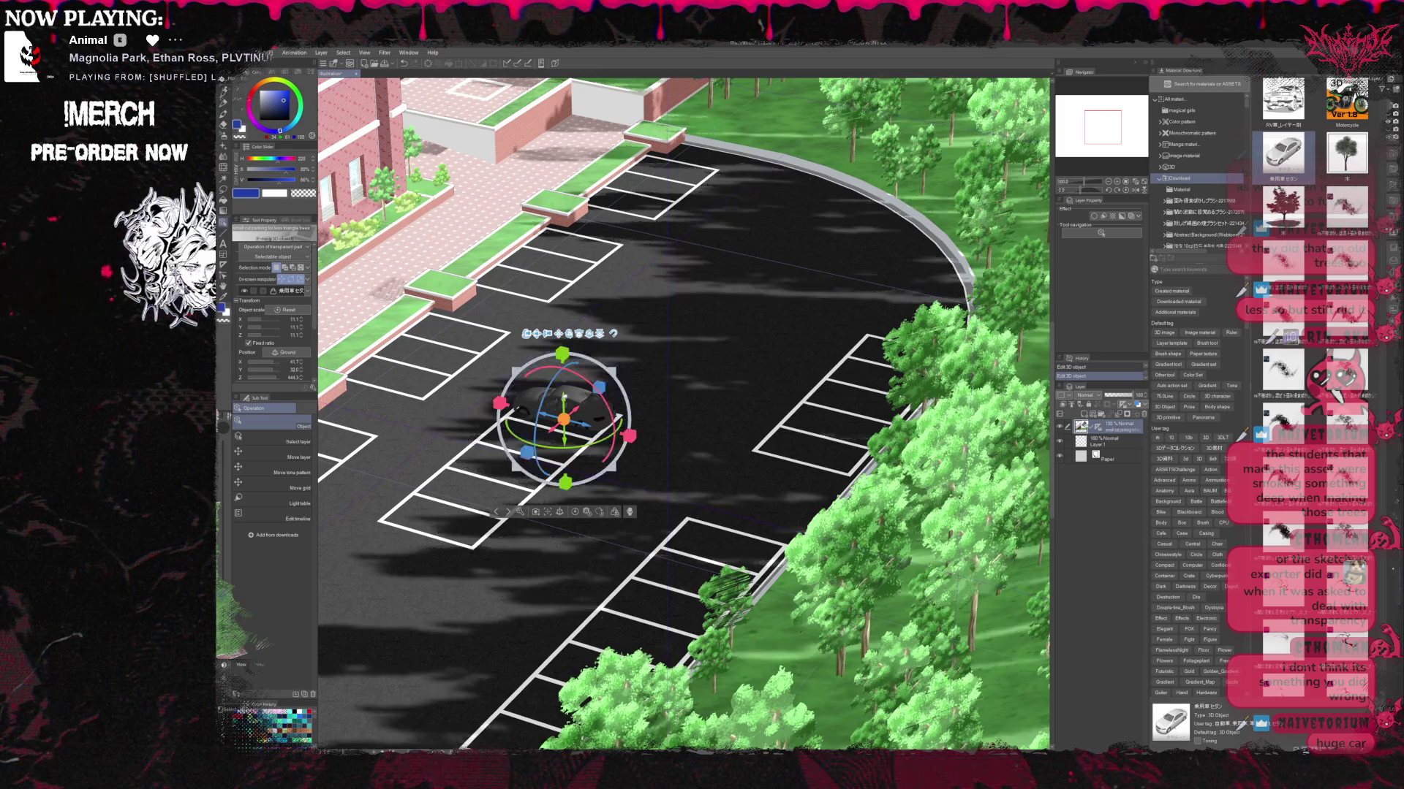
pyautogui.moveTo(566, 406); pyautogui.dragTo(562, 402)
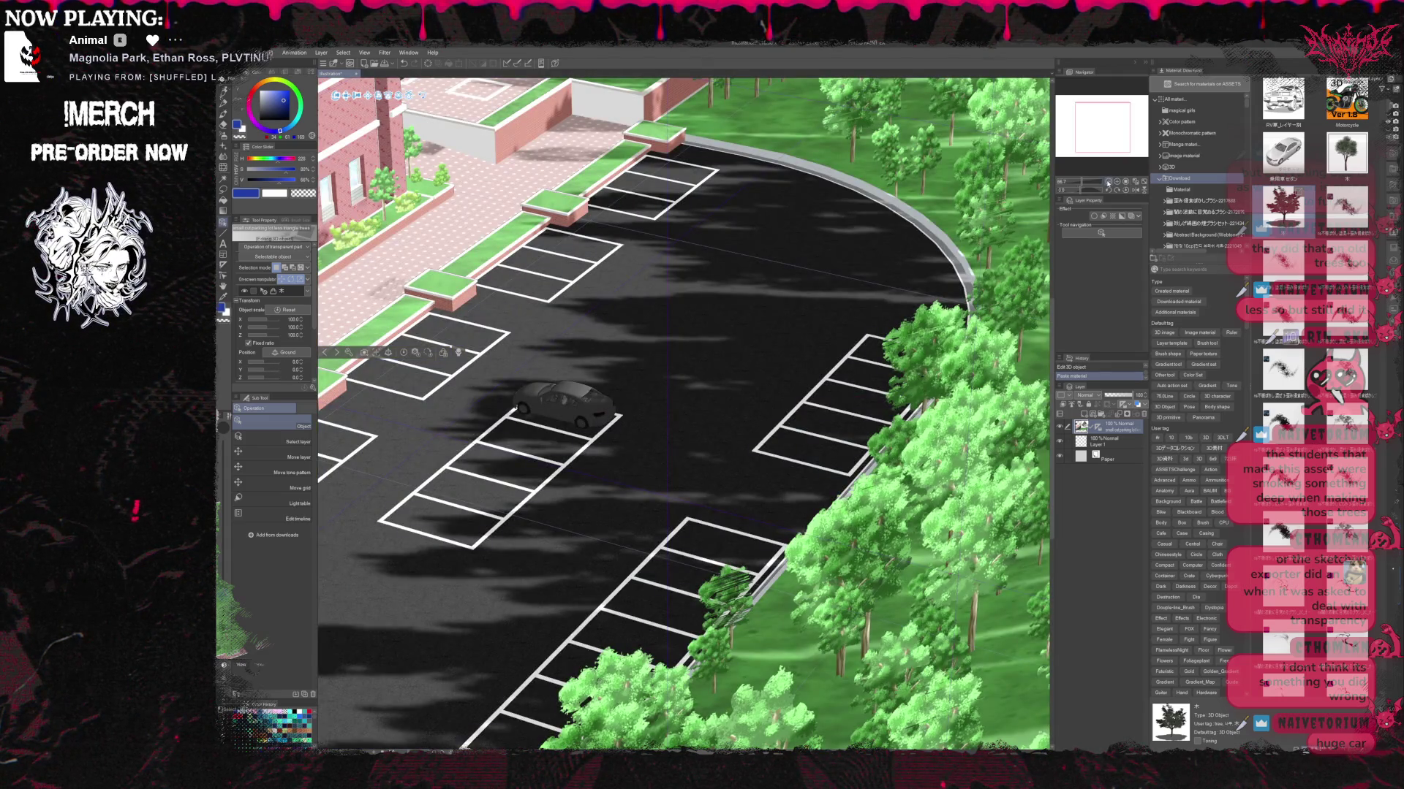
# Zoom the Navigator out and back in to frame the whole campus scene.
pyautogui.click(1107, 182)
pyautogui.click(1108, 182)
pyautogui.click(1108, 181)
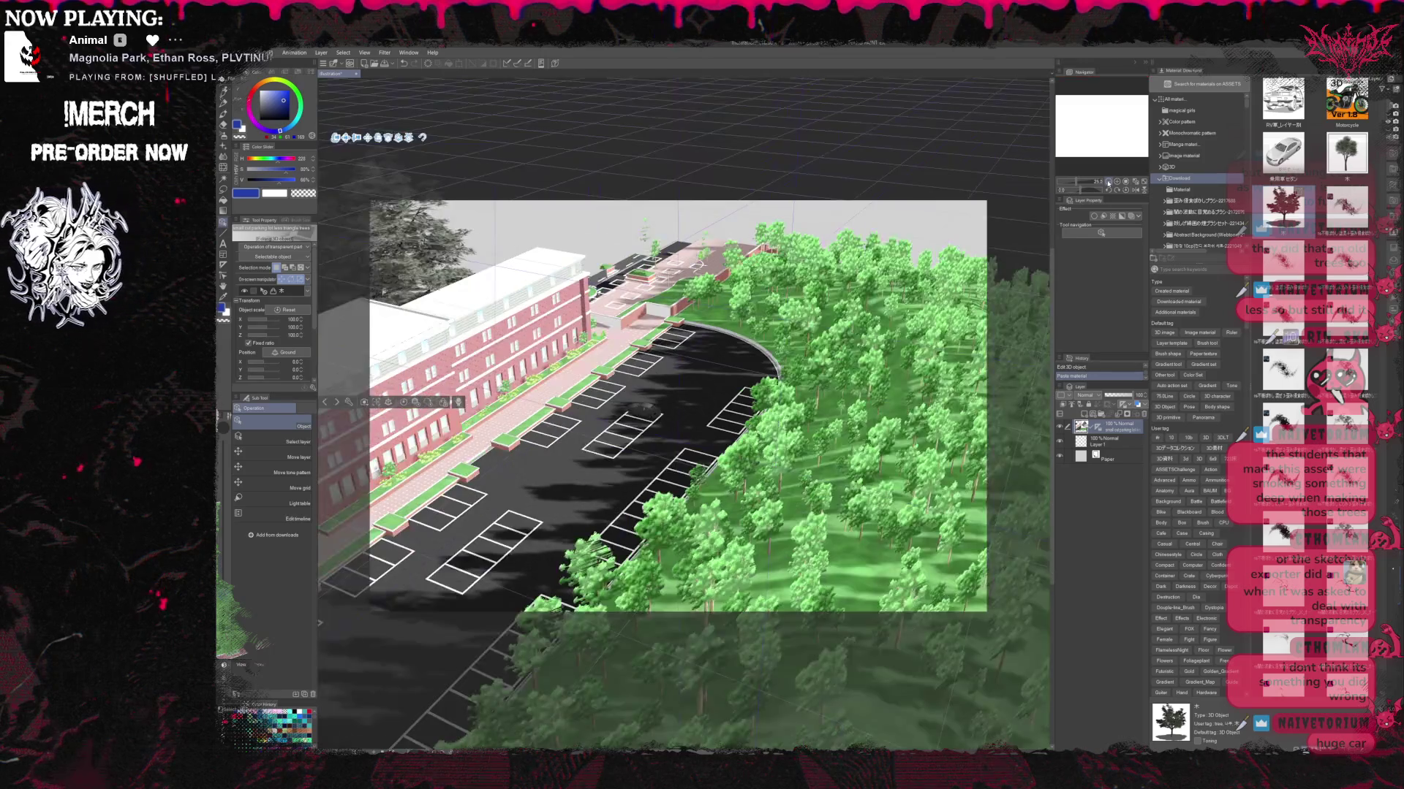
pyautogui.click(1107, 181)
pyautogui.click(1107, 182)
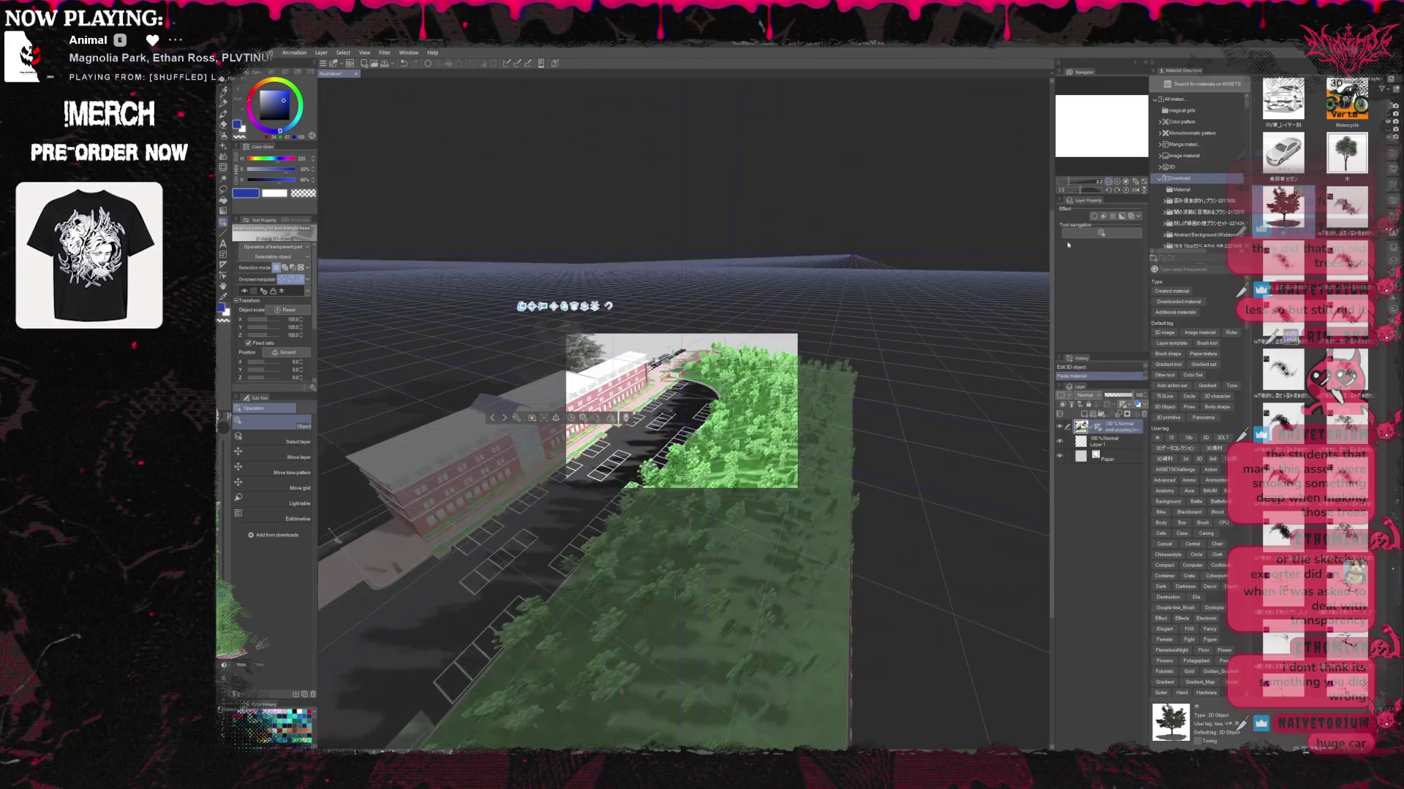
pyautogui.scroll(-1, 701, 498)
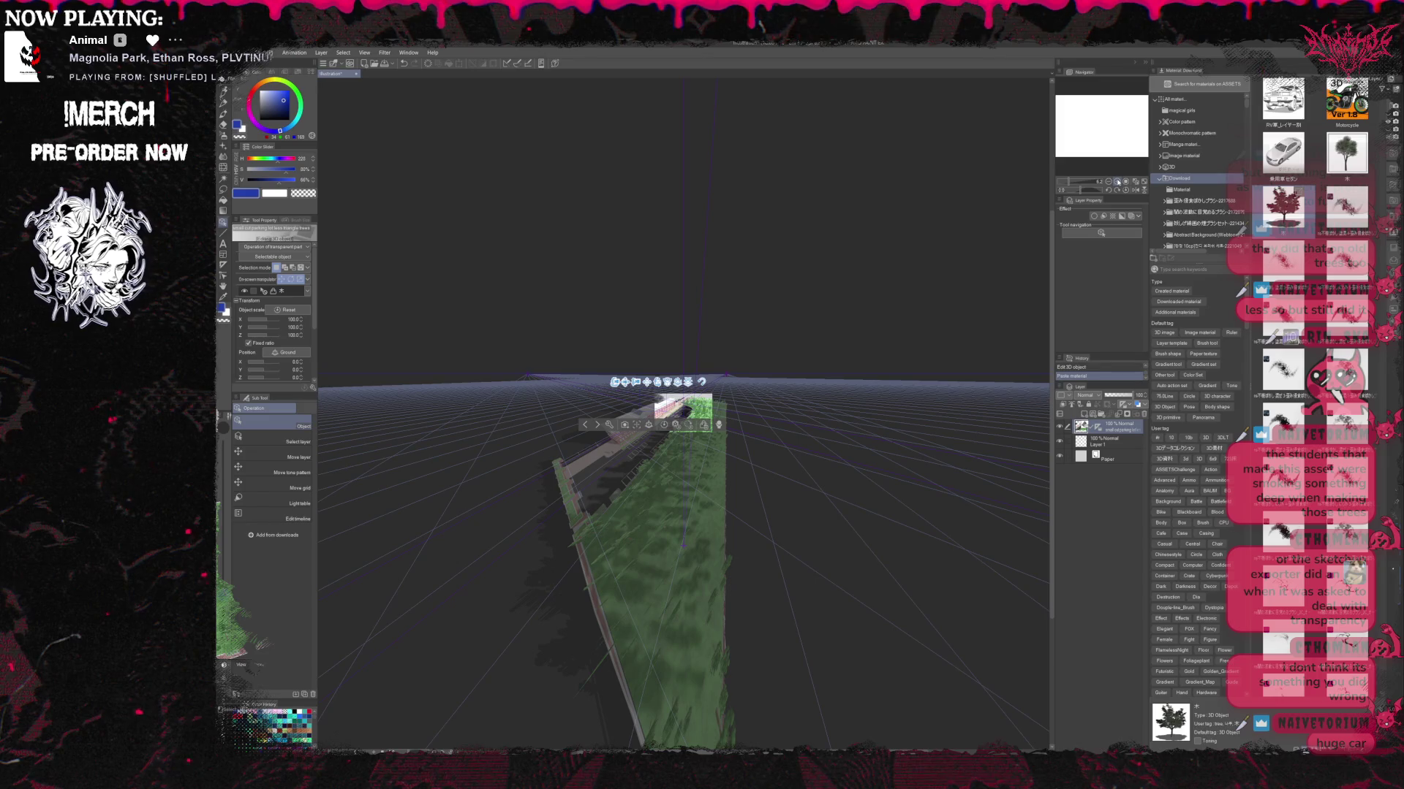
pyautogui.click(1117, 181)
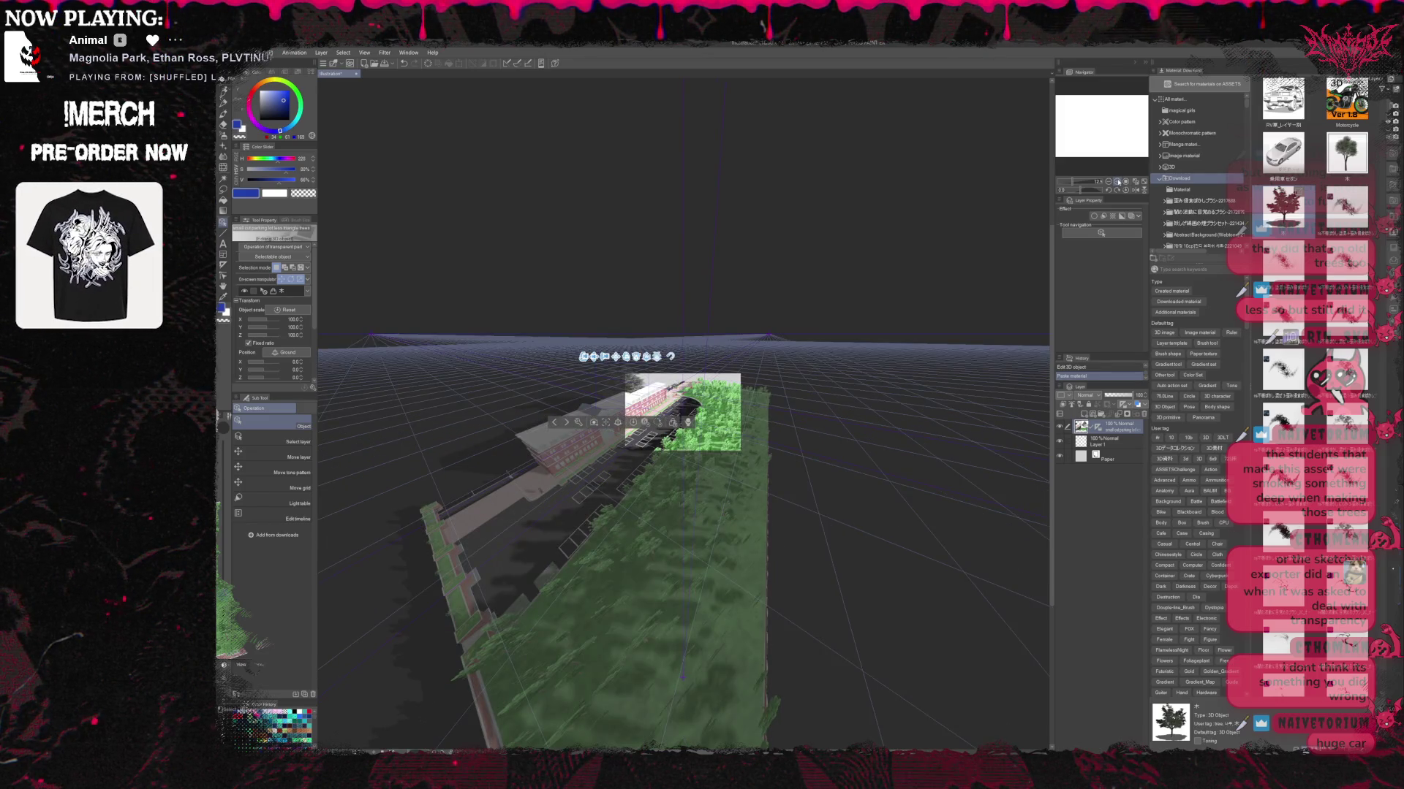
pyautogui.click(1116, 182)
pyautogui.click(1117, 181)
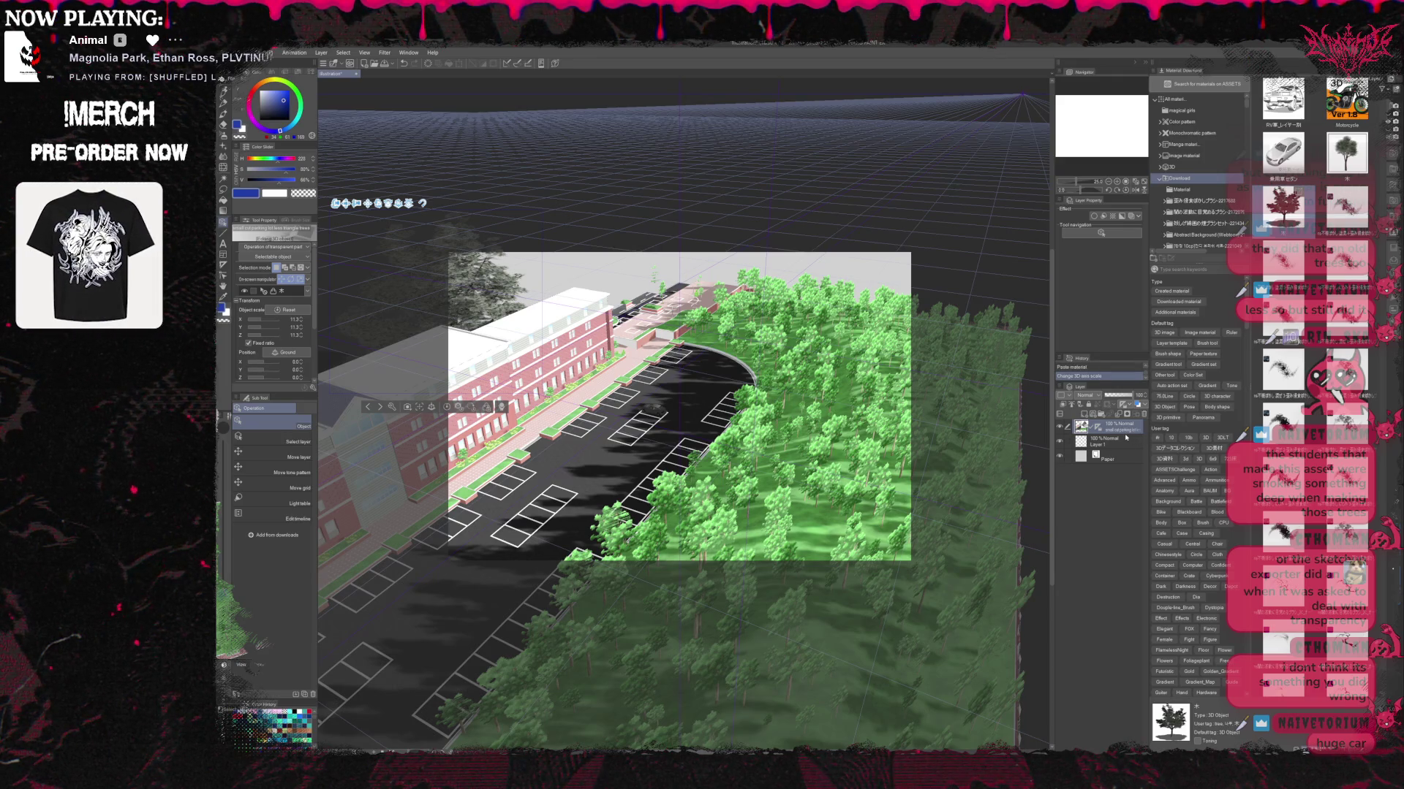
# Select the parking-lot and building model, then the forest of trees, then the lot again.
pyautogui.click(654, 446)
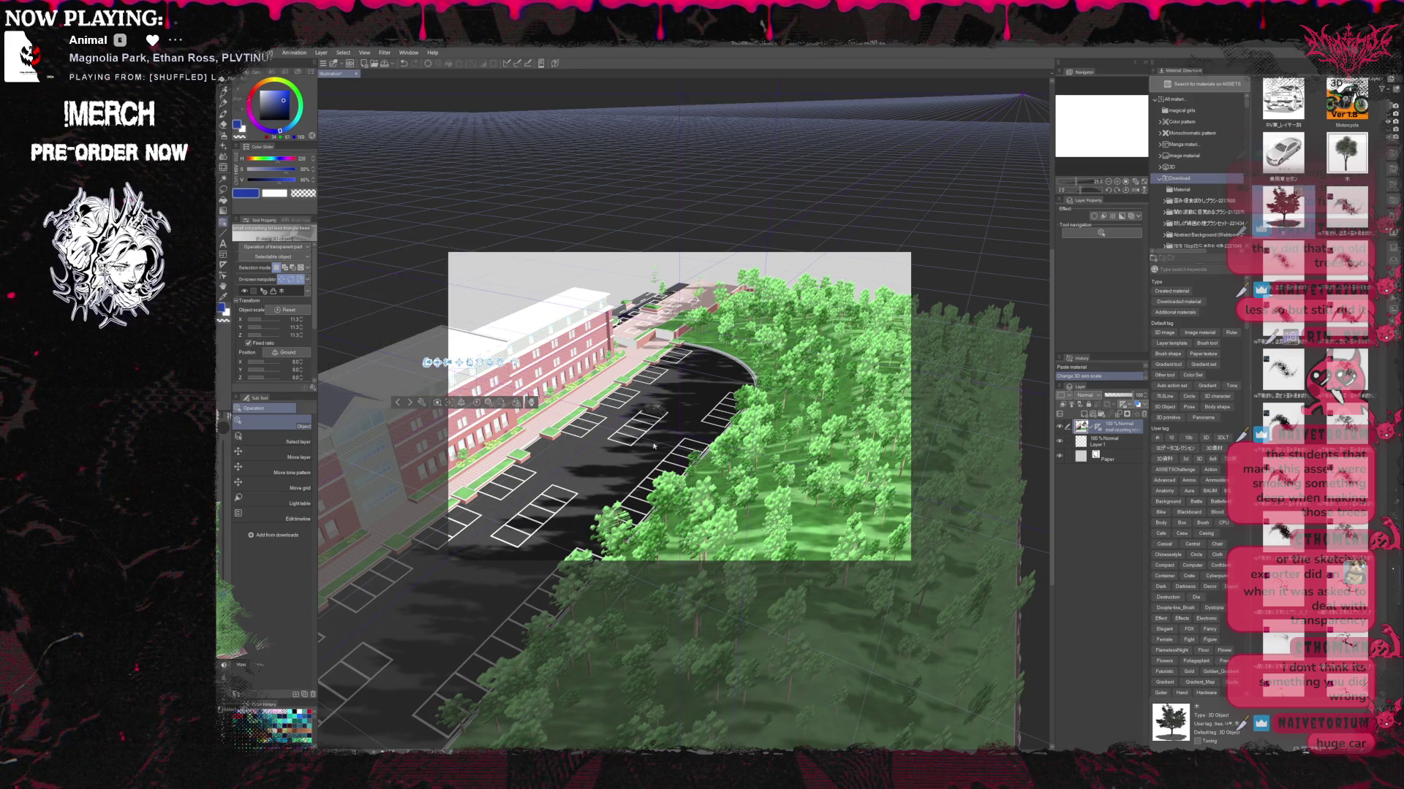
pyautogui.click(781, 533)
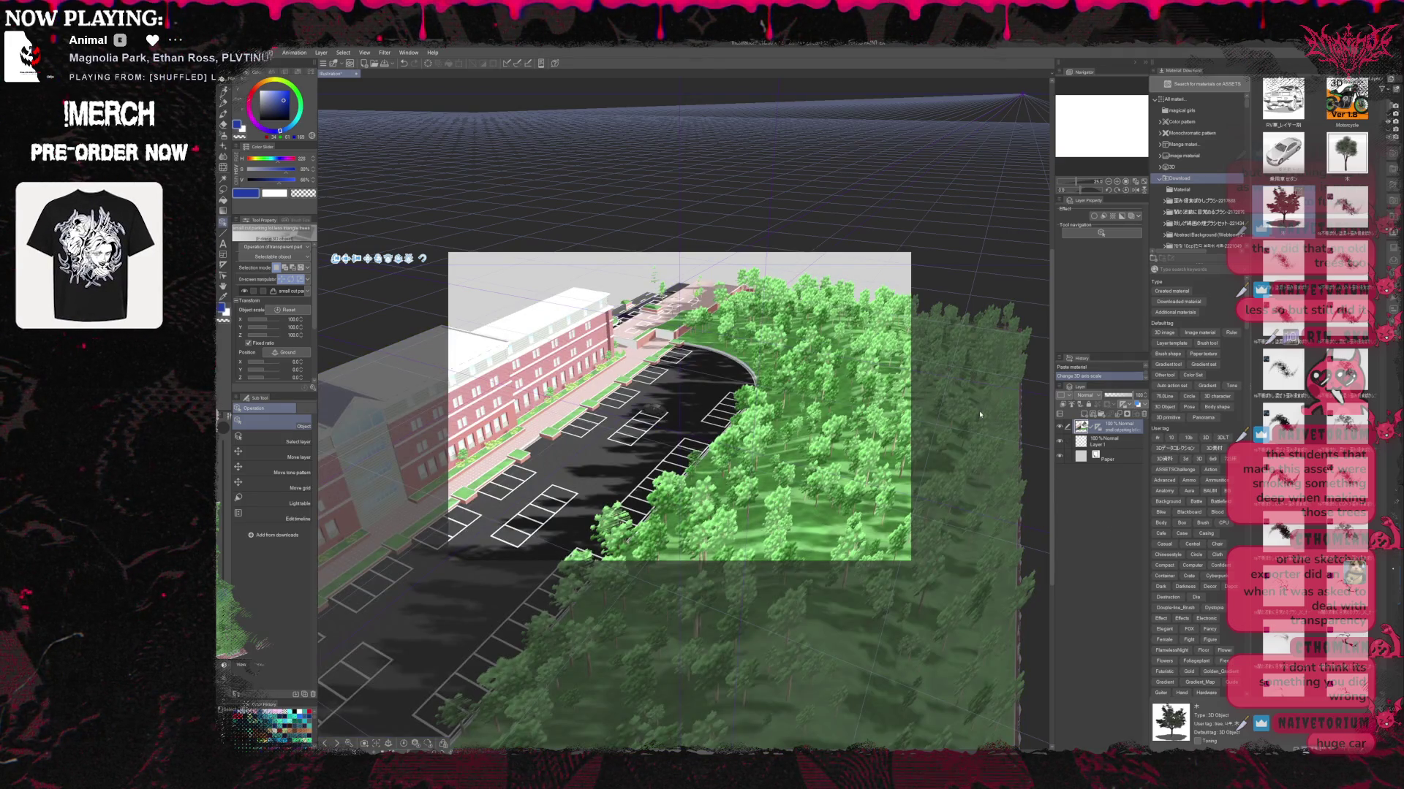
pyautogui.click(701, 432)
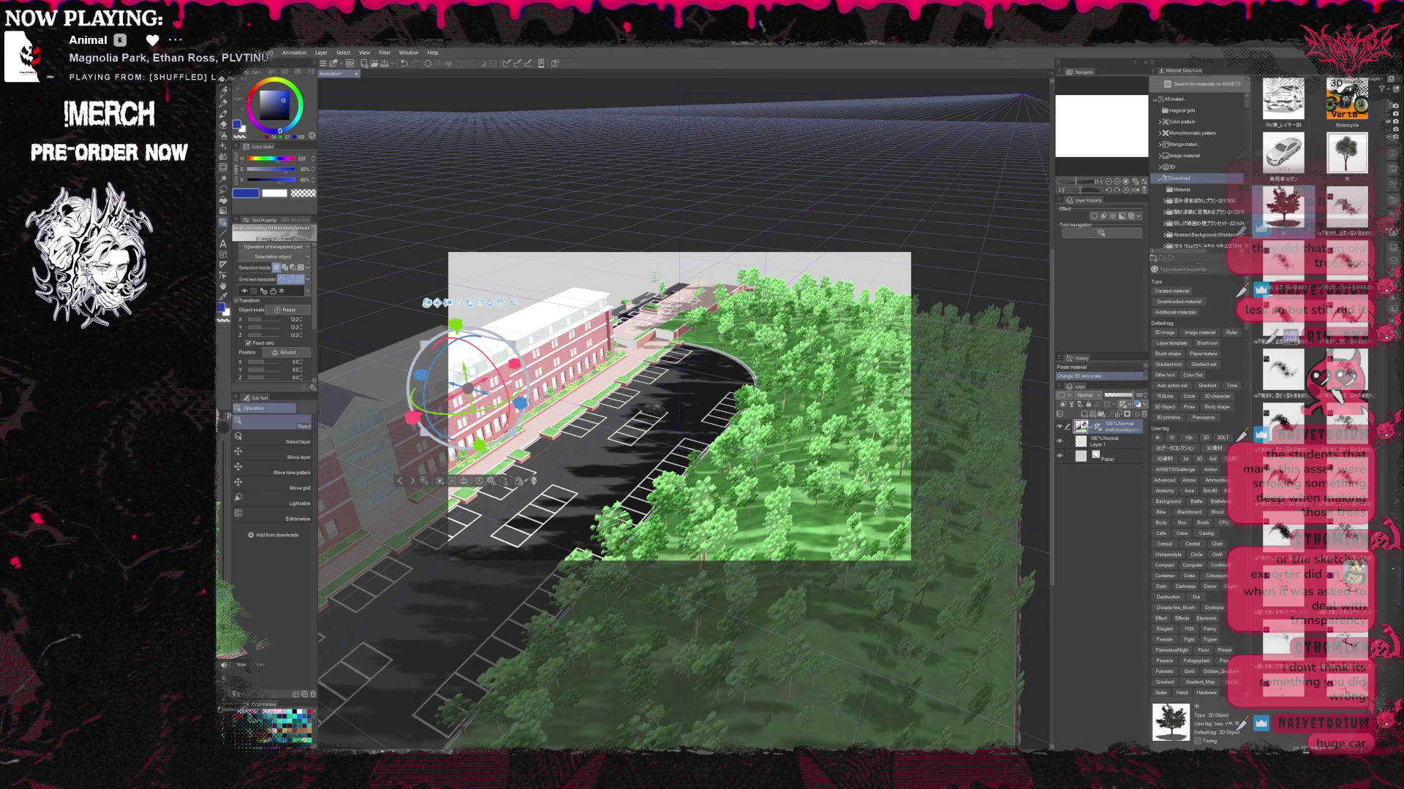
# Ground the tree, enlarge it, and drag it among the trees beside the lot.
pyautogui.moveTo(620, 442); pyautogui.dragTo(824, 532)
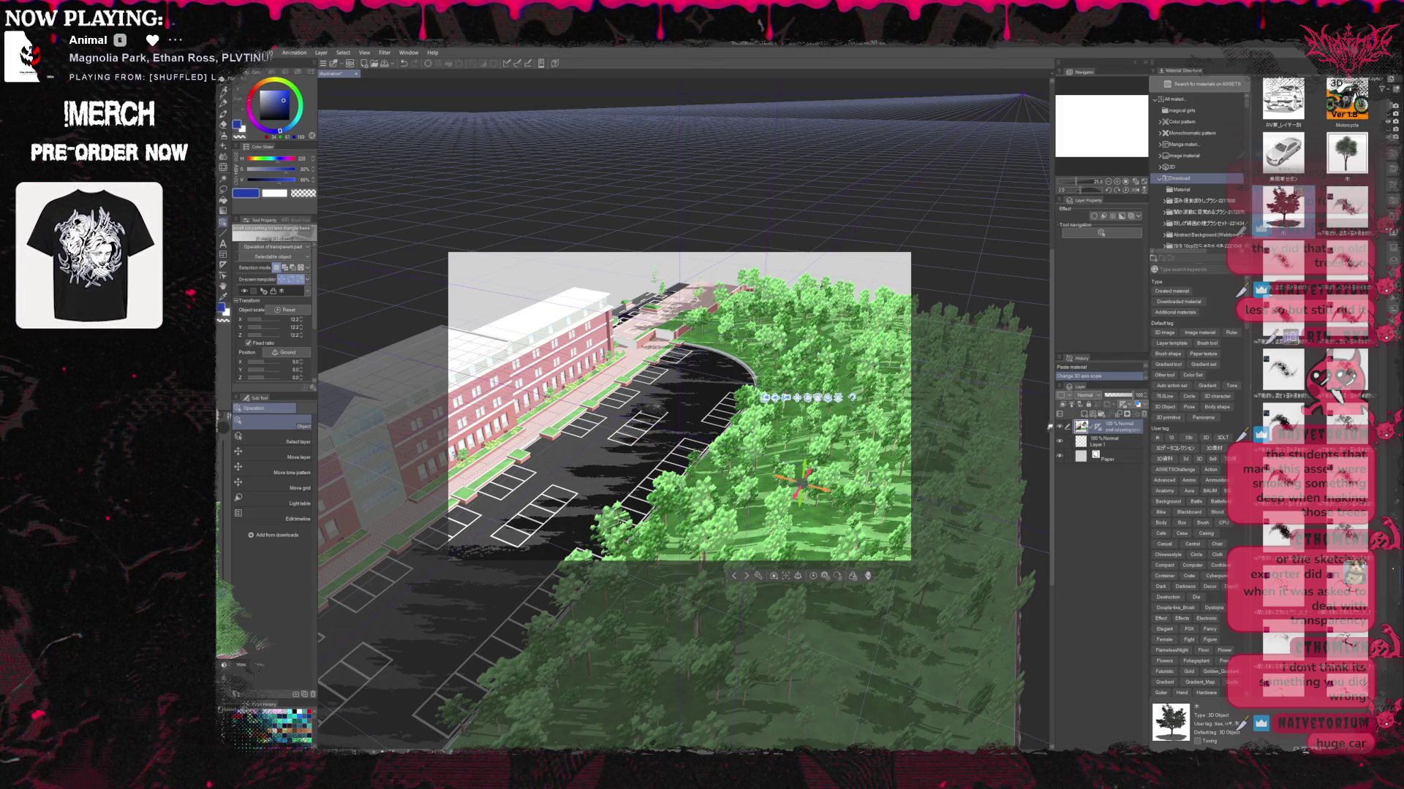
pyautogui.click(799, 577)
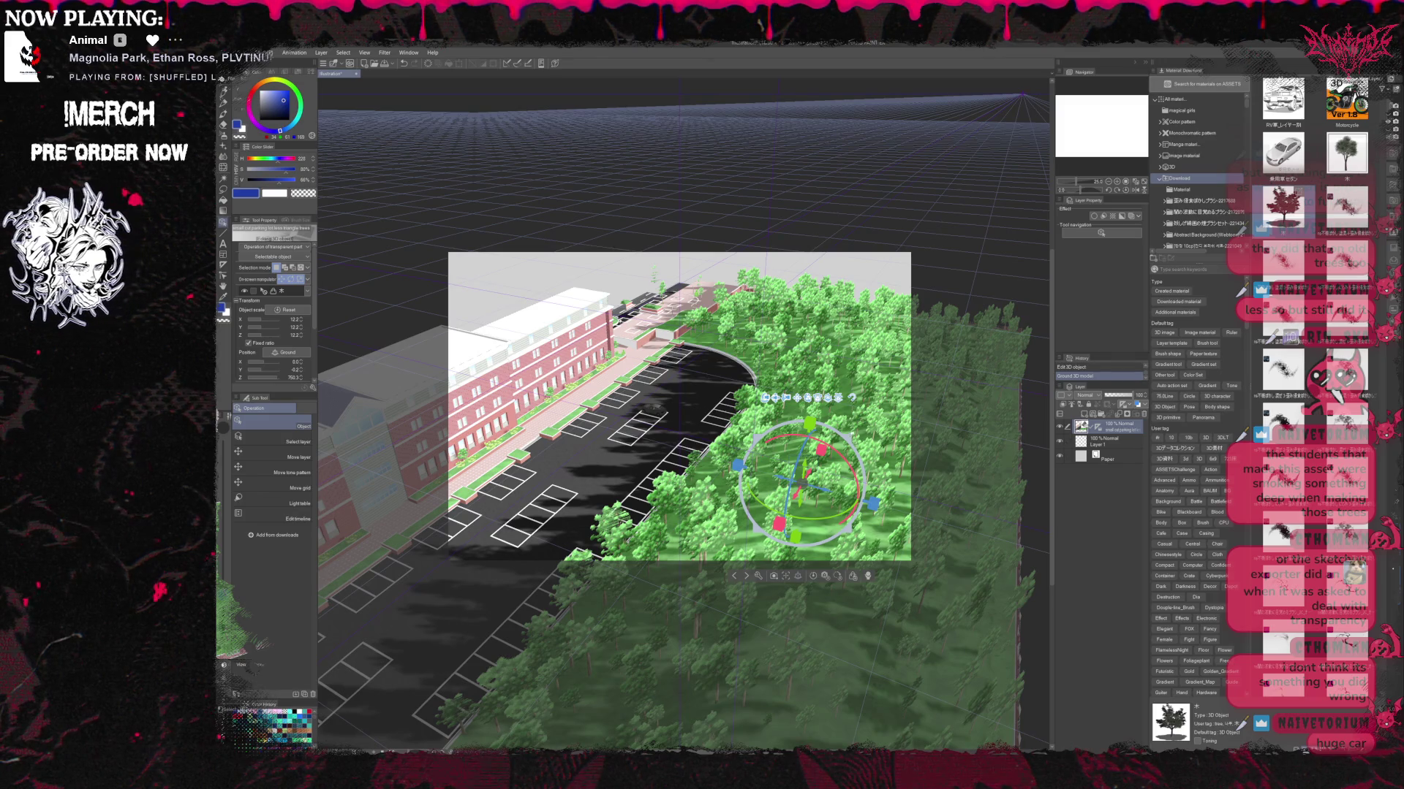
pyautogui.moveTo(931, 375); pyautogui.dragTo(1031, 266)
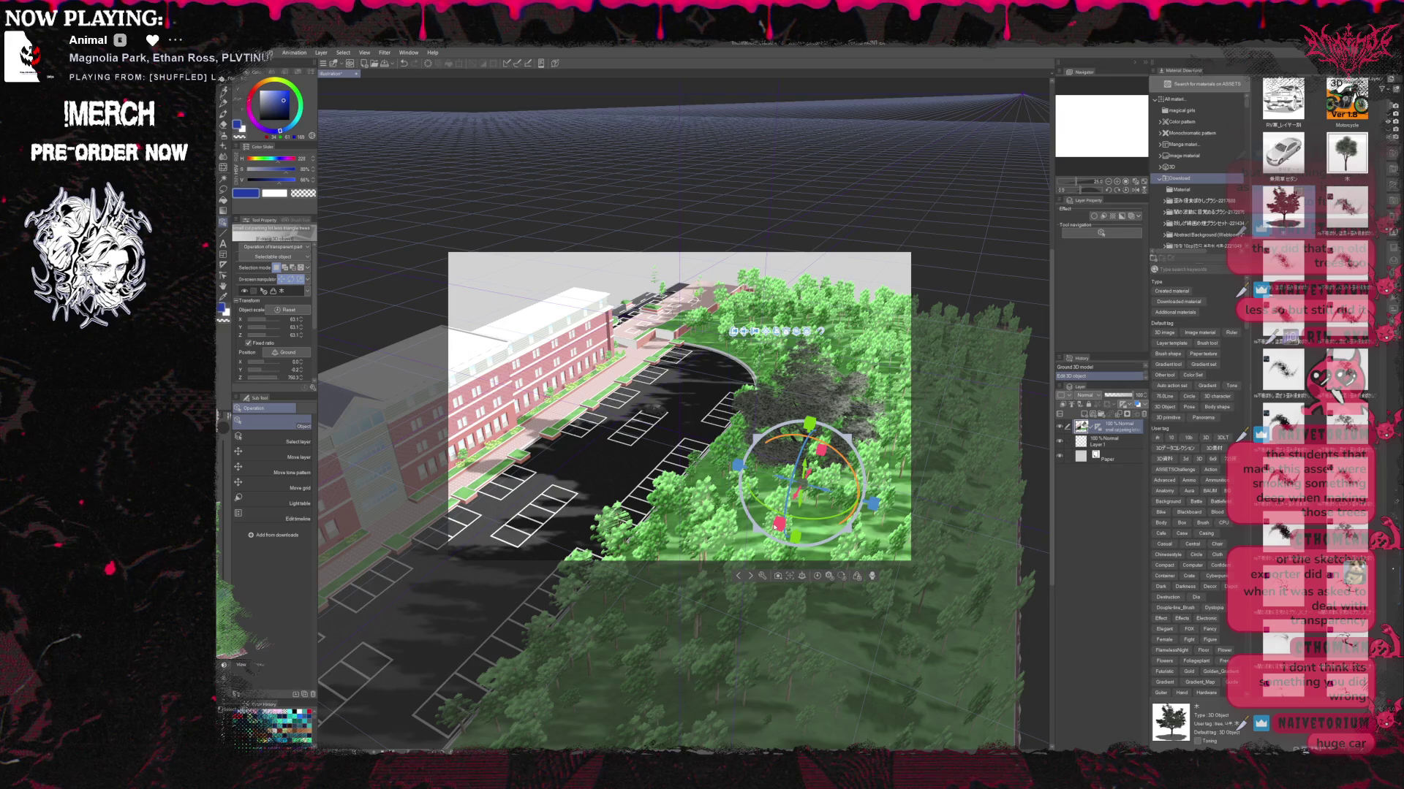
pyautogui.moveTo(775, 489); pyautogui.dragTo(674, 667)
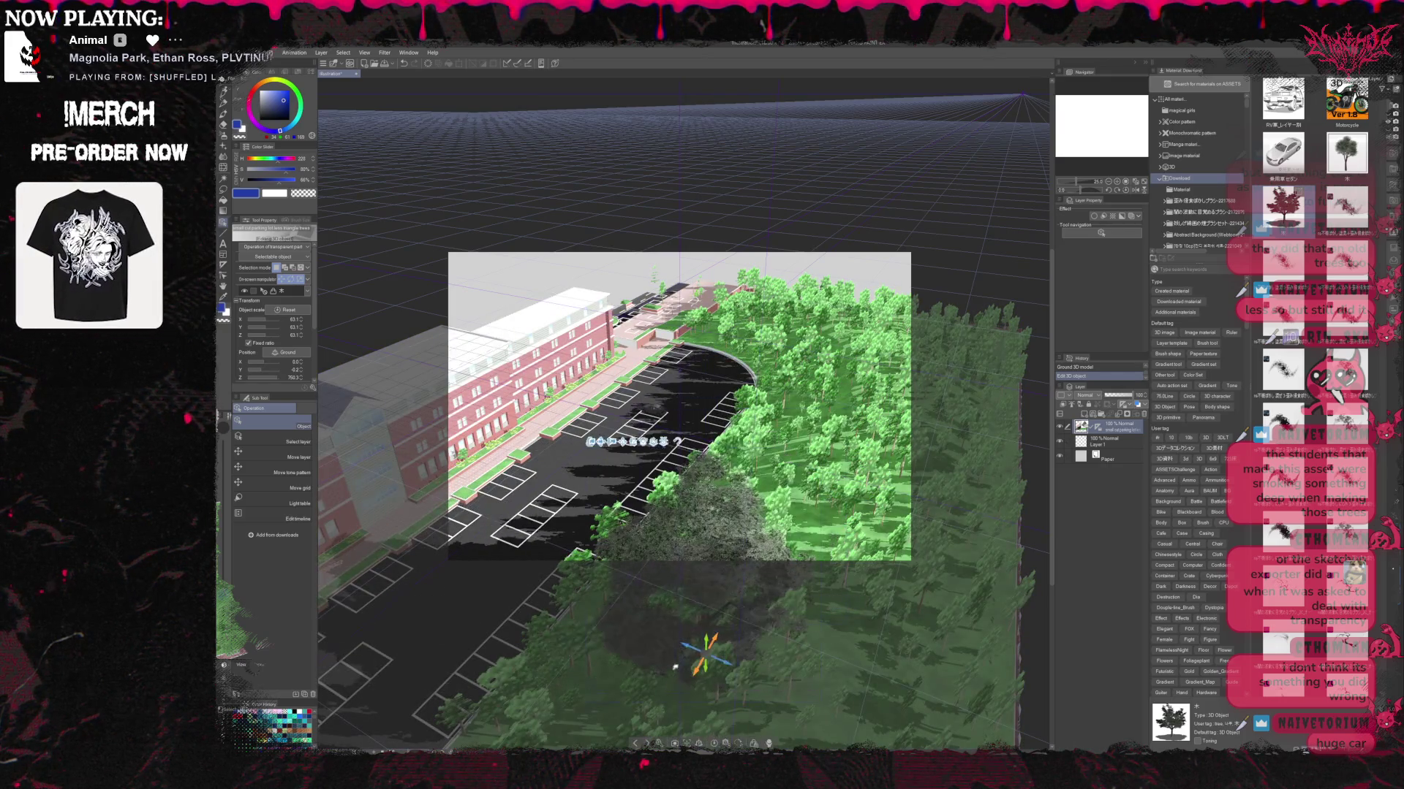
pyautogui.moveTo(710, 622)
pyautogui.mouseDown()
pyautogui.moveTo(739, 611)
pyautogui.moveTo(854, 409)
pyautogui.mouseUp()
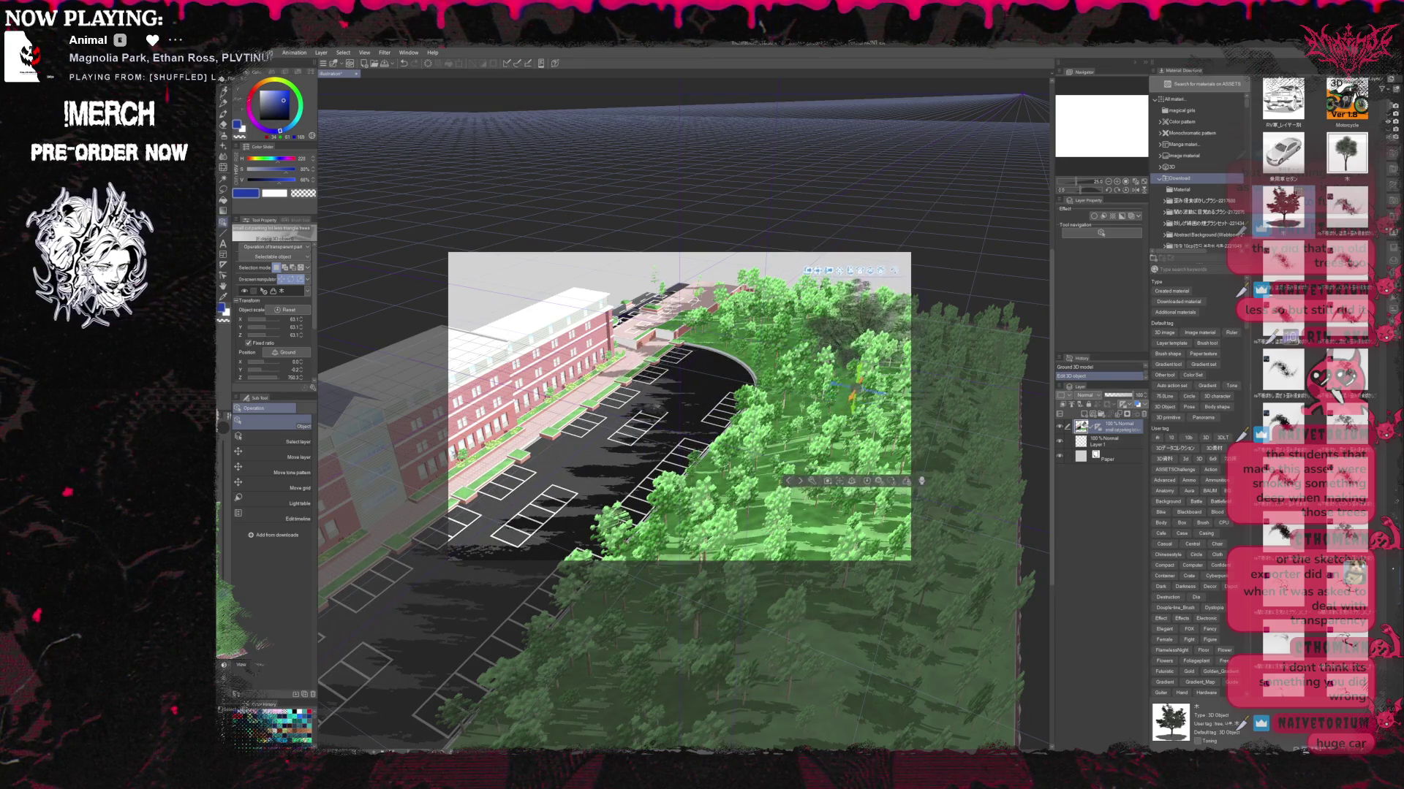
pyautogui.moveTo(853, 401); pyautogui.dragTo(768, 376)
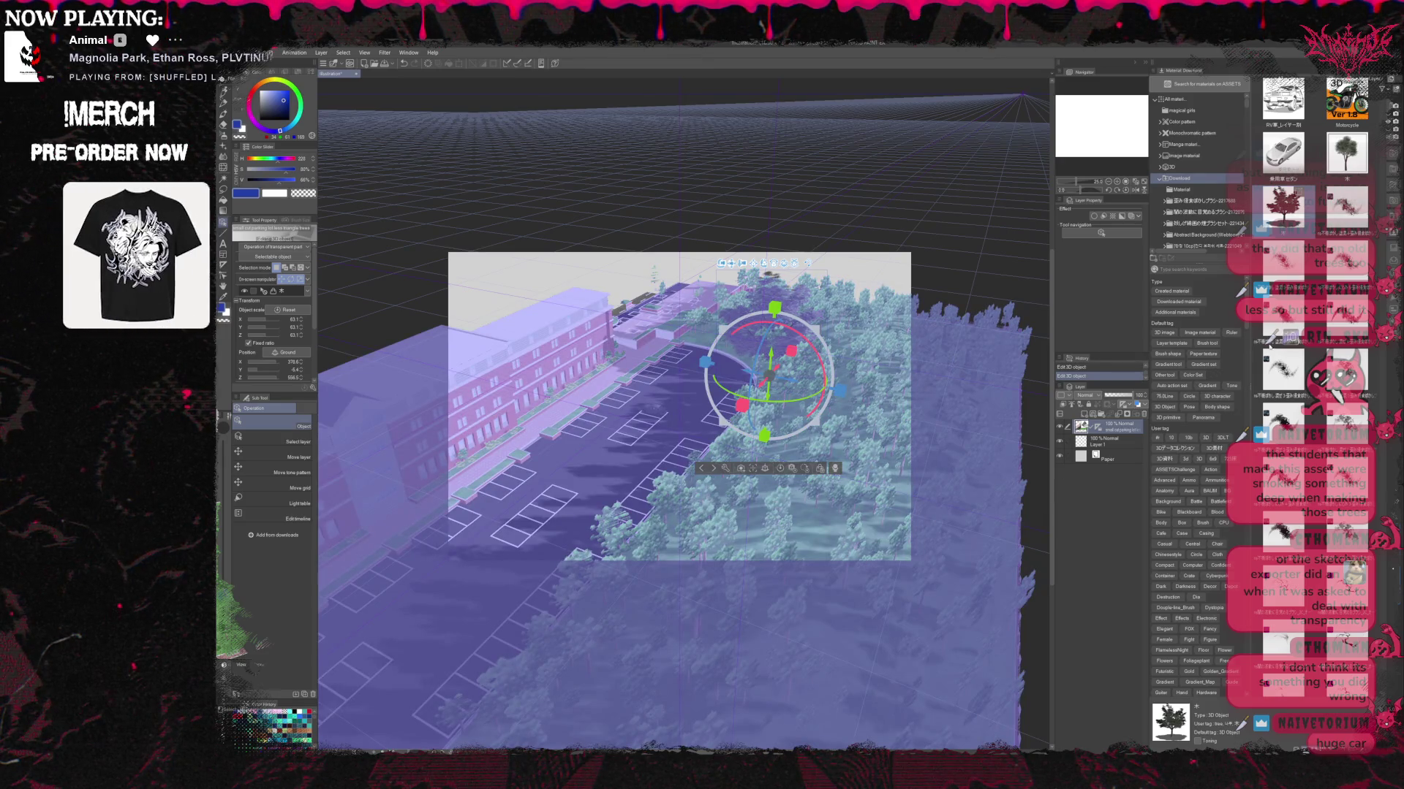
pyautogui.click(1347, 99)
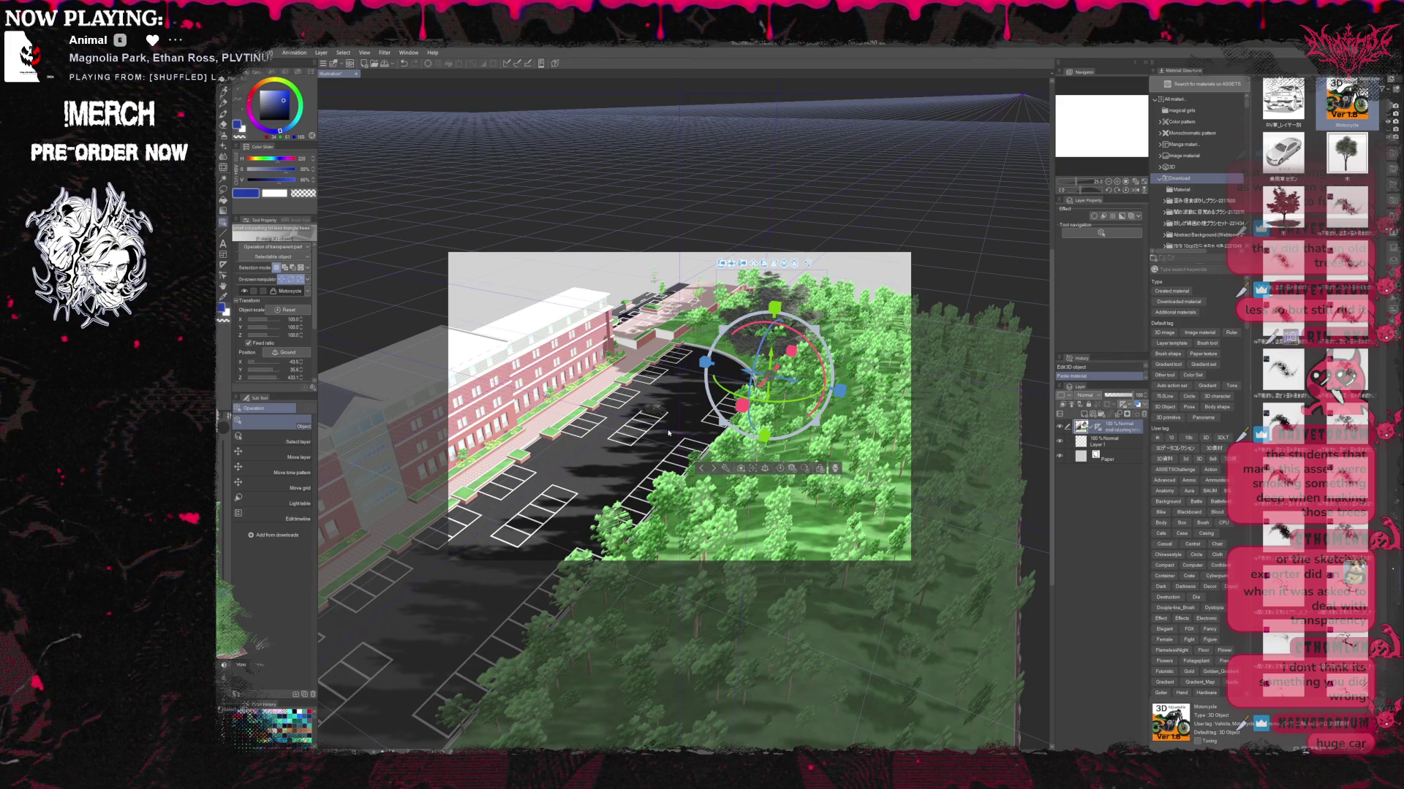
# Drop the Motorcycle material onto the parking lot and ground it.
pyautogui.moveTo(667, 433); pyautogui.dragTo(668, 433)
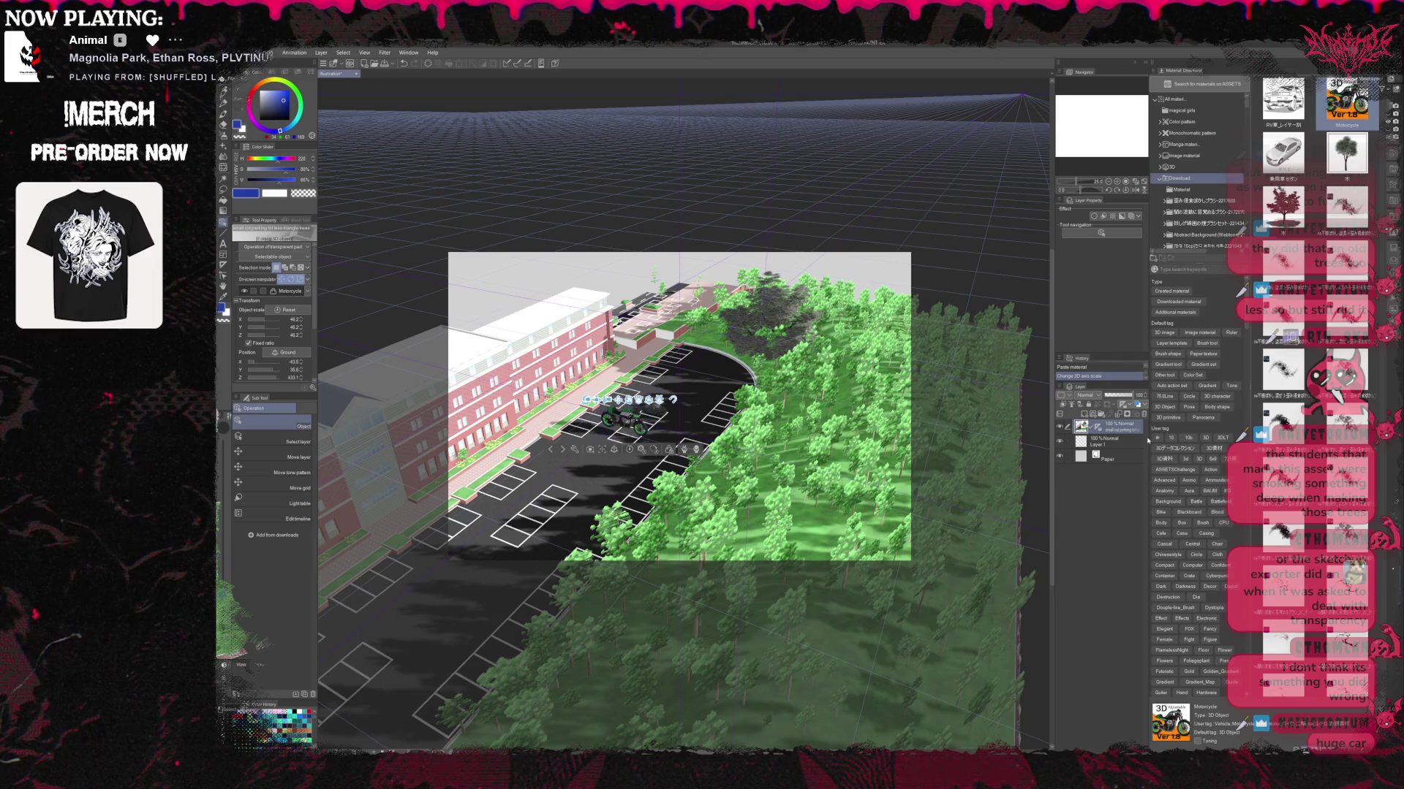
pyautogui.moveTo(623, 449); pyautogui.dragTo(616, 451)
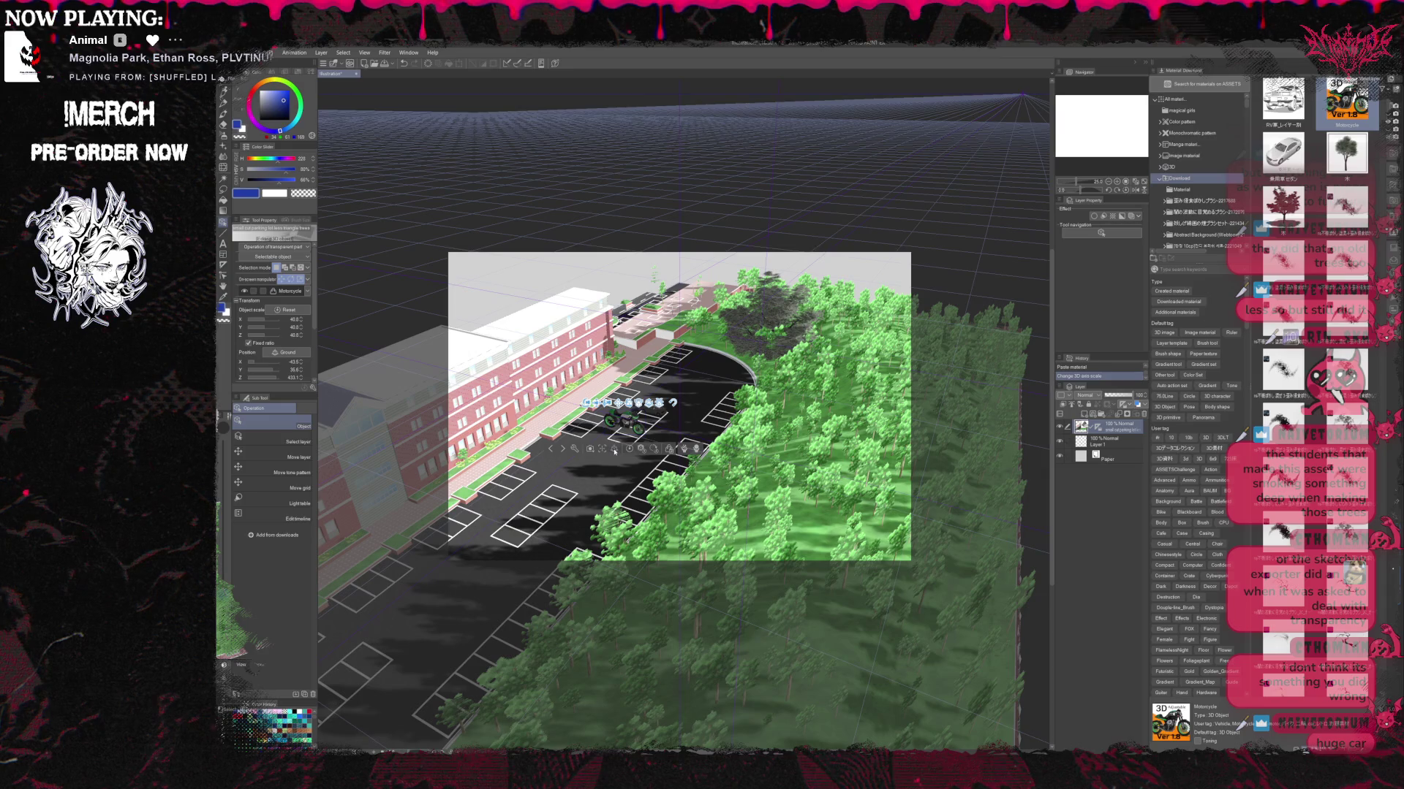
pyautogui.click(614, 449)
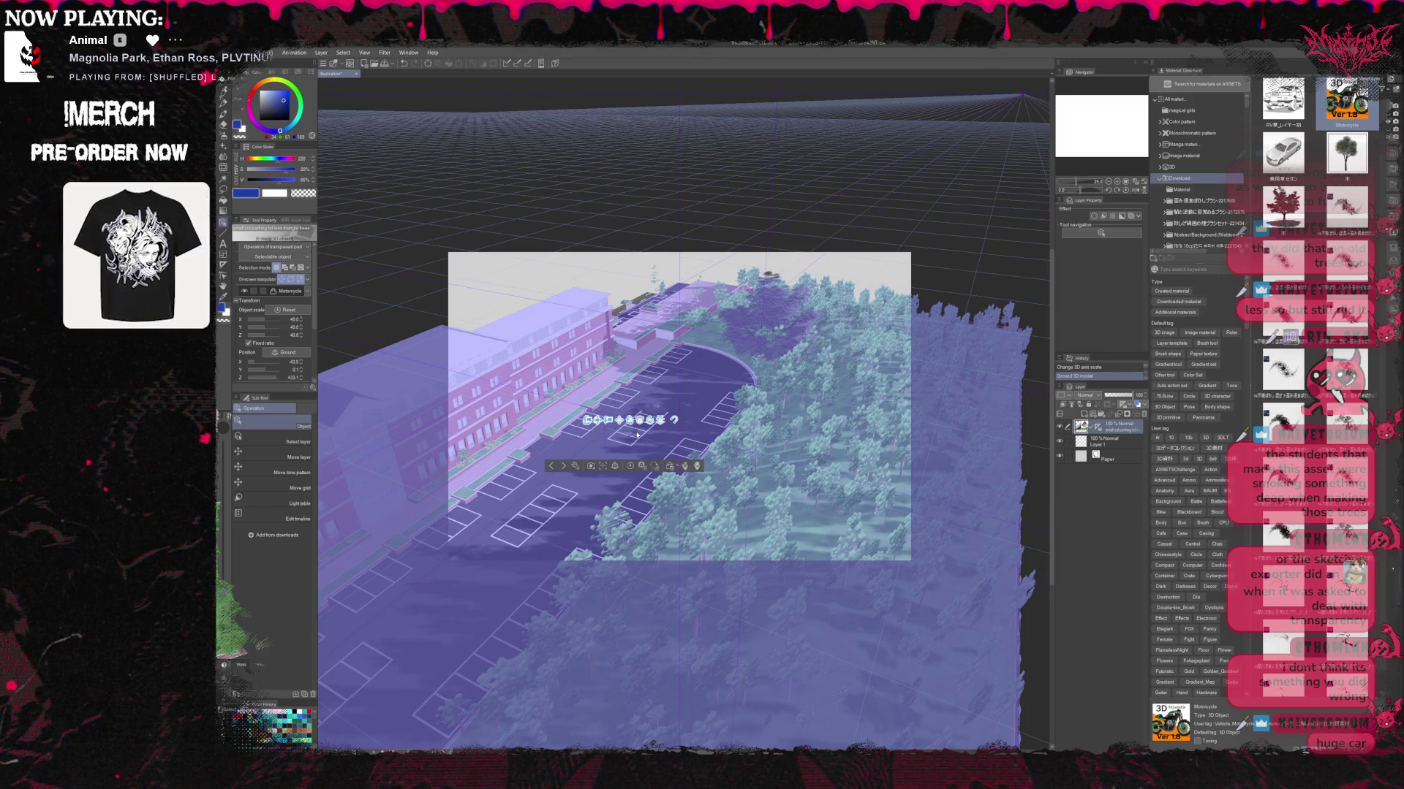
pyautogui.click(636, 435)
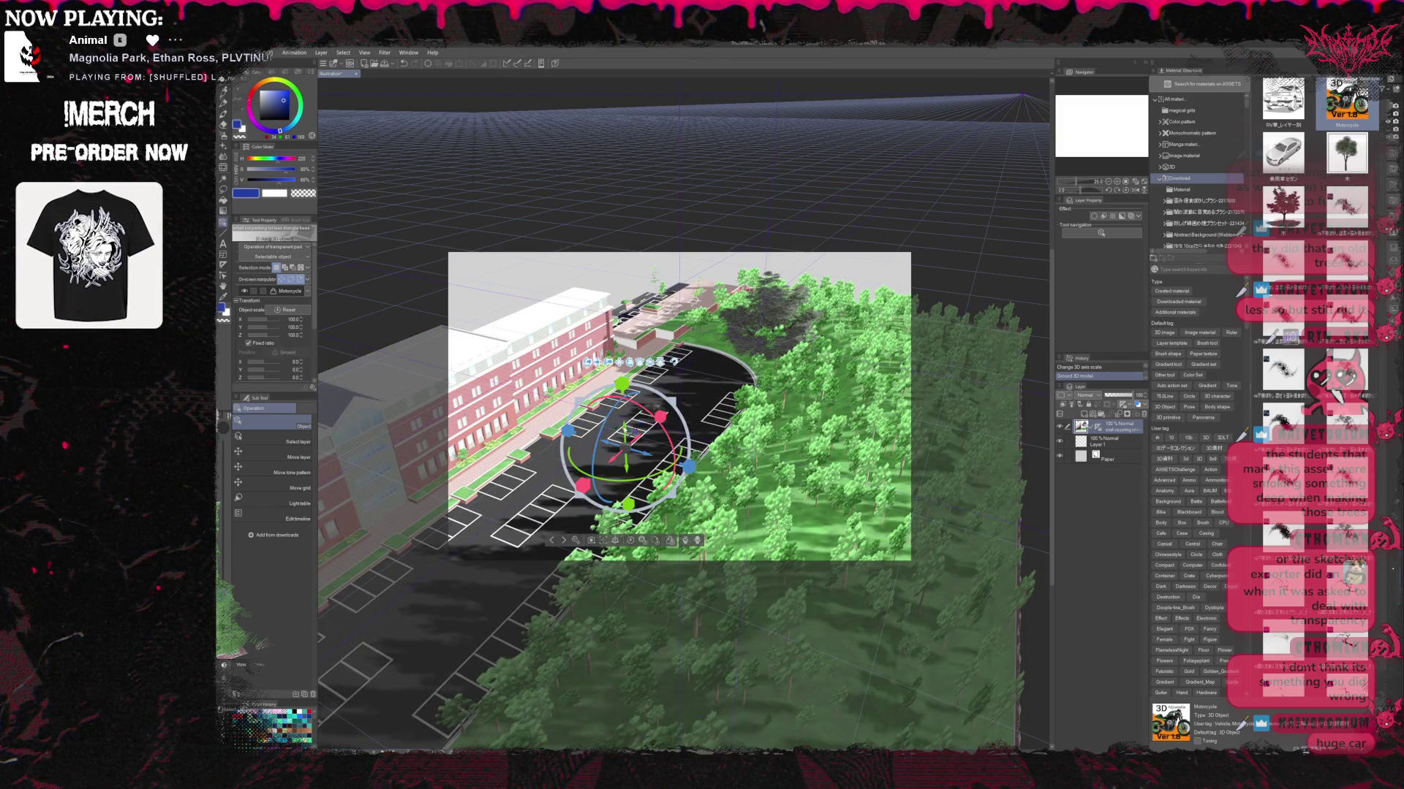
pyautogui.click(625, 447)
pyautogui.moveTo(740, 468); pyautogui.dragTo(739, 442)
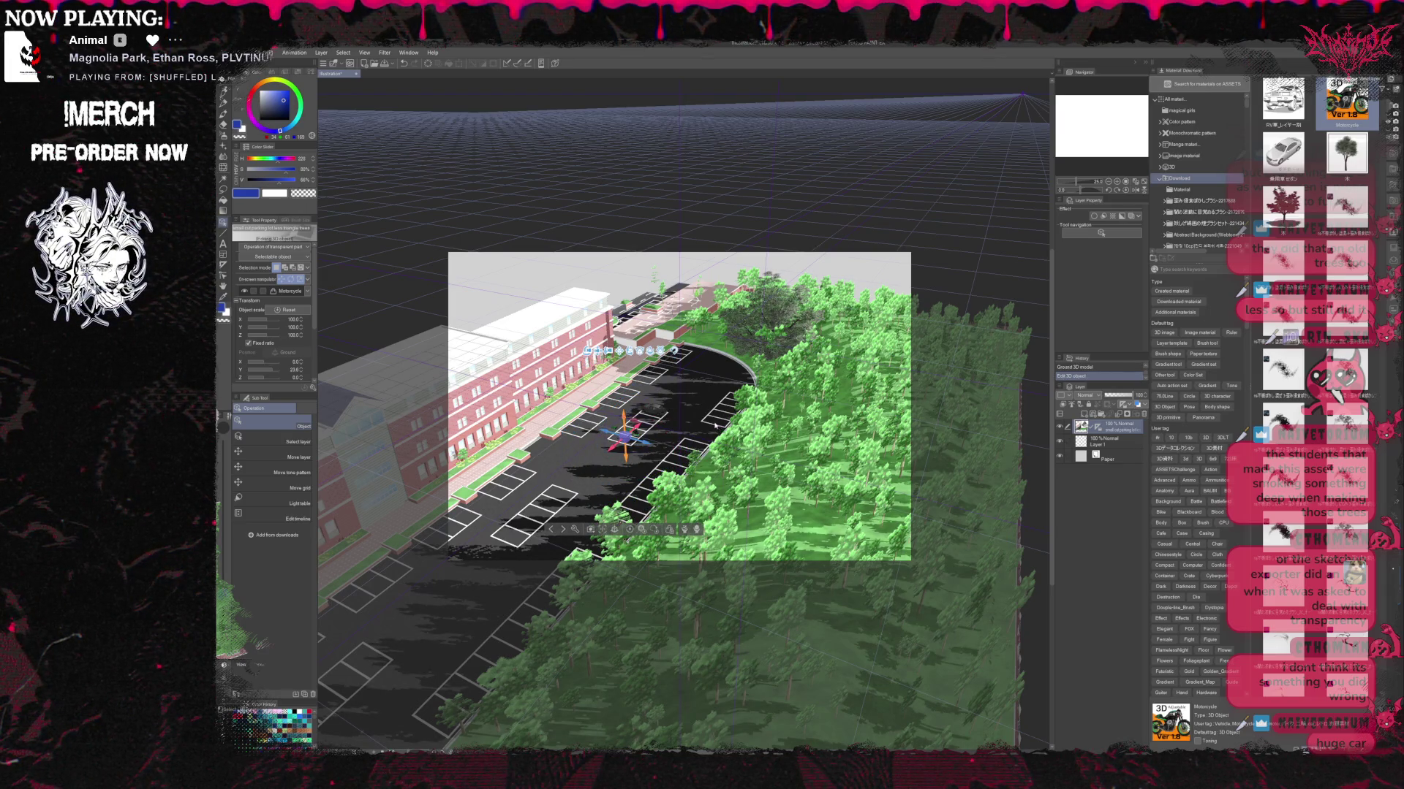
pyautogui.hotkey('ctrl', 'z')
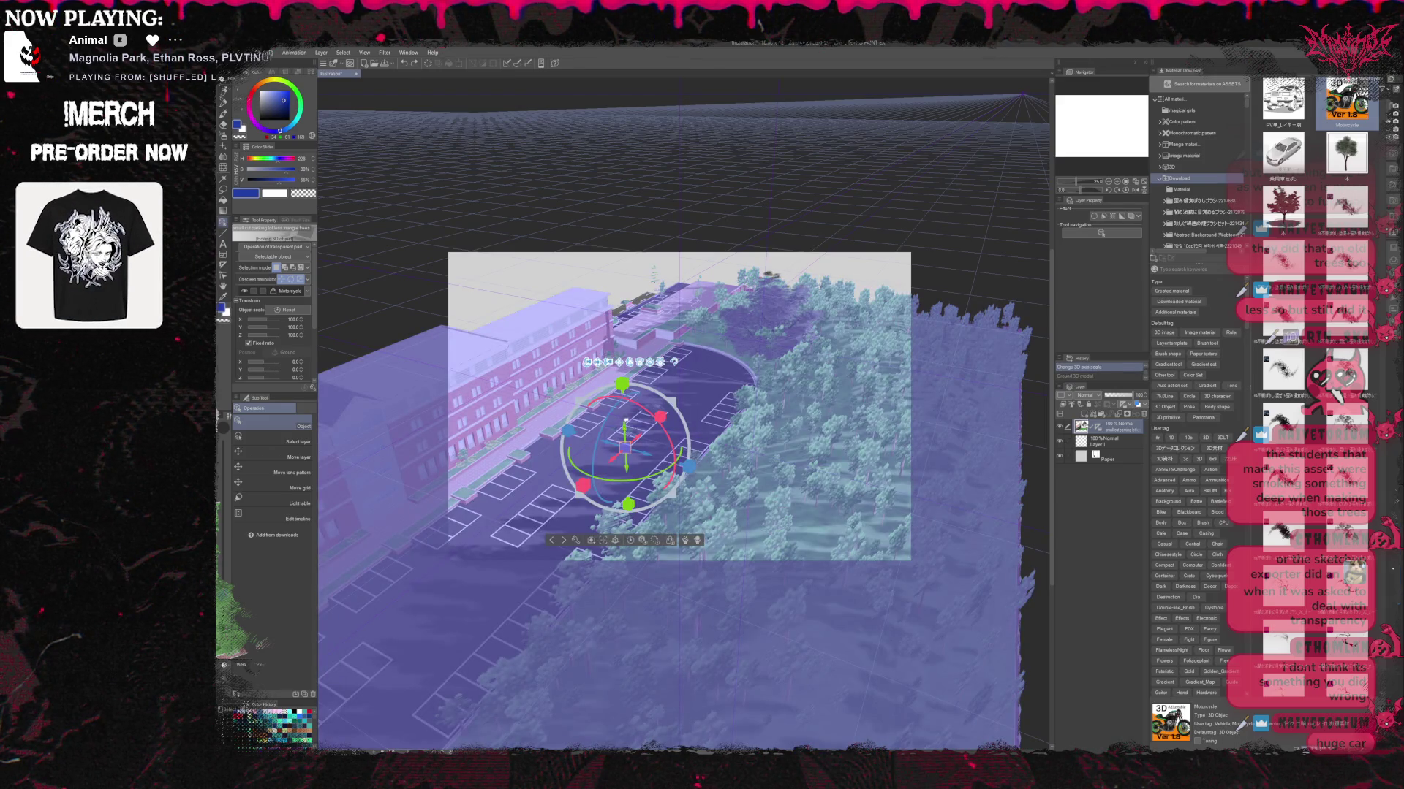
# Restore the motorcycle's full move/rotate manipulator and revert its last scale change.
pyautogui.click(626, 423)
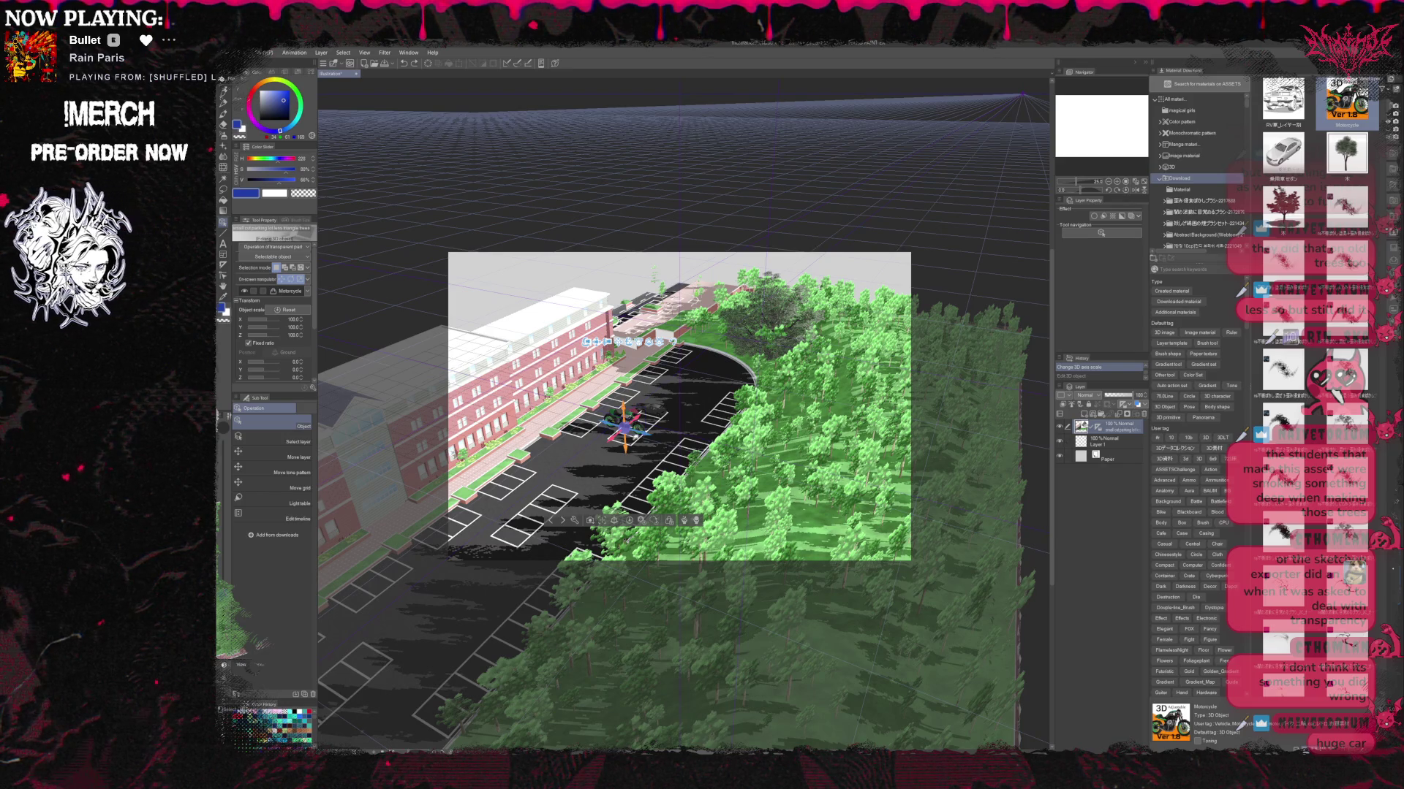
pyautogui.click(620, 421)
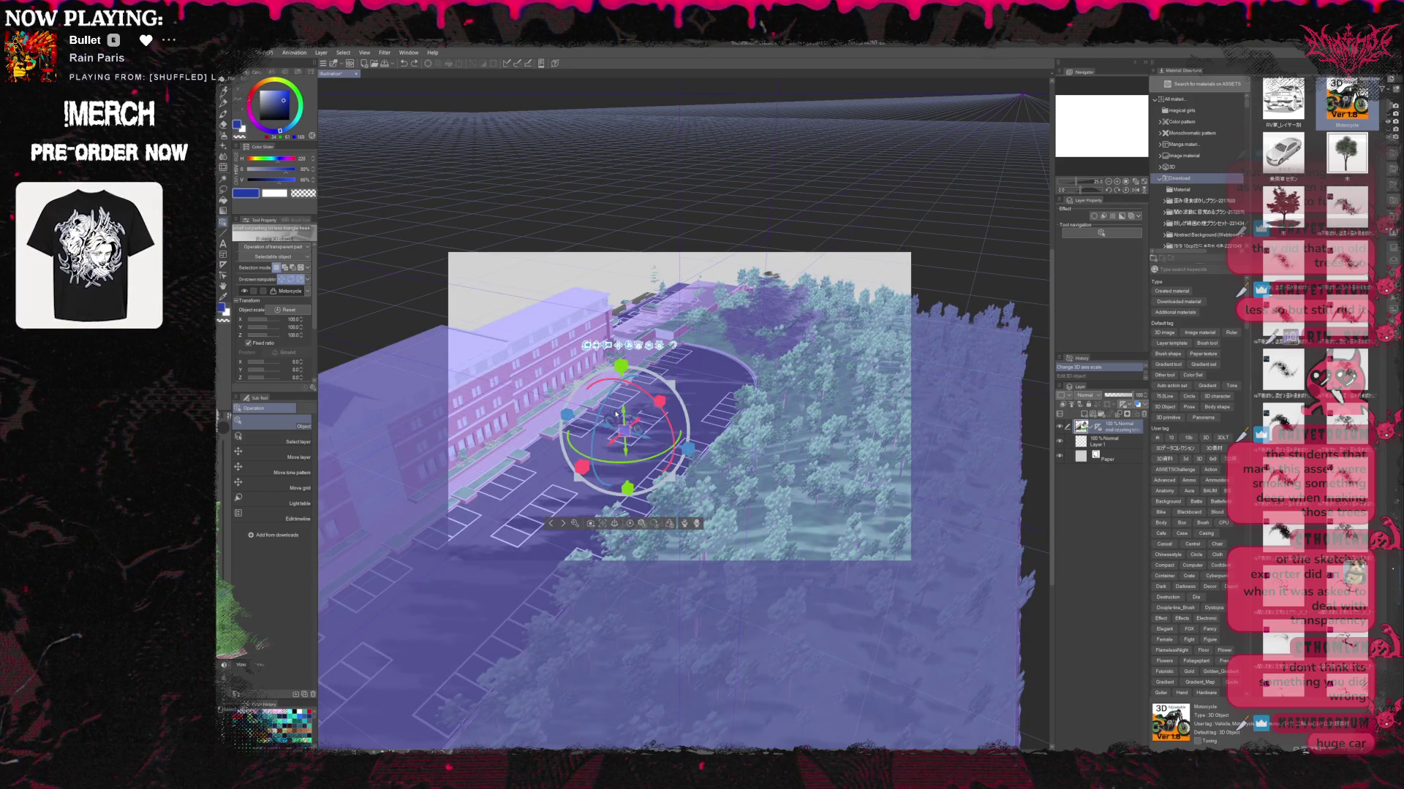
pyautogui.click(954, 420)
pyautogui.click(627, 417)
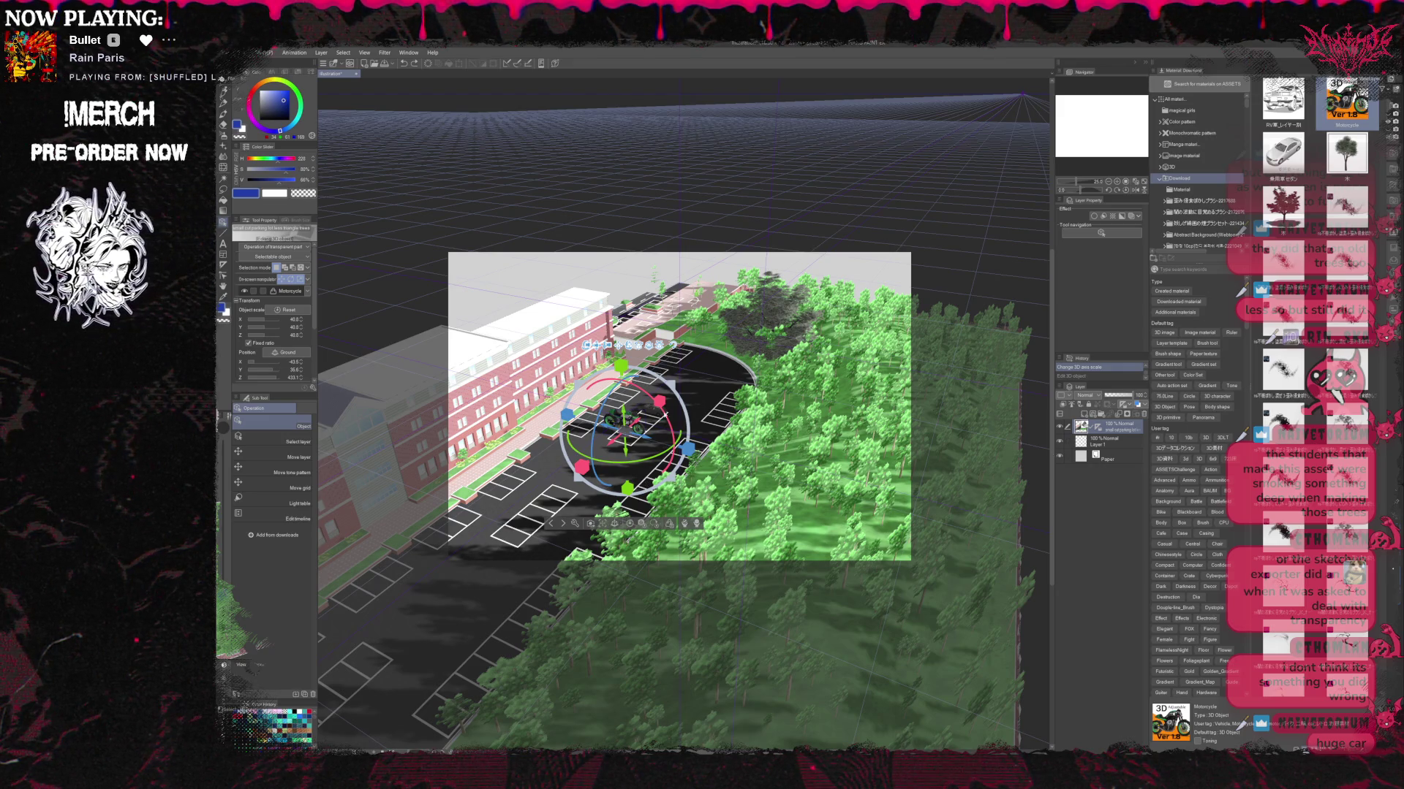
pyautogui.click(547, 419)
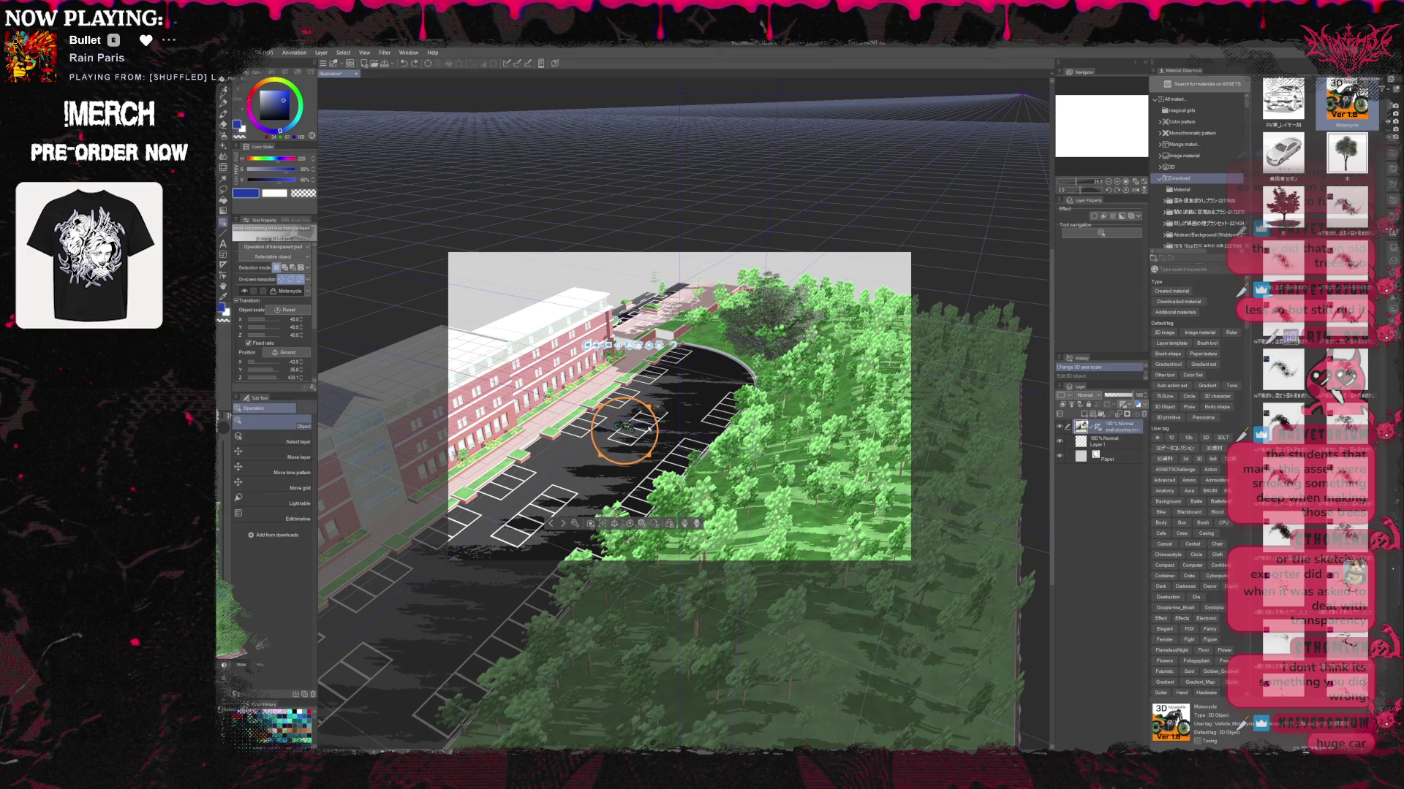
pyautogui.hotkey('ctrl', 'y')
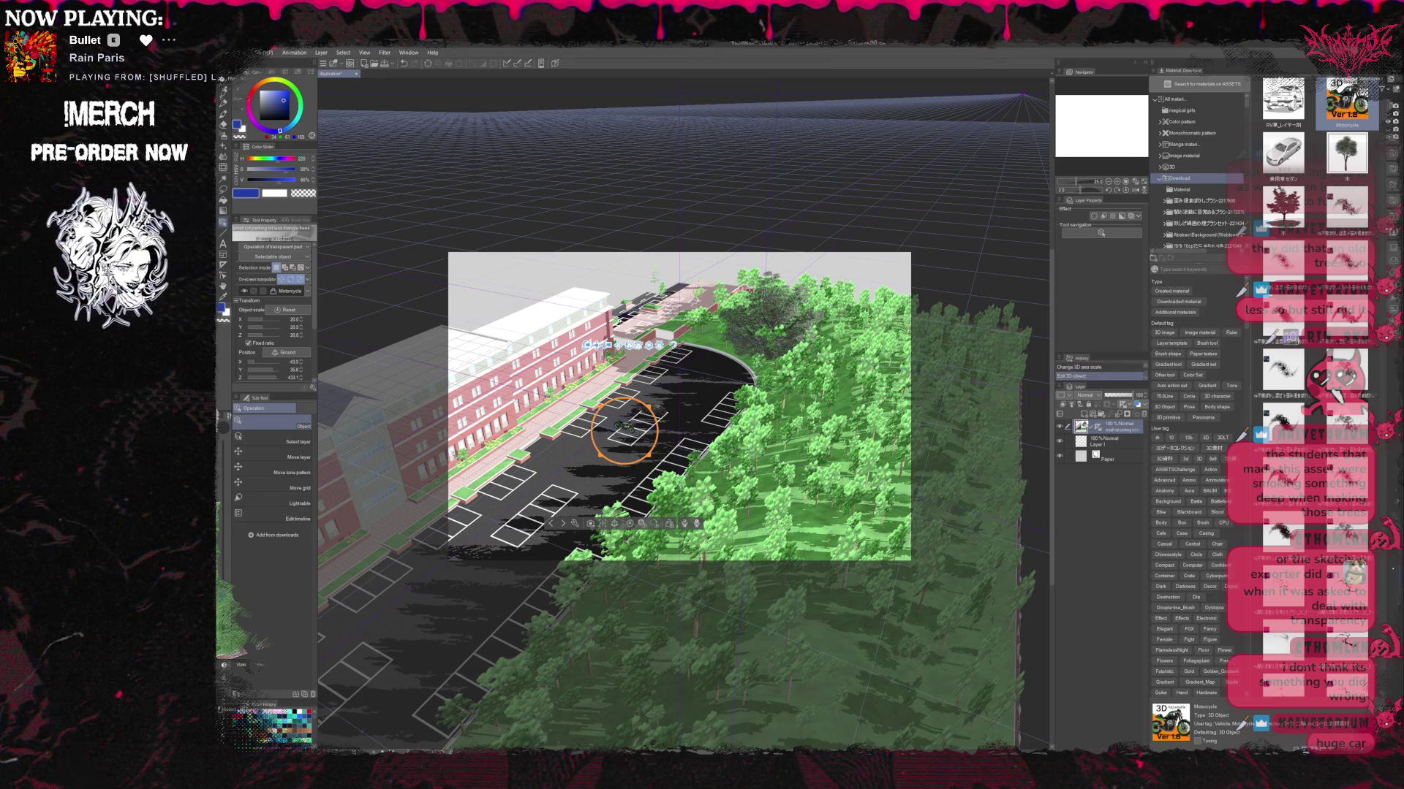
pyautogui.click(624, 427)
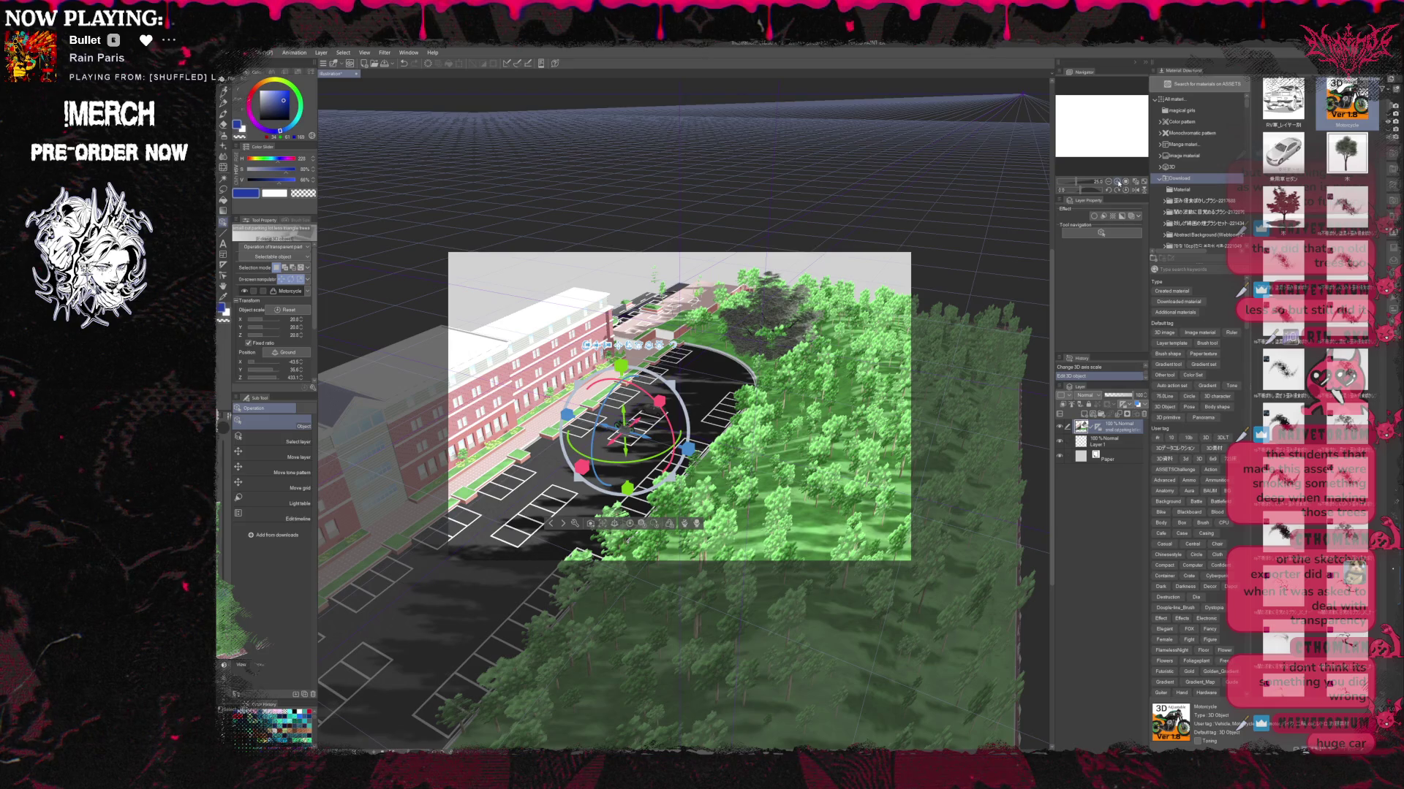
pyautogui.scroll(1, 626, 452)
pyautogui.scroll(1, 627, 453)
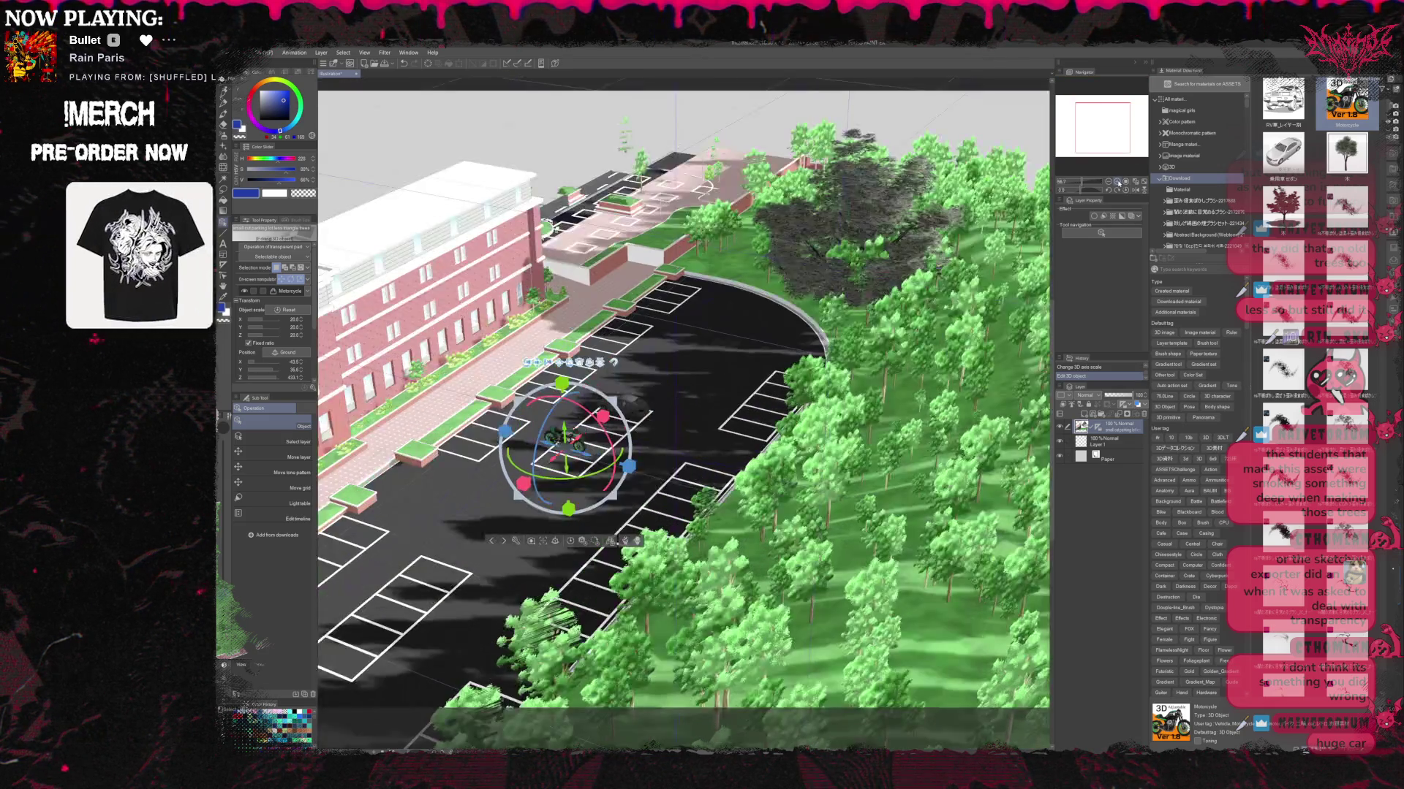
pyautogui.scroll(1, 626, 453)
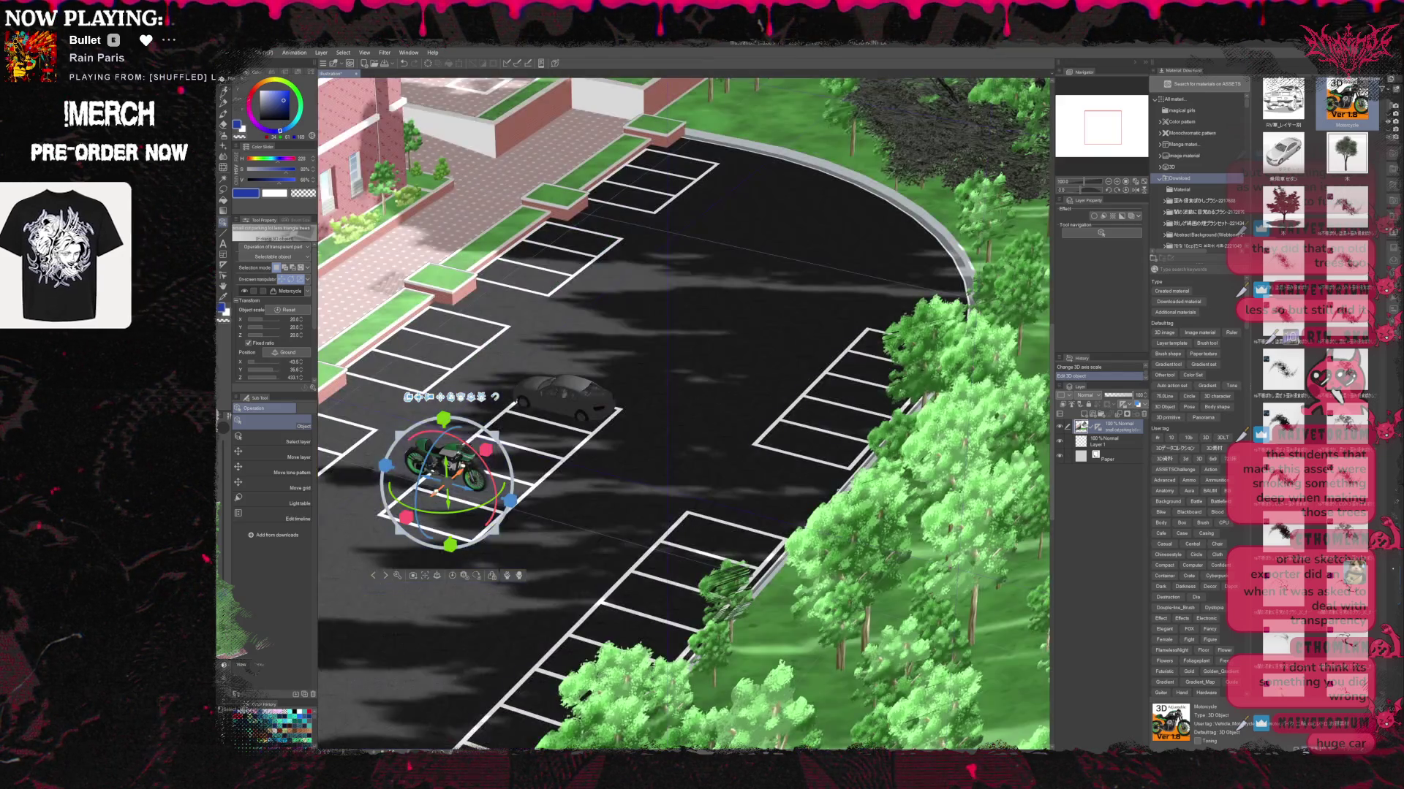
# Move the motorcycle into the bay right beside the grey car.
pyautogui.moveTo(434, 500); pyautogui.dragTo(536, 451)
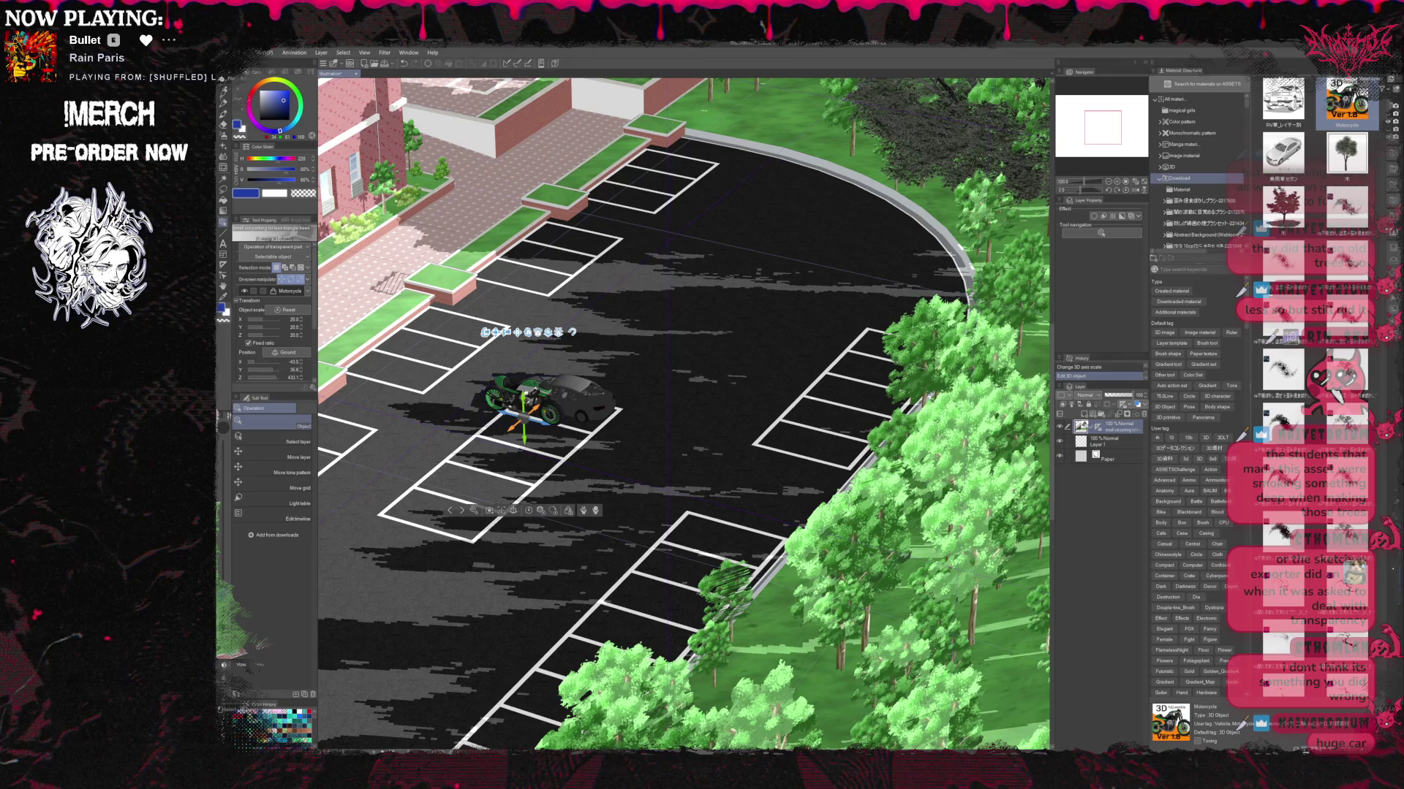
pyautogui.moveTo(544, 424); pyautogui.dragTo(545, 433)
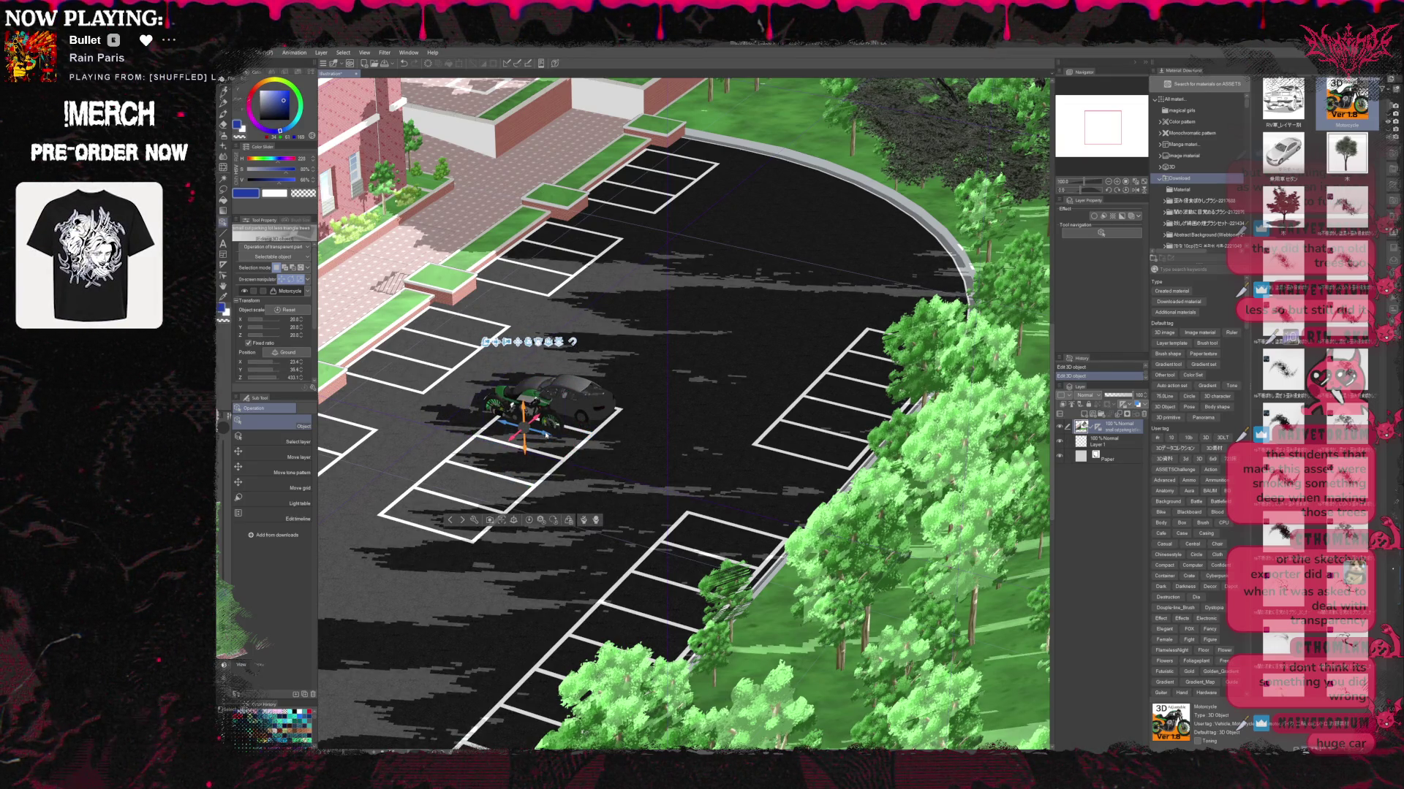
pyautogui.moveTo(545, 434)
pyautogui.mouseDown()
pyautogui.moveTo(565, 439)
pyautogui.moveTo(519, 451)
pyautogui.mouseUp()
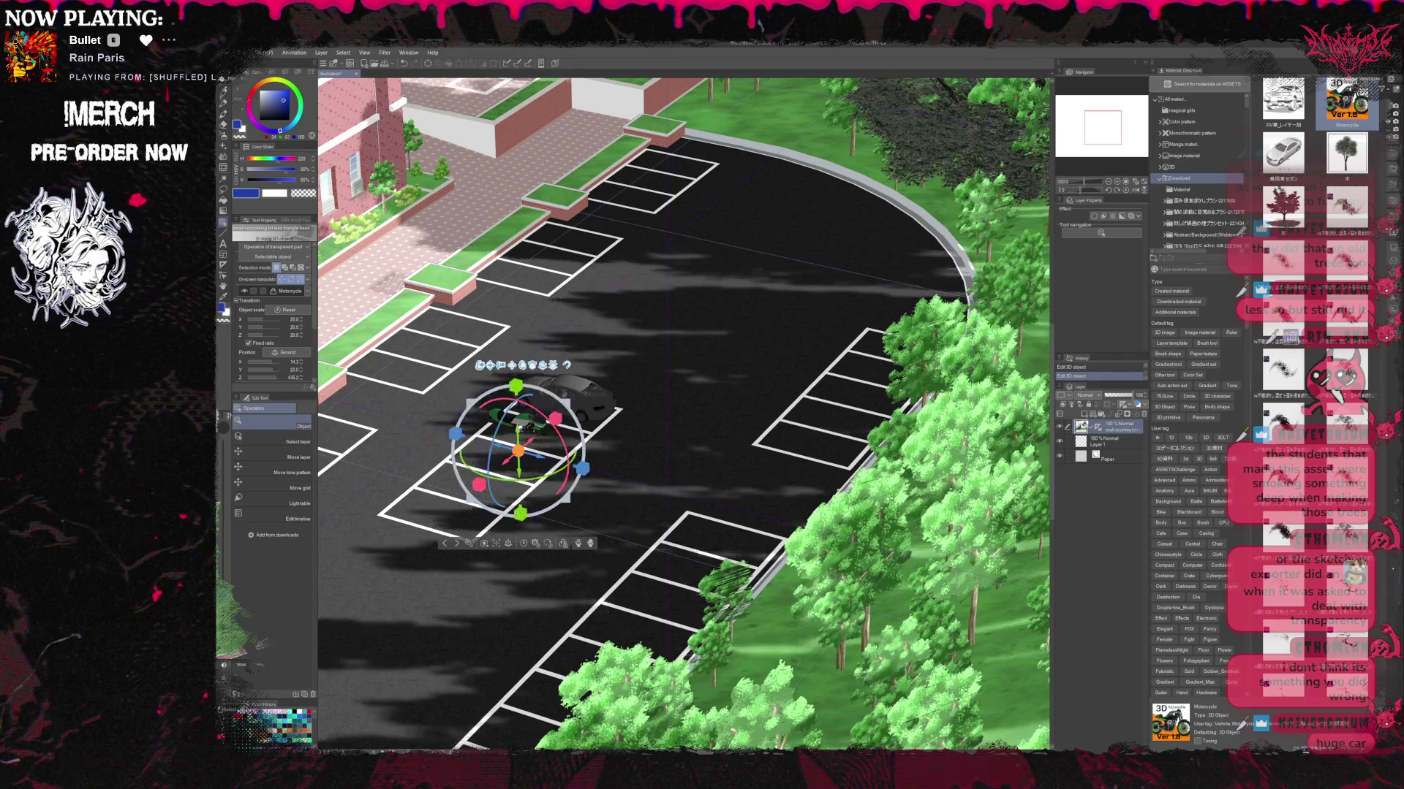
pyautogui.moveTo(518, 451); pyautogui.dragTo(517, 432)
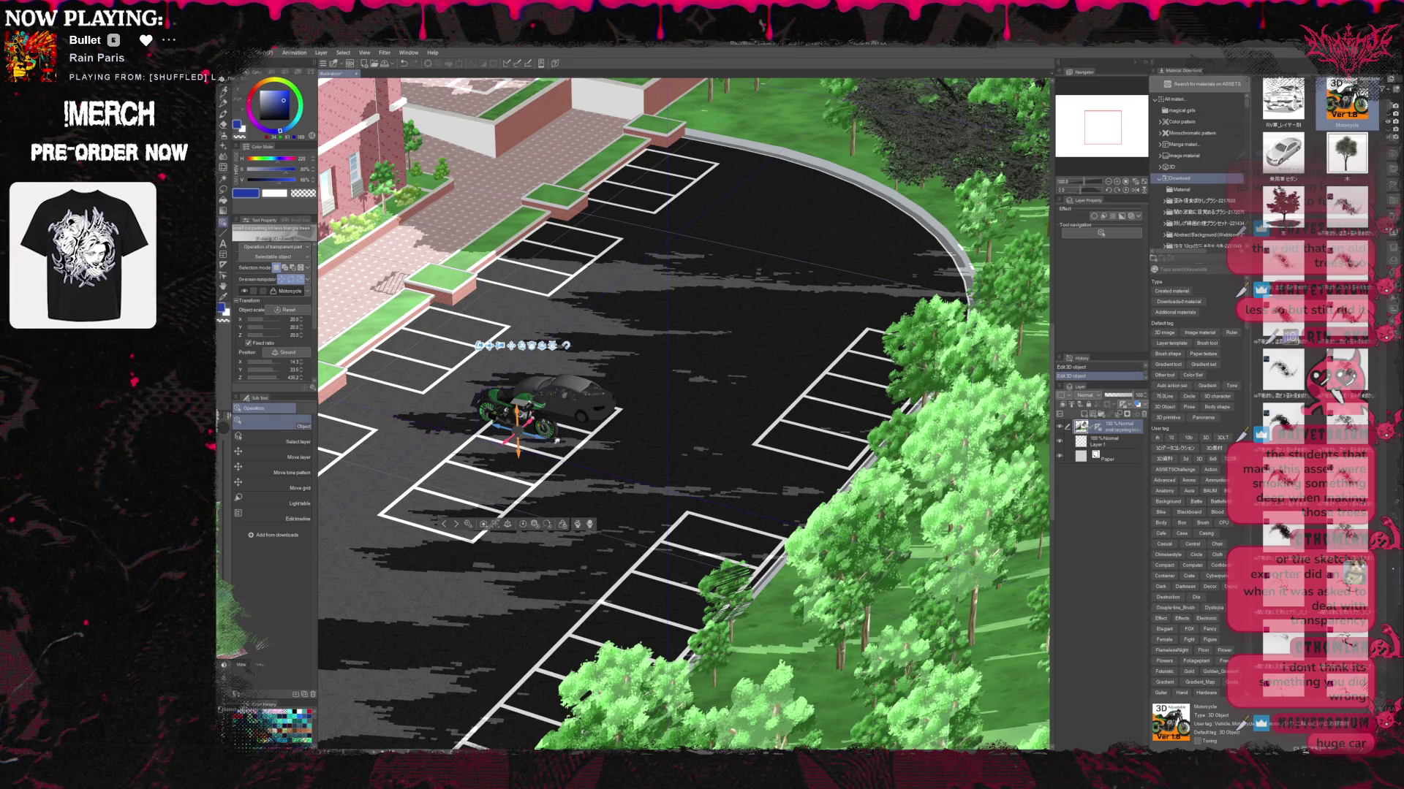
pyautogui.moveTo(557, 441)
pyautogui.mouseDown()
pyautogui.moveTo(578, 441)
pyautogui.moveTo(557, 428)
pyautogui.mouseUp()
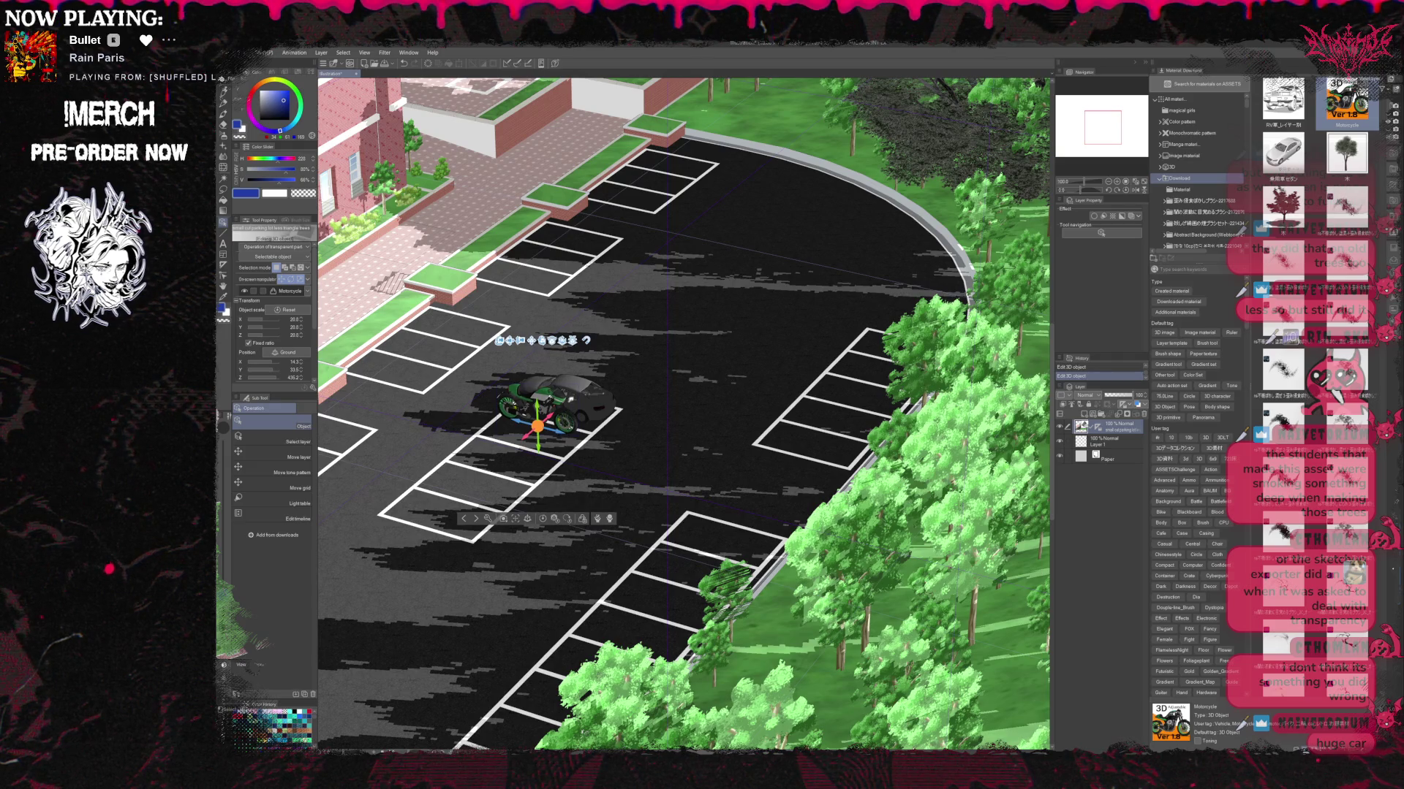
# Turn the motorcycle to fit the bay and shrink it to scale 17.3.
pyautogui.moveTo(565, 400); pyautogui.dragTo(583, 415)
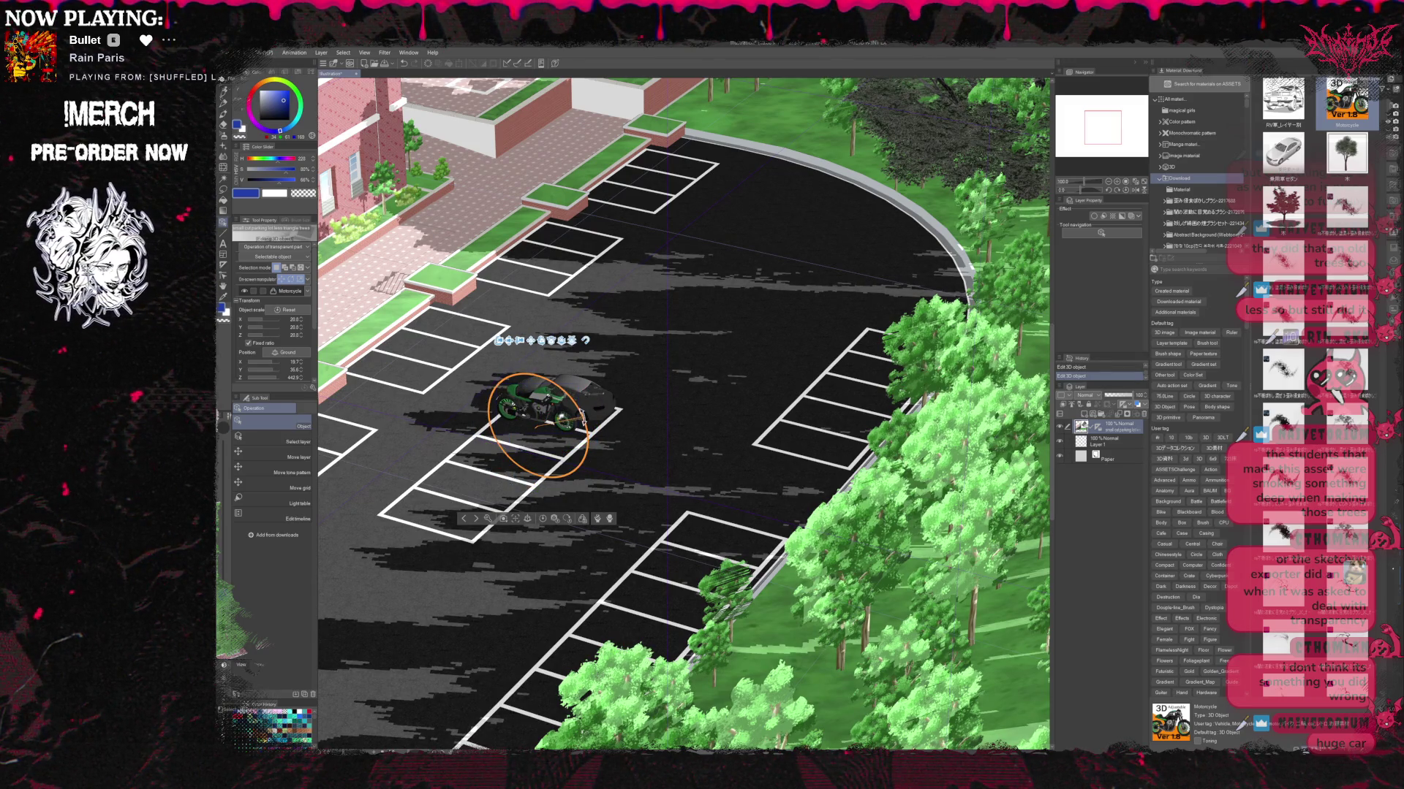
pyautogui.moveTo(582, 416); pyautogui.dragTo(583, 417)
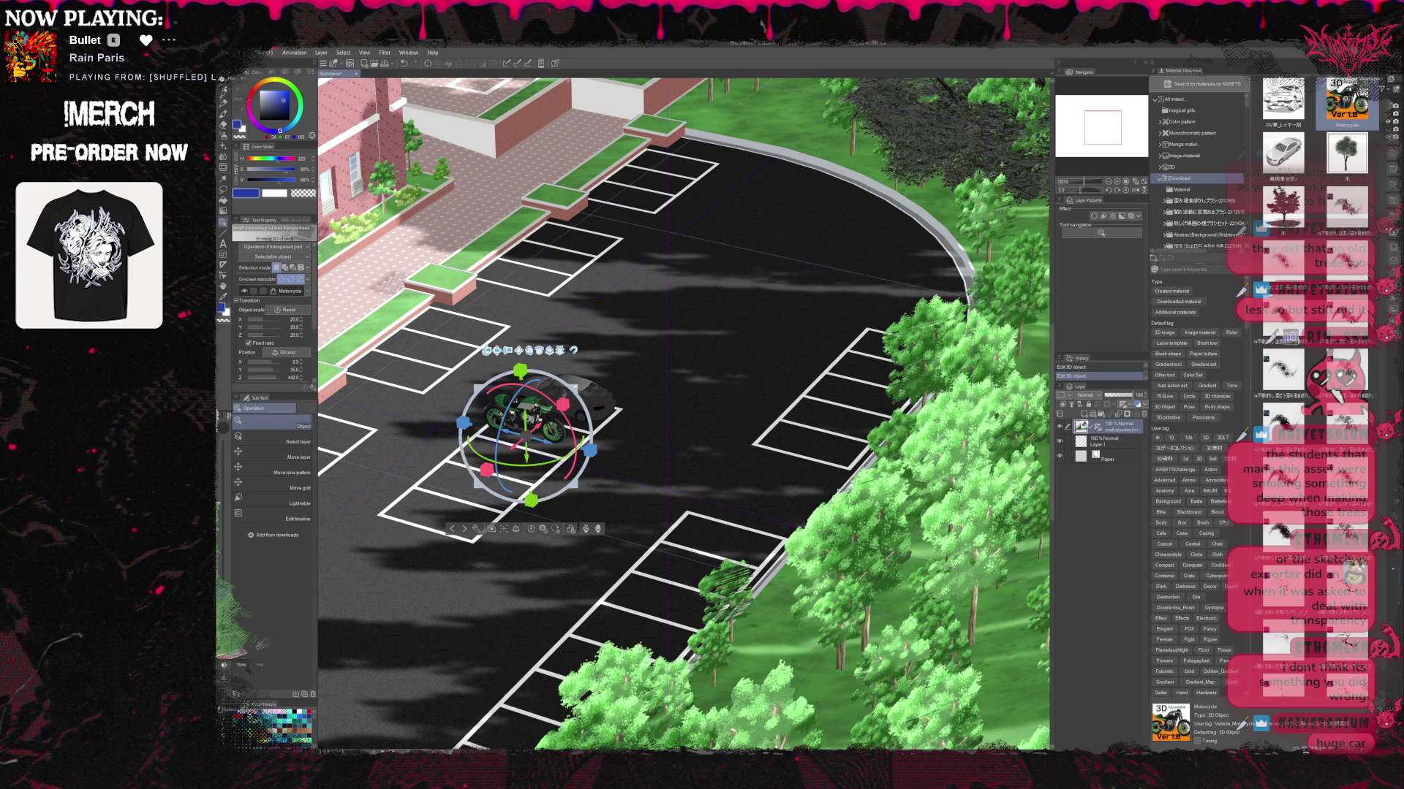
pyautogui.moveTo(582, 416); pyautogui.dragTo(581, 439)
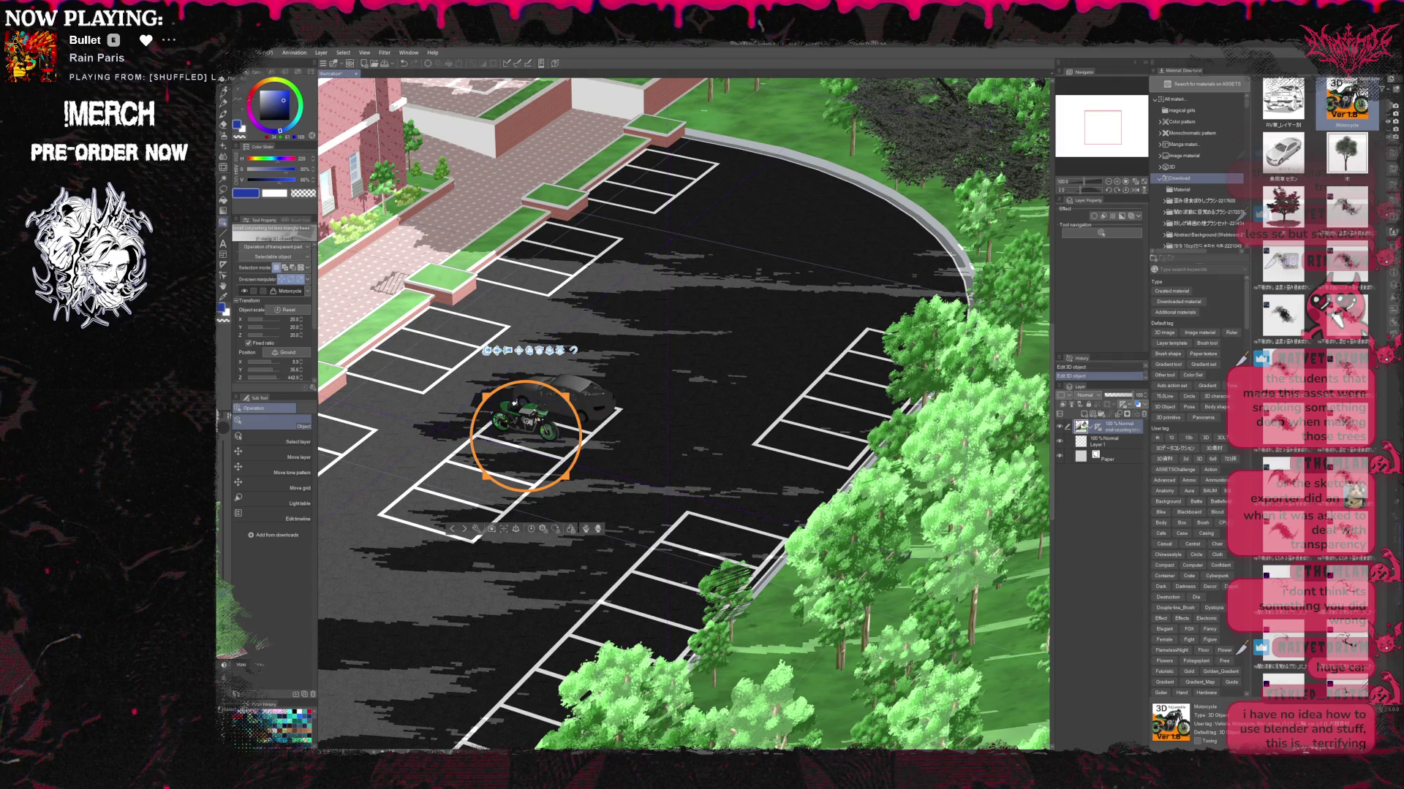
pyautogui.moveTo(515, 402); pyautogui.dragTo(514, 402)
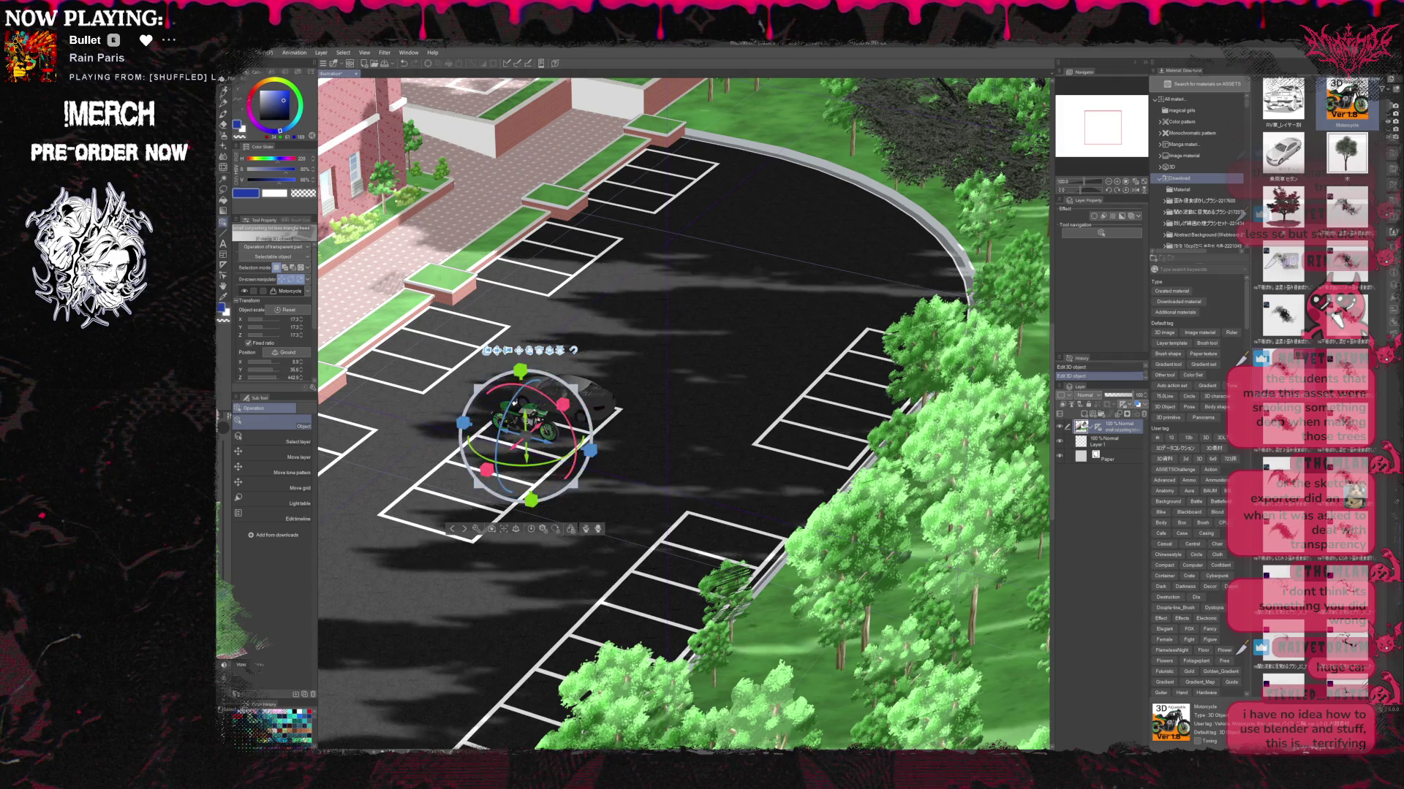
pyautogui.click(1168, 167)
# Add a posable 3D figure, shrink it to human scale, and stand it by the motorcycle.
pyautogui.scroll(-2, 1315, 366)
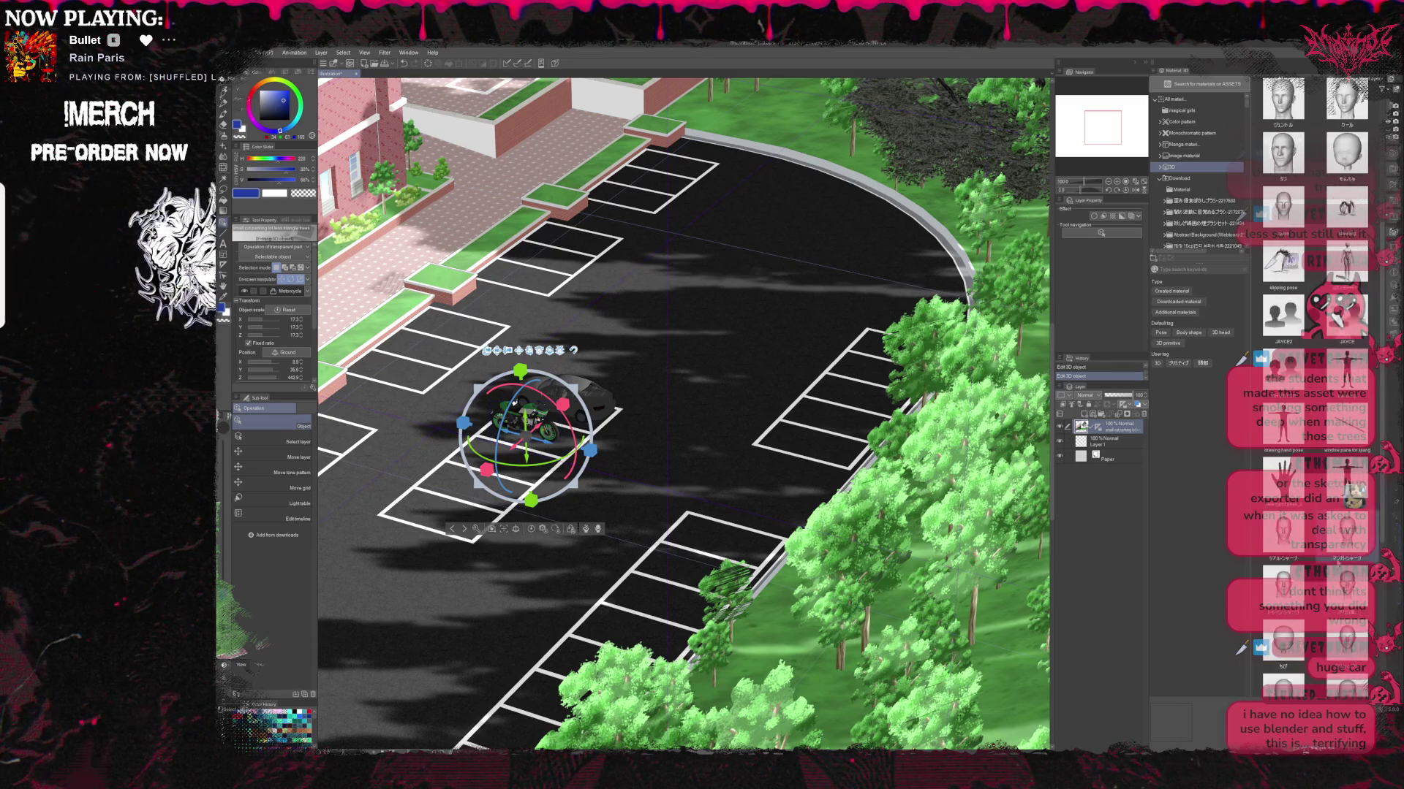
pyautogui.scroll(-2, 1314, 365)
pyautogui.scroll(-3, 1314, 365)
pyautogui.scroll(-1, 1315, 365)
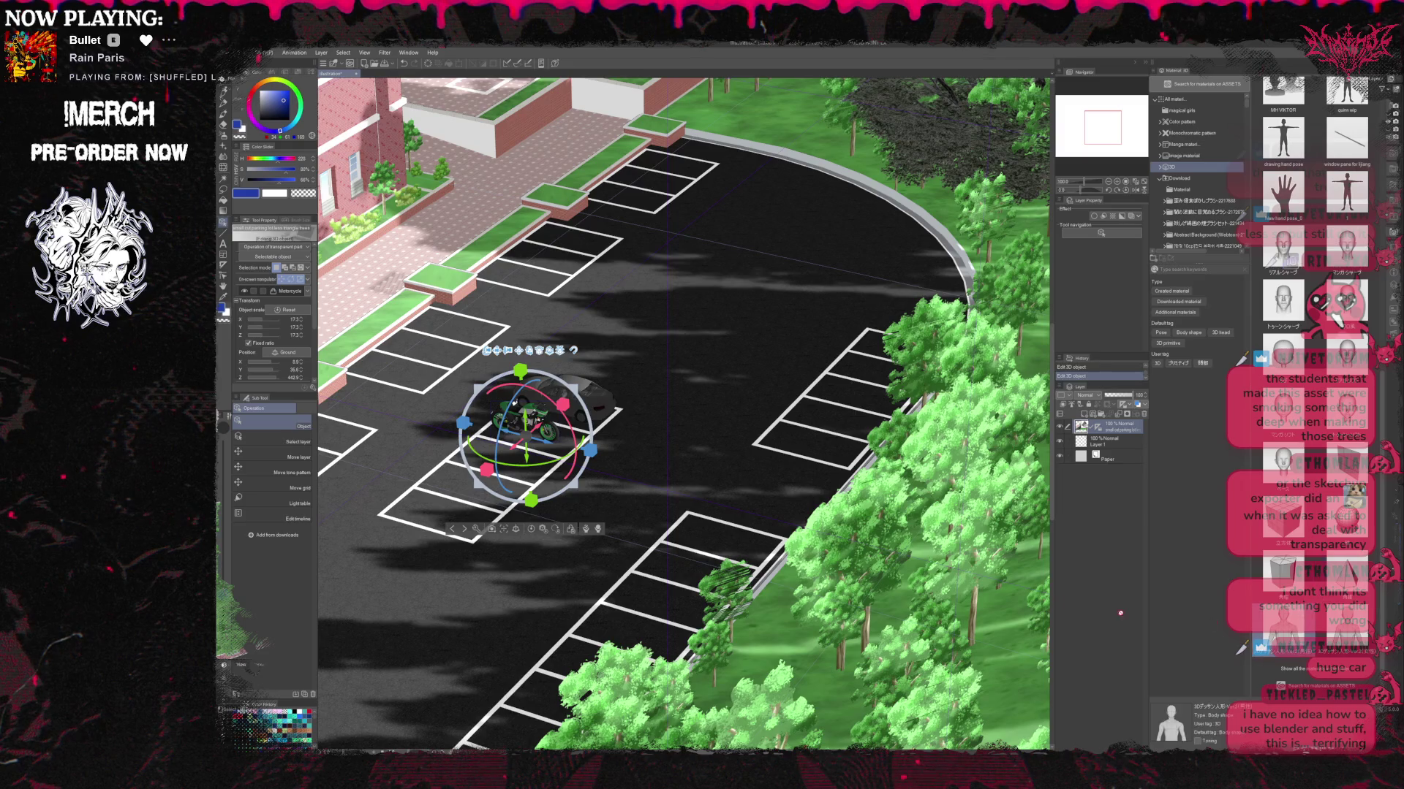
pyautogui.moveTo(631, 470); pyautogui.dragTo(643, 458)
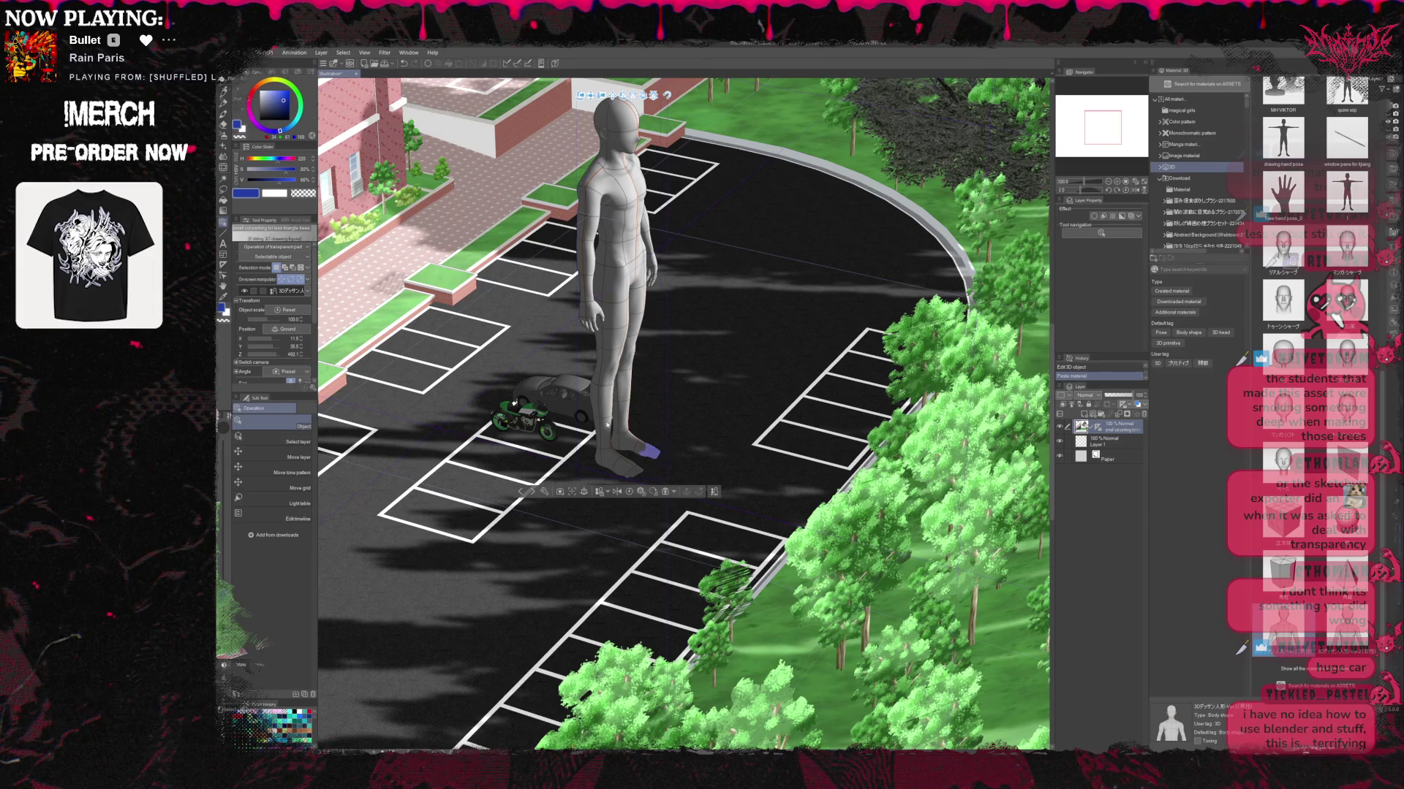
pyautogui.click(610, 353)
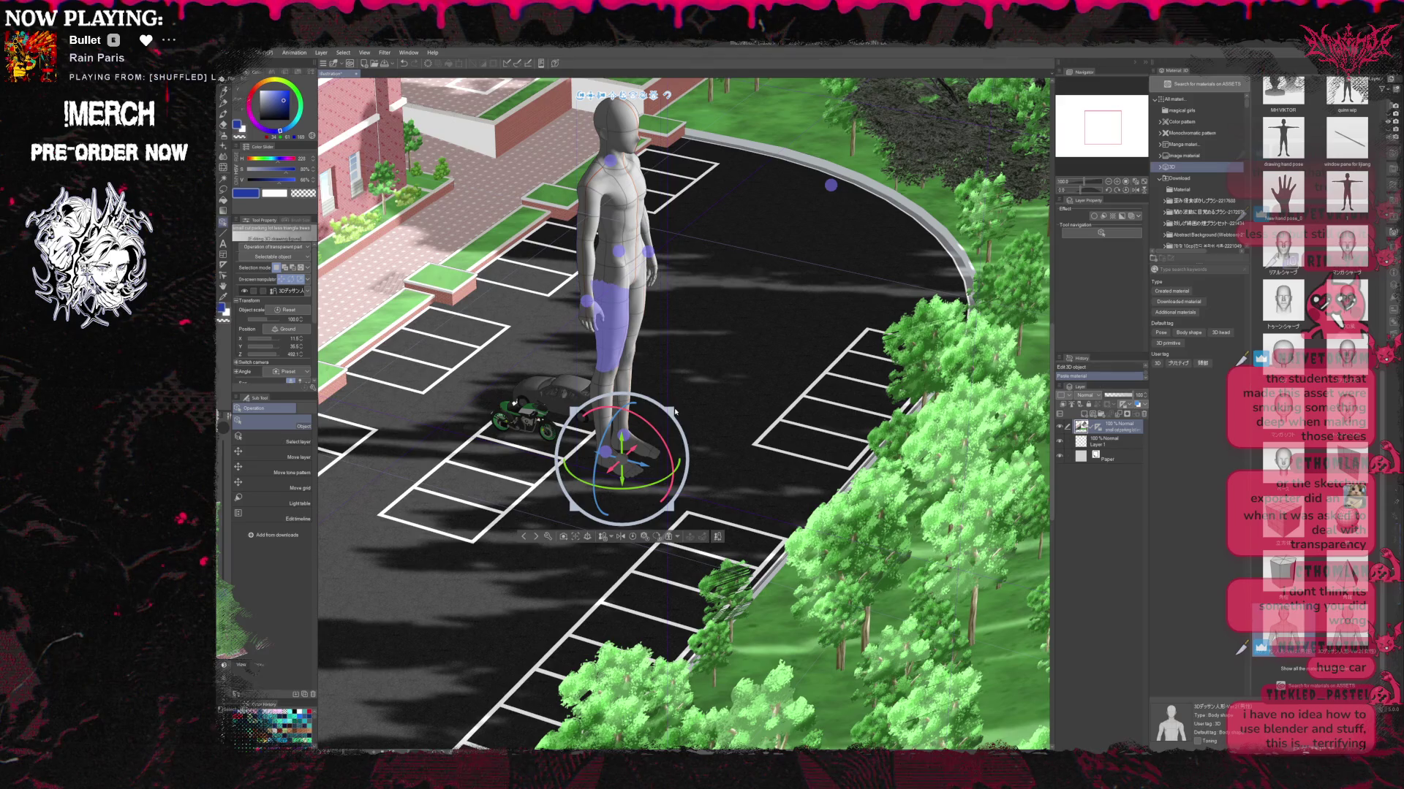
pyautogui.moveTo(673, 411); pyautogui.dragTo(623, 457)
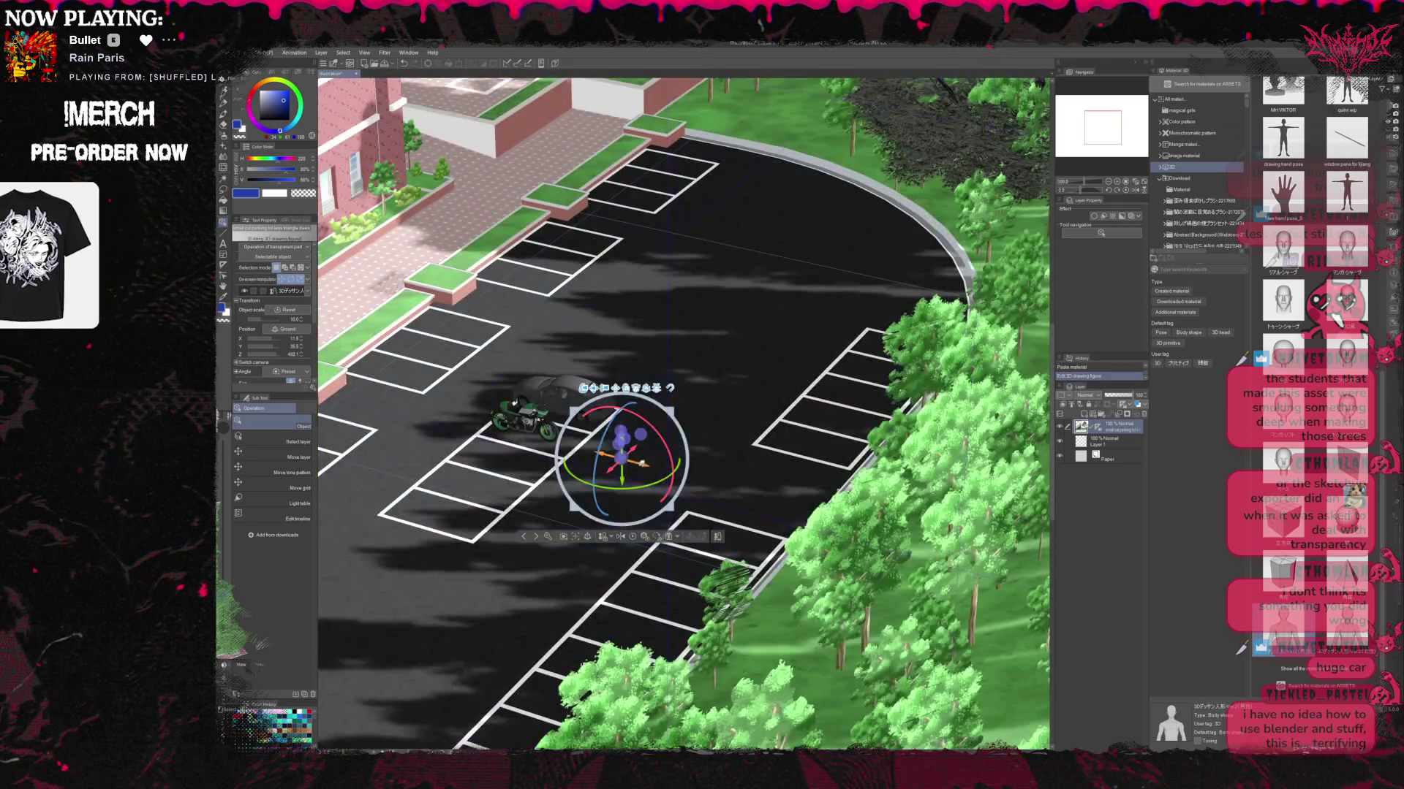
pyautogui.moveTo(621, 459); pyautogui.dragTo(521, 434)
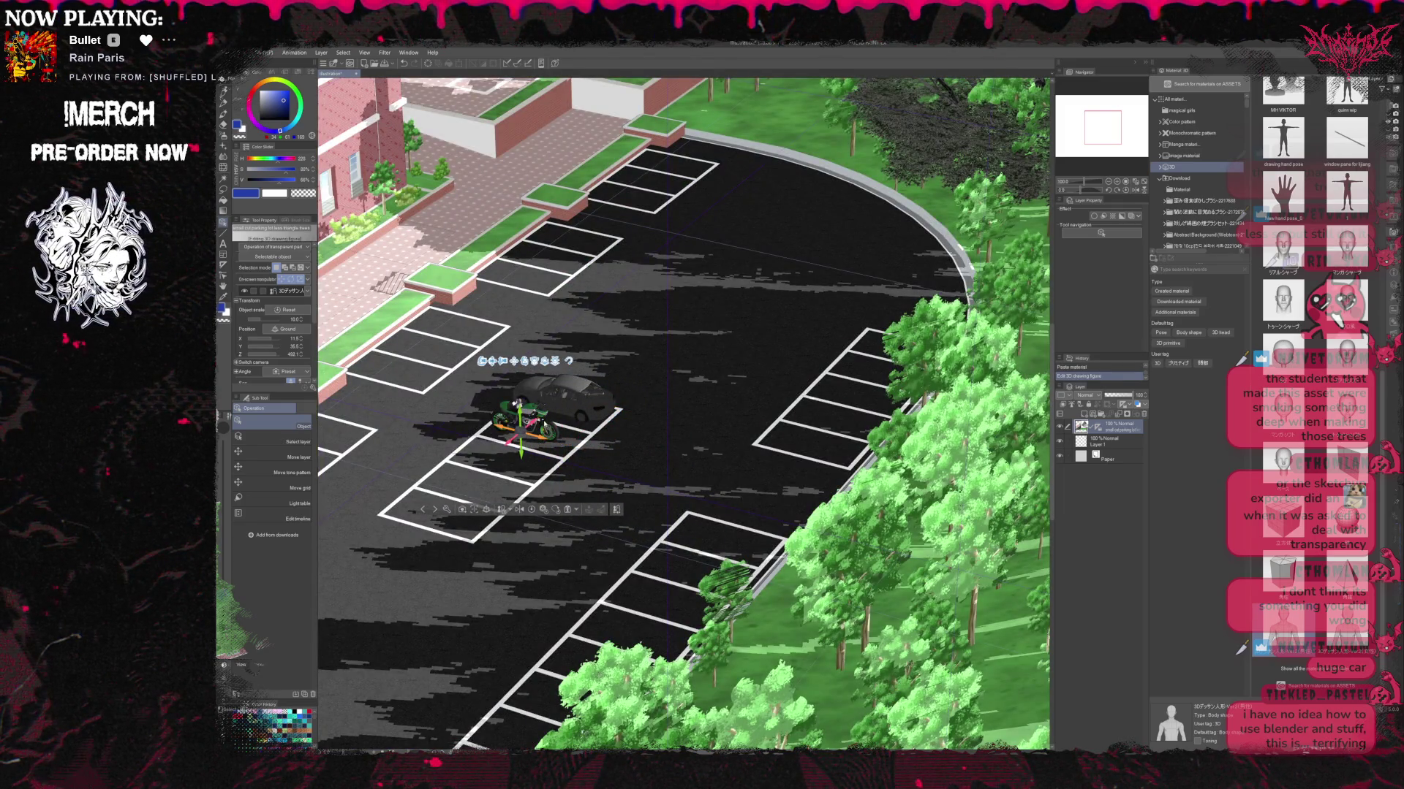
# Scale the figure up slightly, move it beside the car, and paste an offset copy.
pyautogui.click(530, 428)
pyautogui.moveTo(574, 378); pyautogui.dragTo(594, 366)
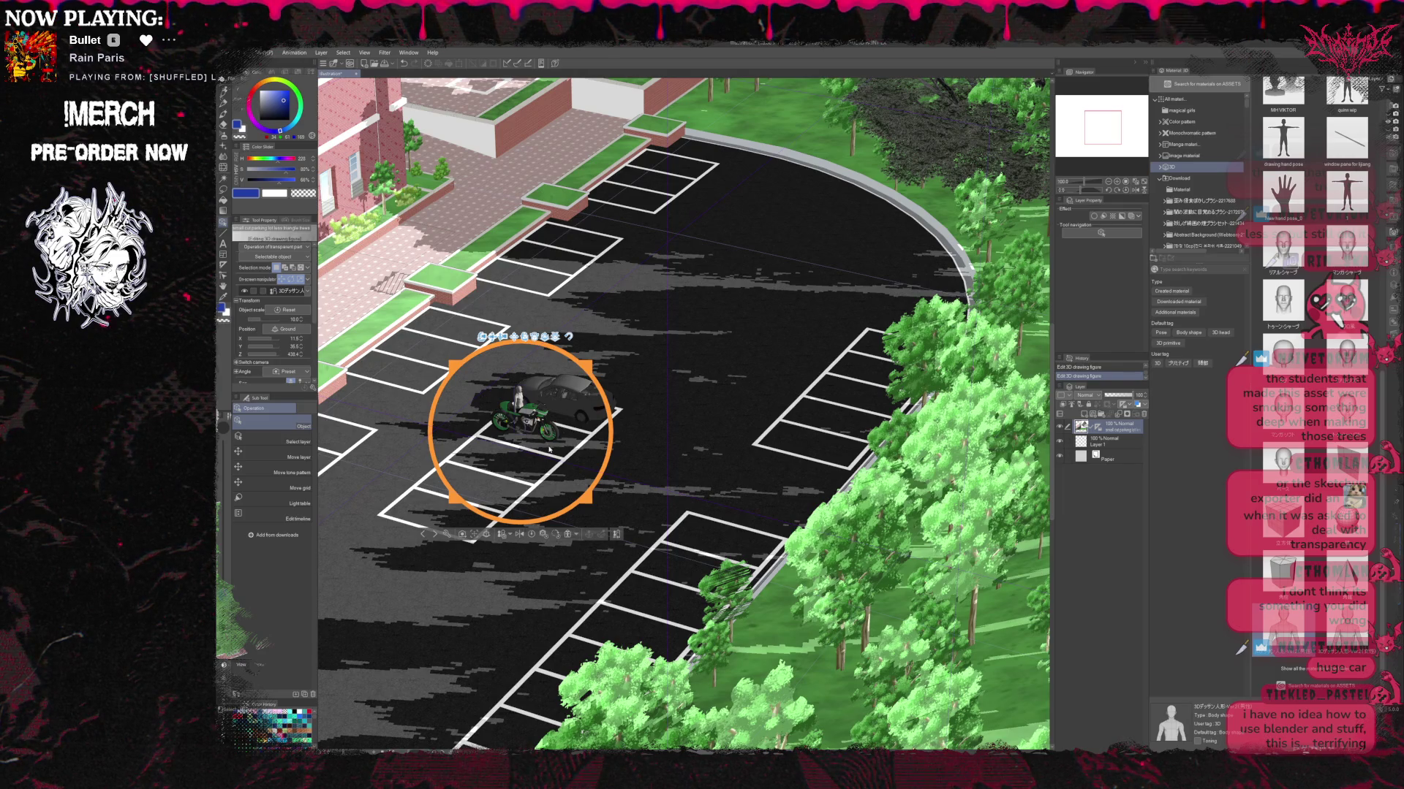
pyautogui.click(518, 399)
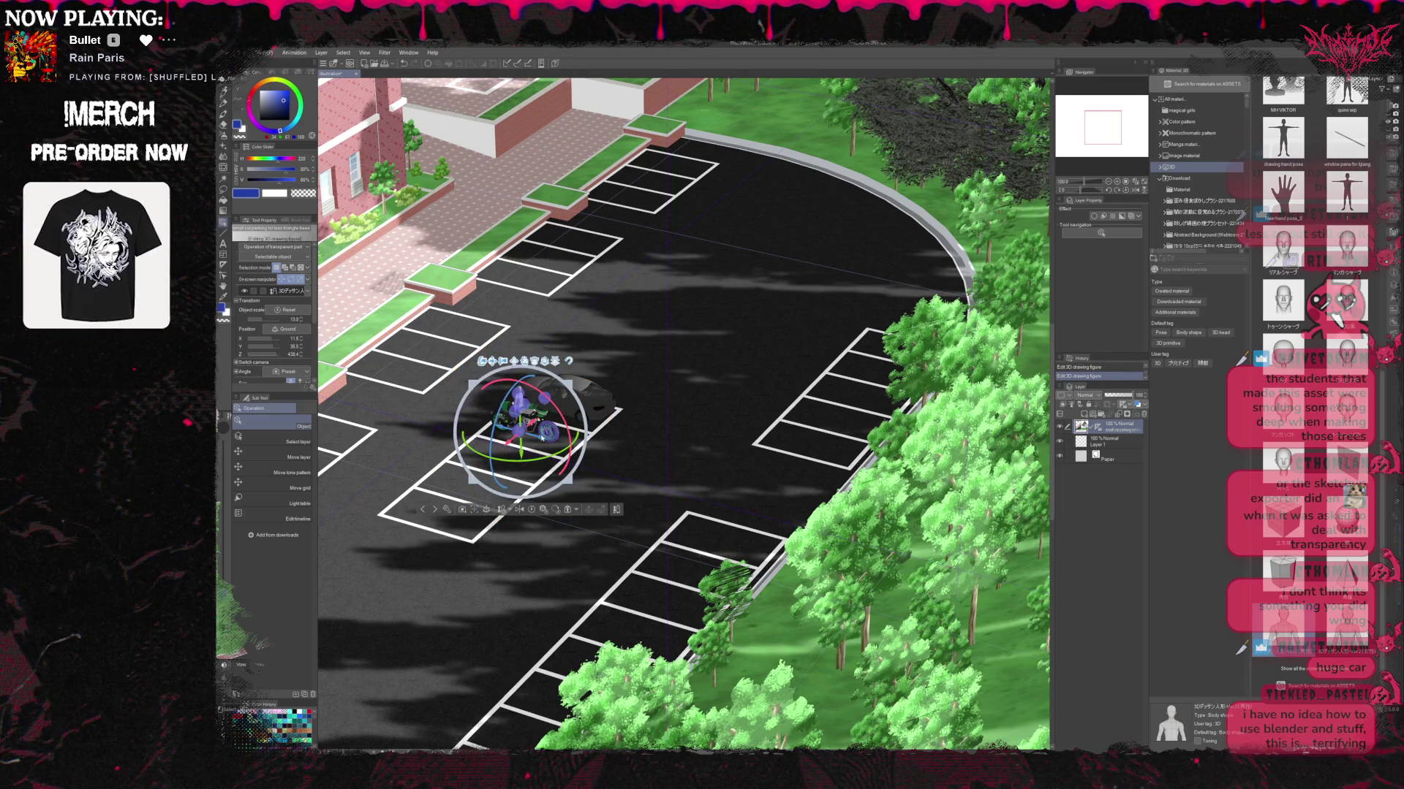
pyautogui.moveTo(521, 424); pyautogui.dragTo(597, 439)
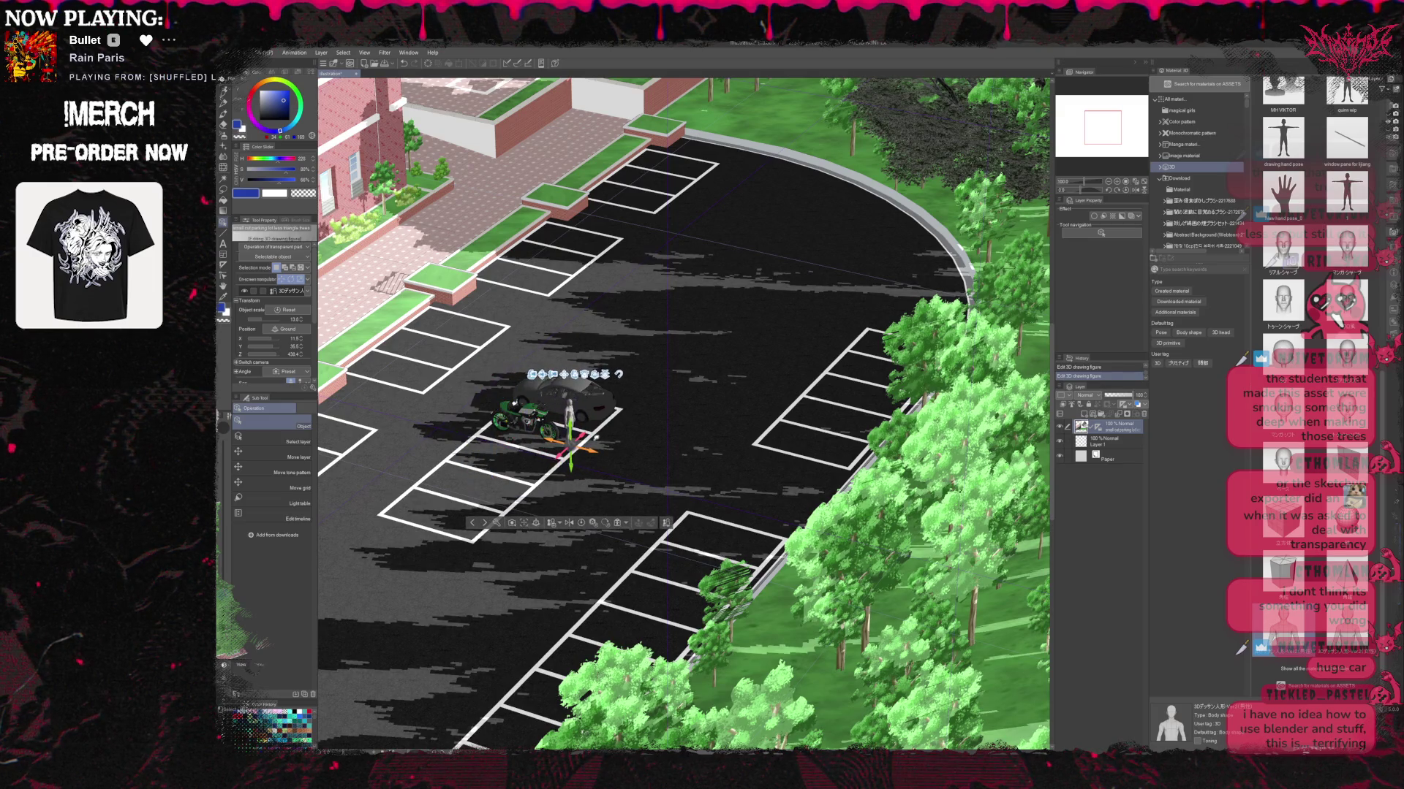
pyautogui.click(498, 522)
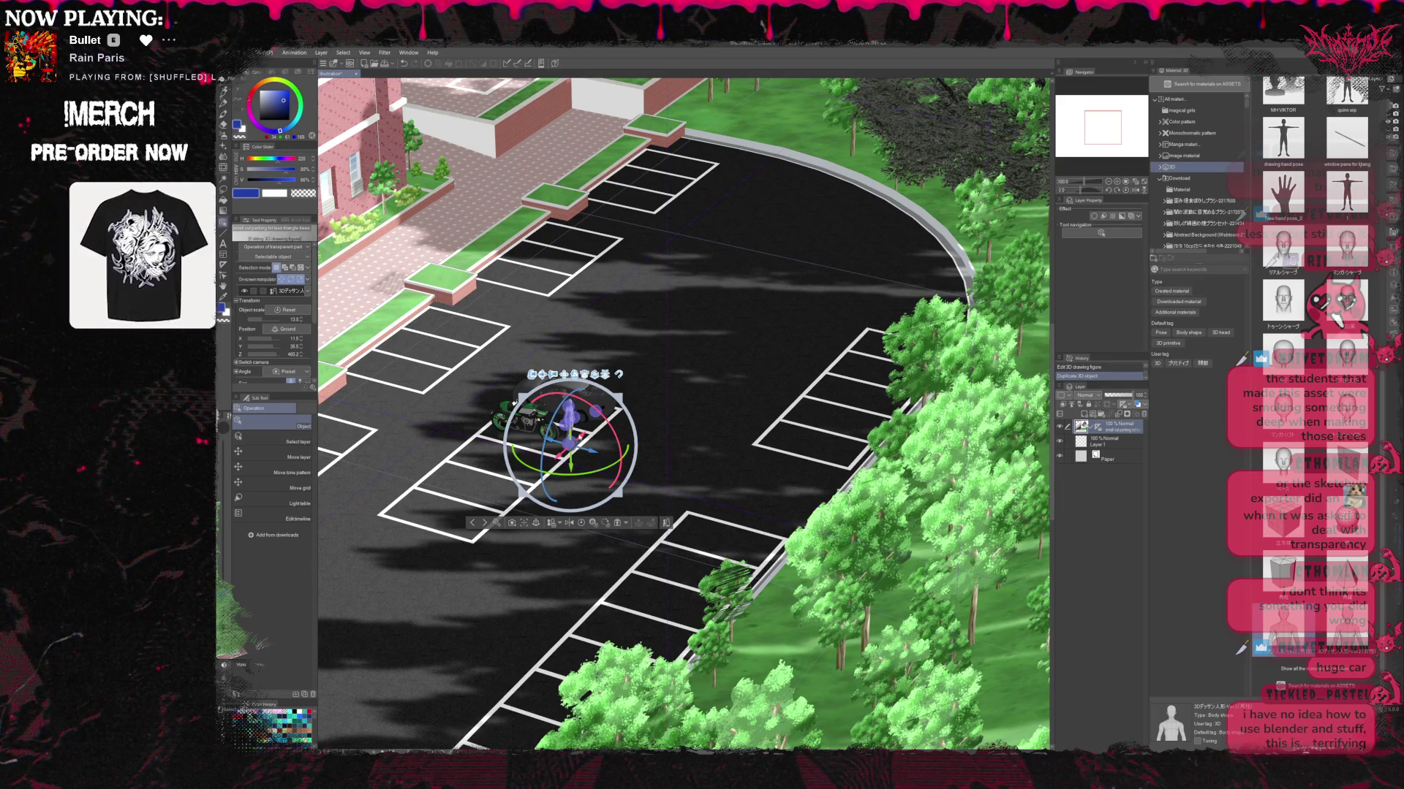
pyautogui.hotkey('ctrl', 'v')
pyautogui.moveTo(597, 439)
pyautogui.mouseDown()
pyautogui.moveTo(604, 458)
pyautogui.moveTo(577, 459)
pyautogui.mouseUp()
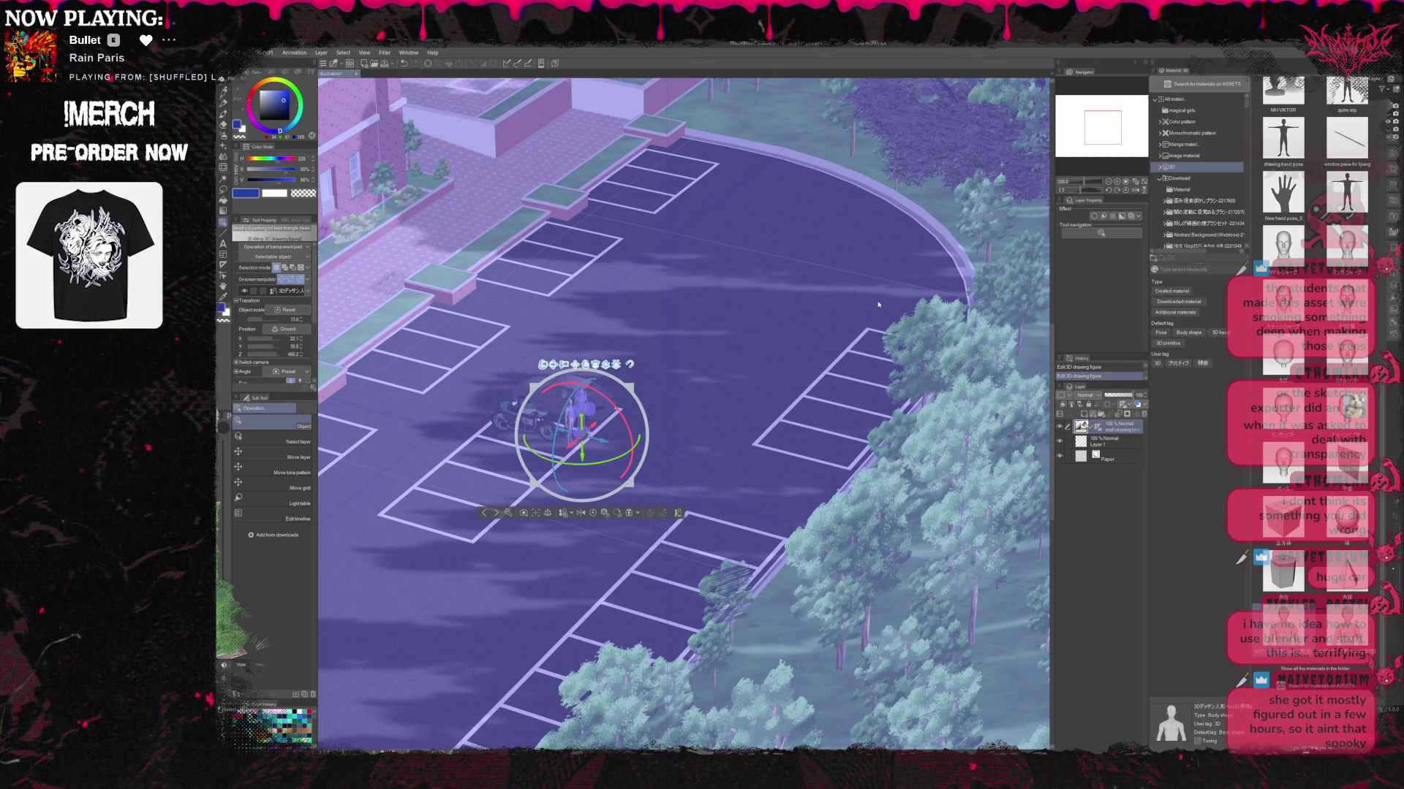
# Zoom the canvas out in the Navigator and pan to recentre the scene.
pyautogui.scroll(-3, 875, 290)
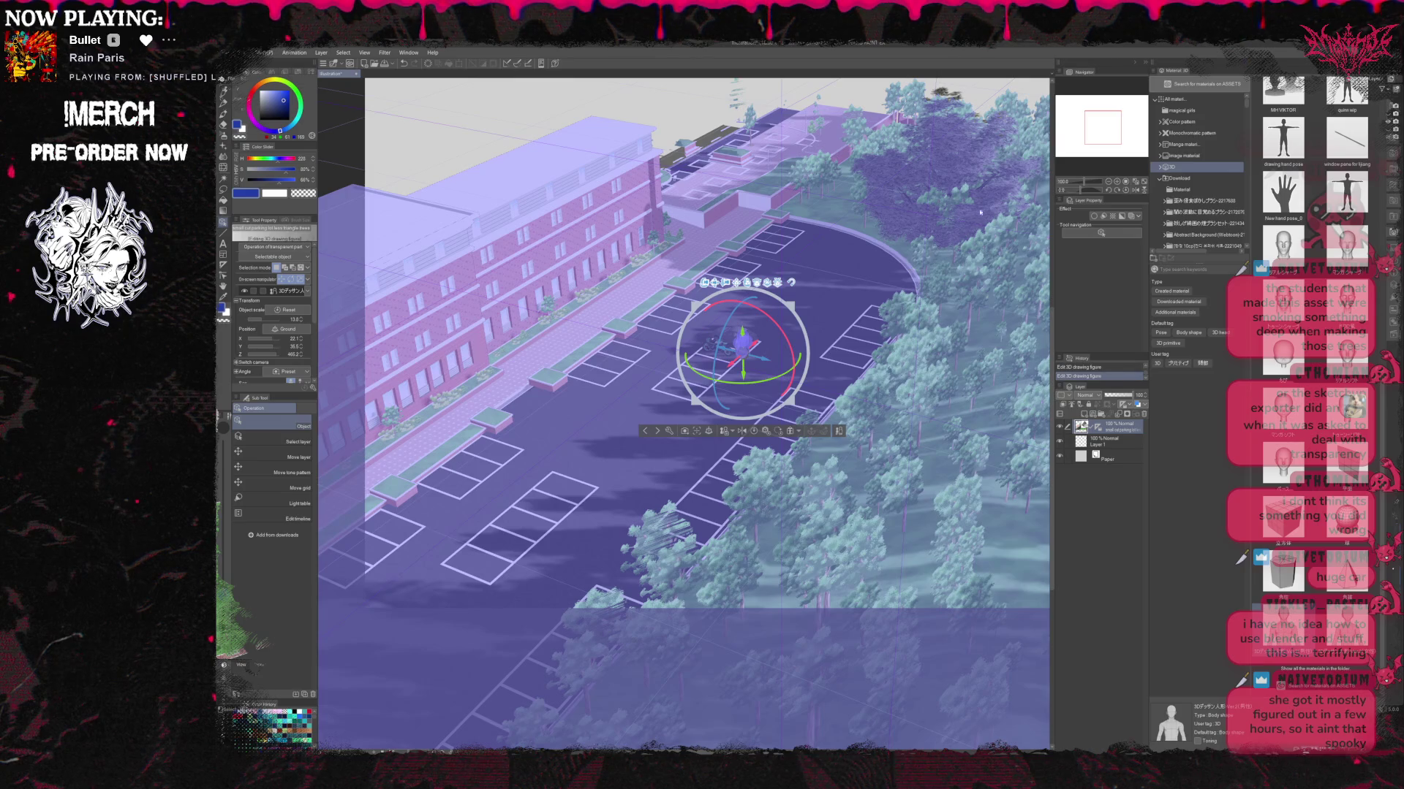
pyautogui.scroll(-5, 685, 415)
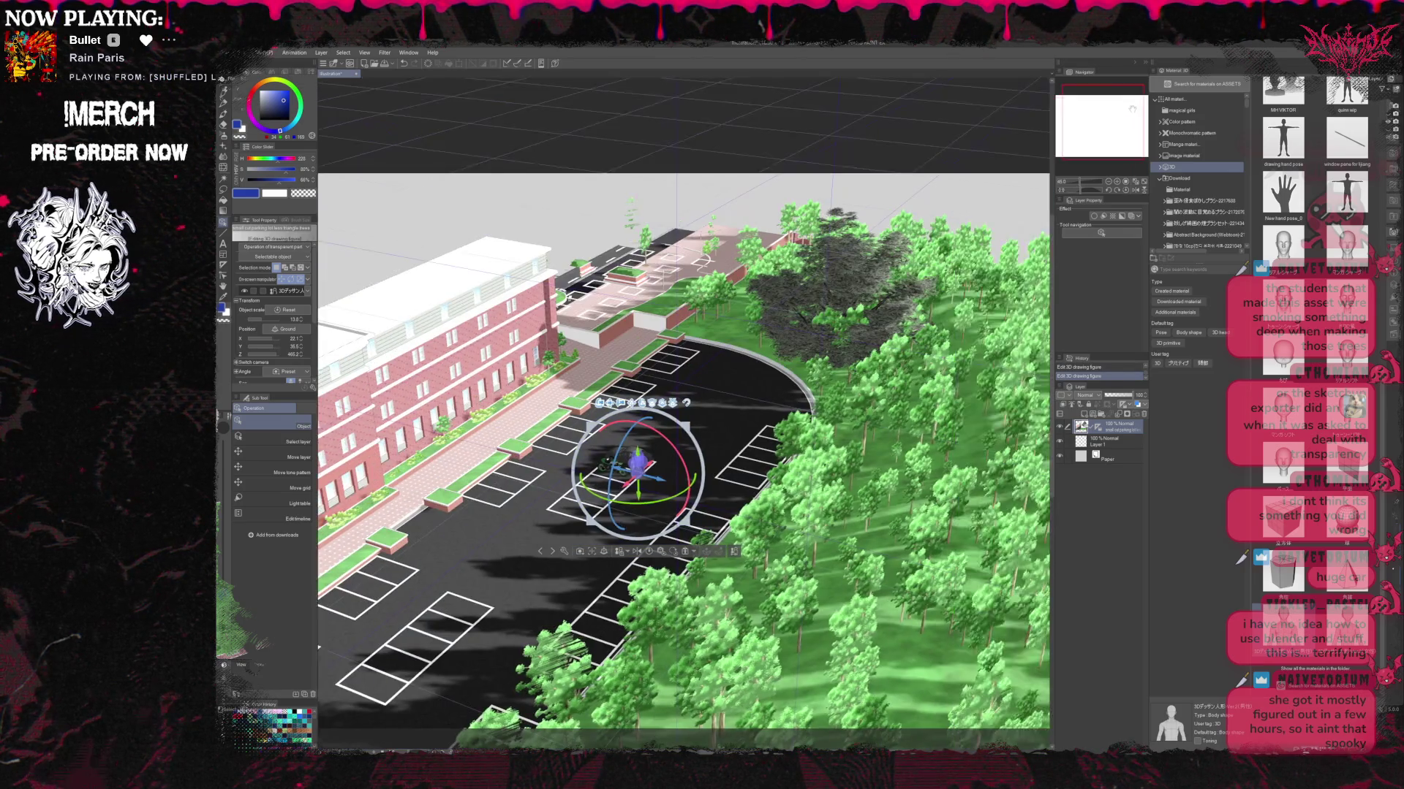
pyautogui.scroll(1, 1122, 119)
pyautogui.scroll(1, 1107, 119)
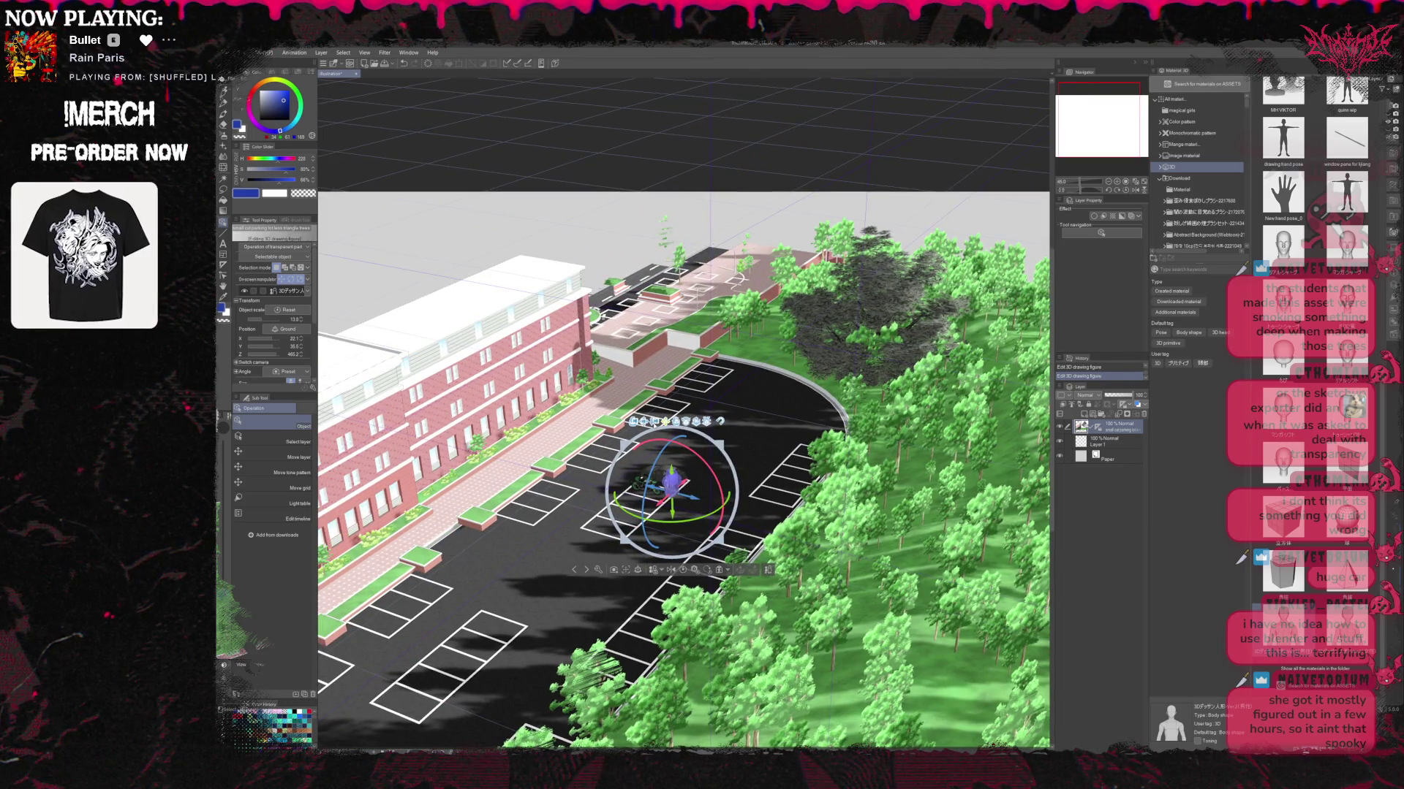
pyautogui.scroll(3, 656, 505)
pyautogui.scroll(5, 655, 504)
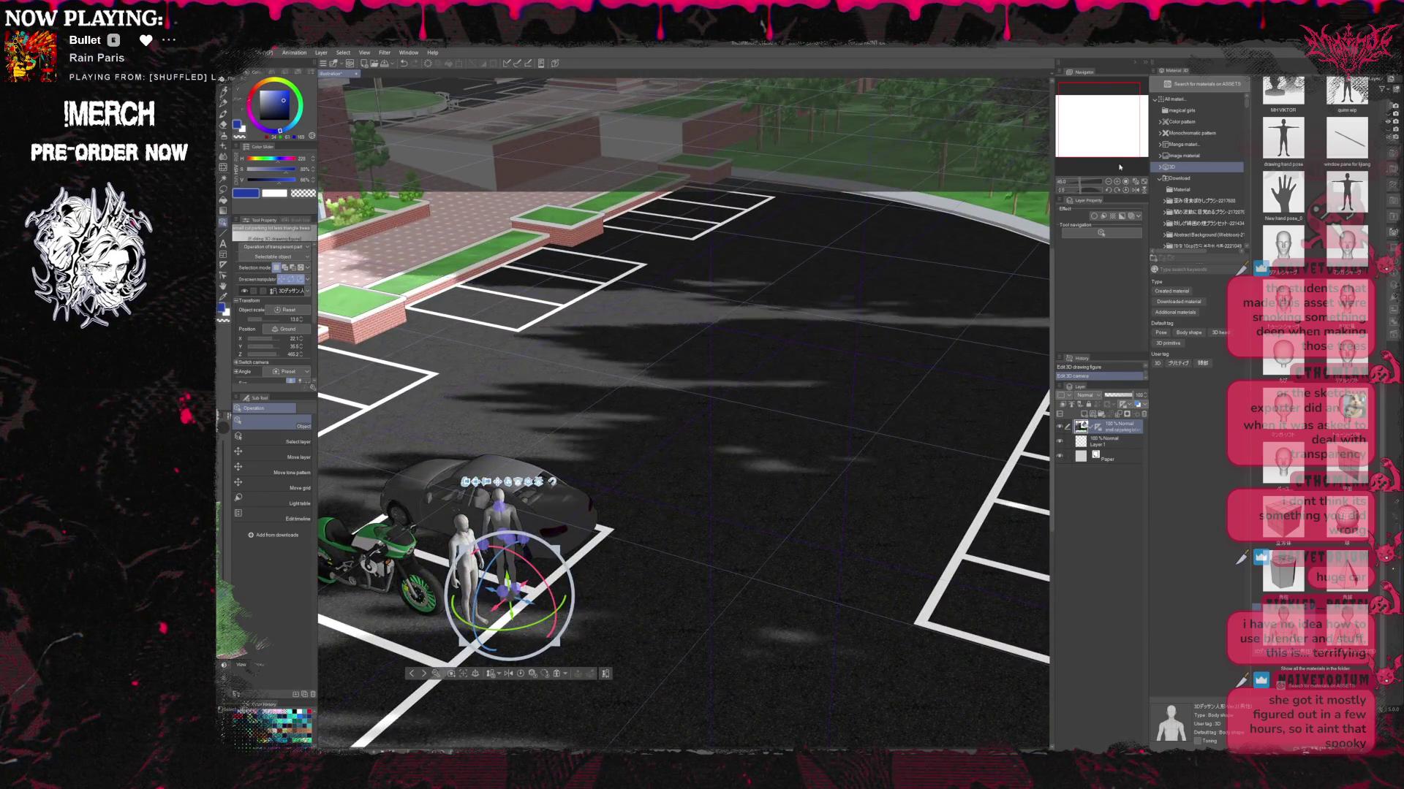
pyautogui.click(1108, 182)
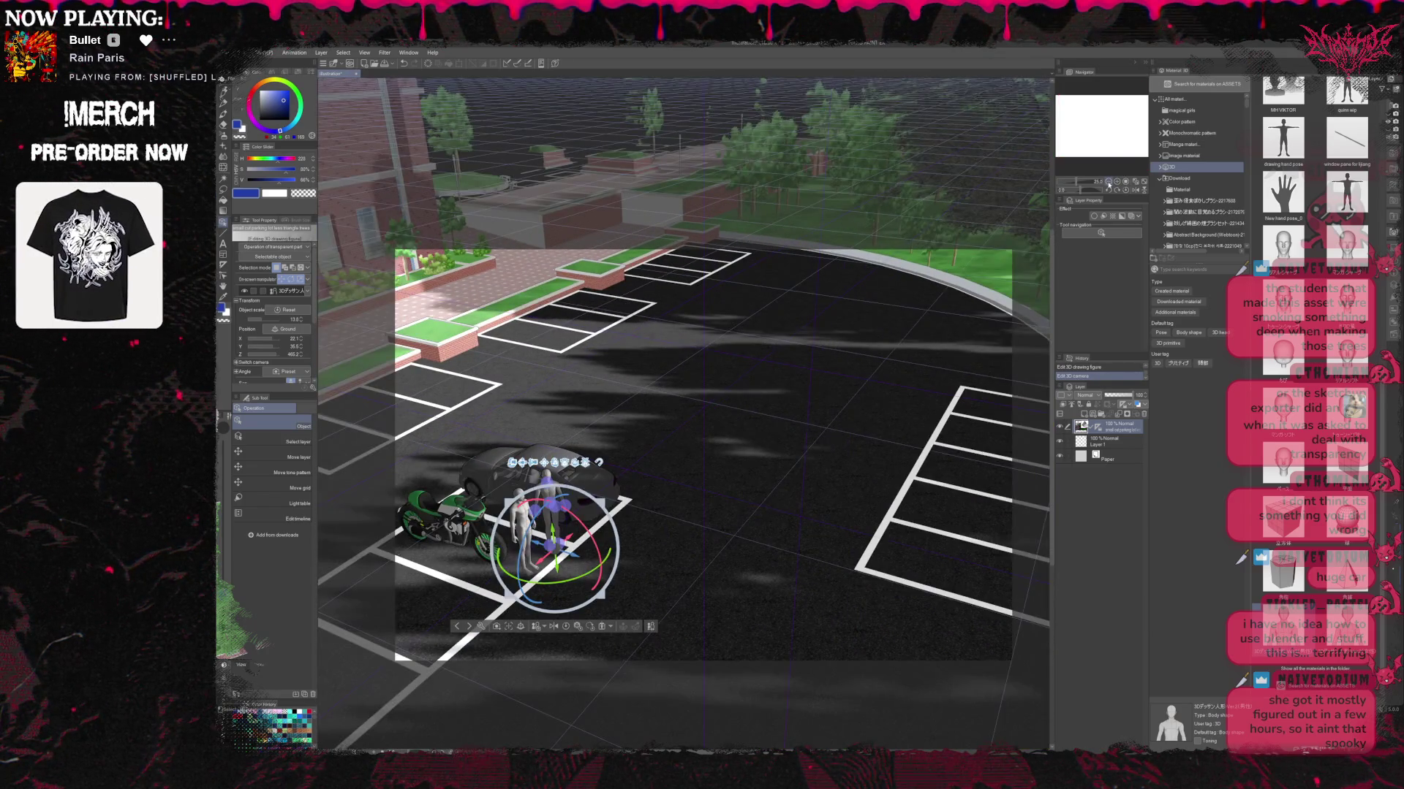
pyautogui.click(1108, 182)
pyautogui.moveTo(1124, 144); pyautogui.dragTo(1109, 143)
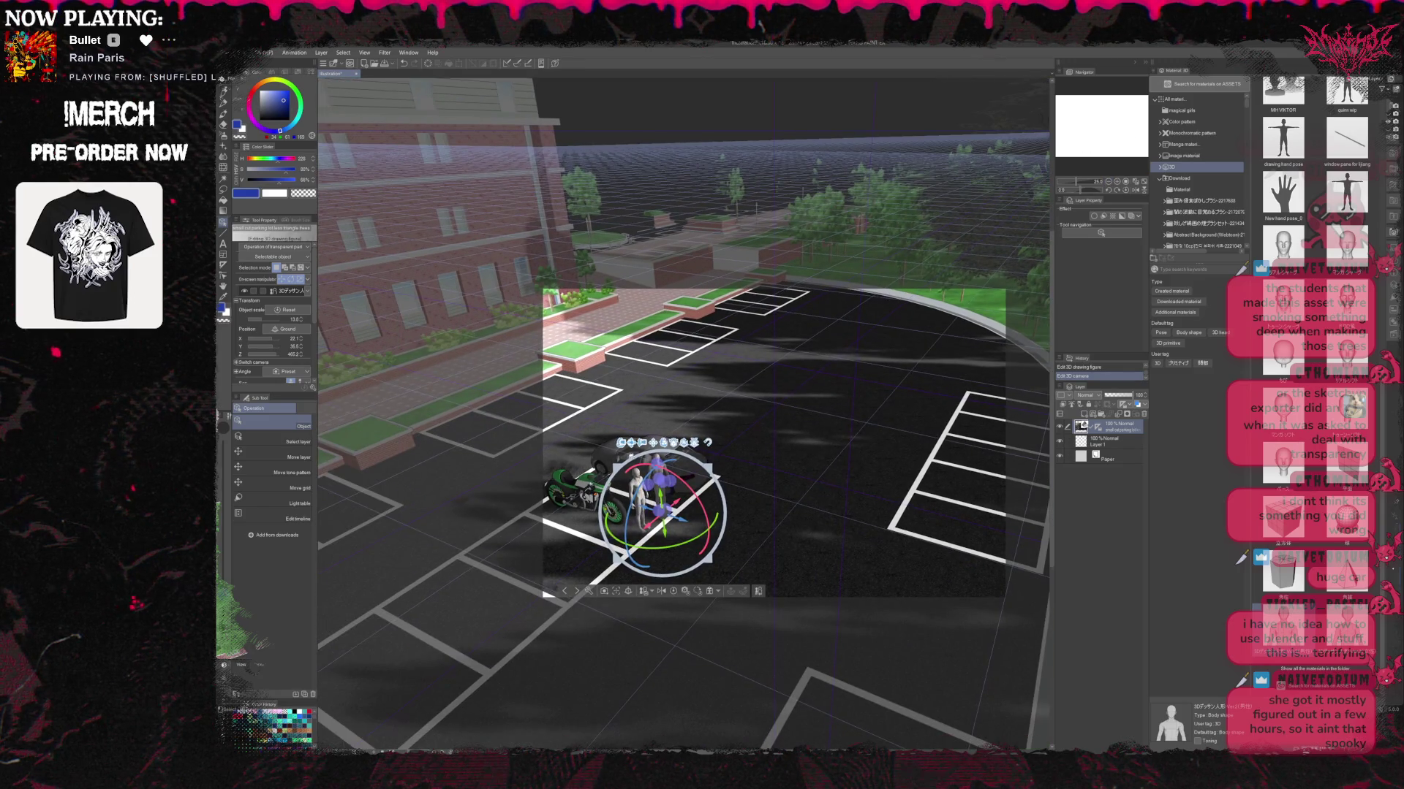
# Orbit and tilt the 3D camera until the brick building rises above the lot.
pyautogui.moveTo(674, 405); pyautogui.dragTo(776, 369)
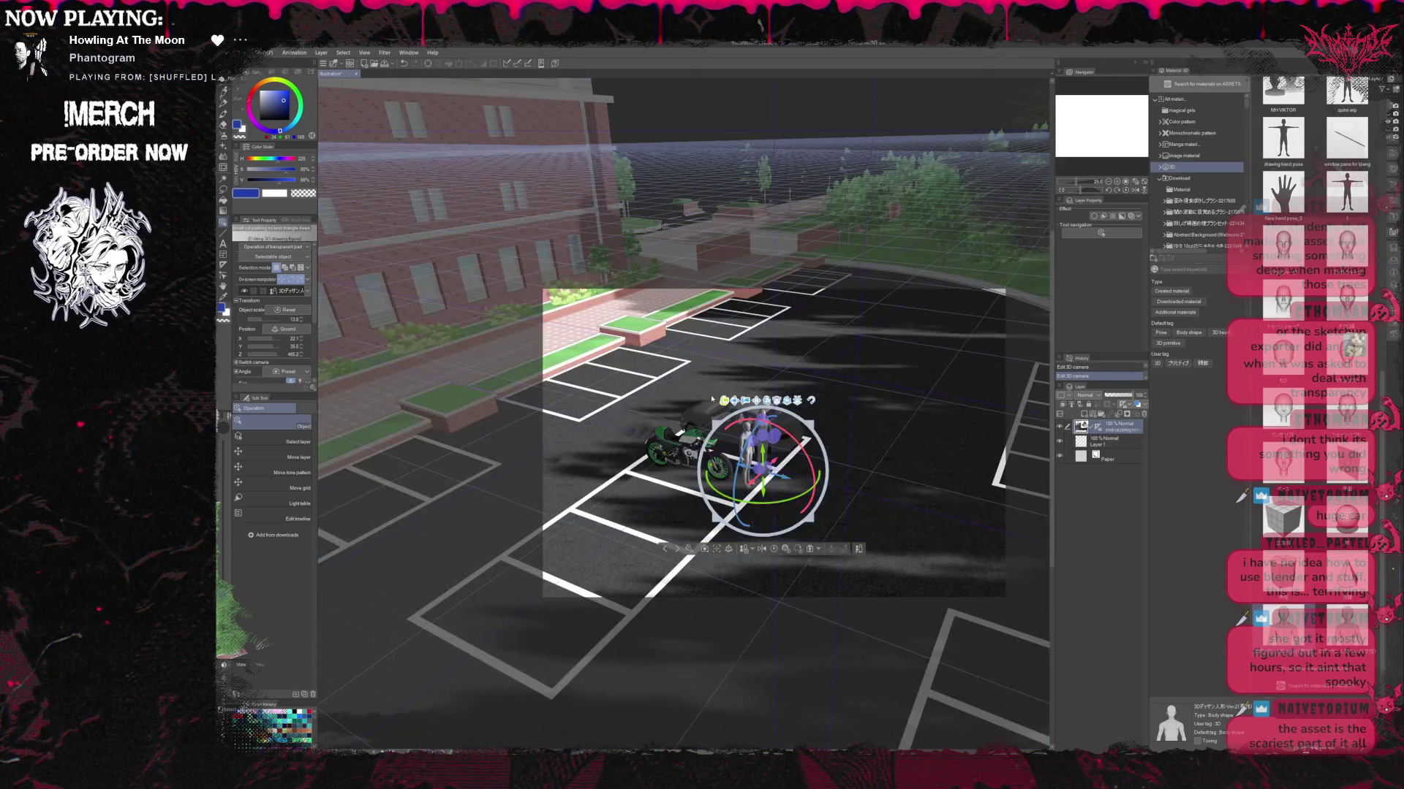
pyautogui.moveTo(712, 399); pyautogui.dragTo(677, 403)
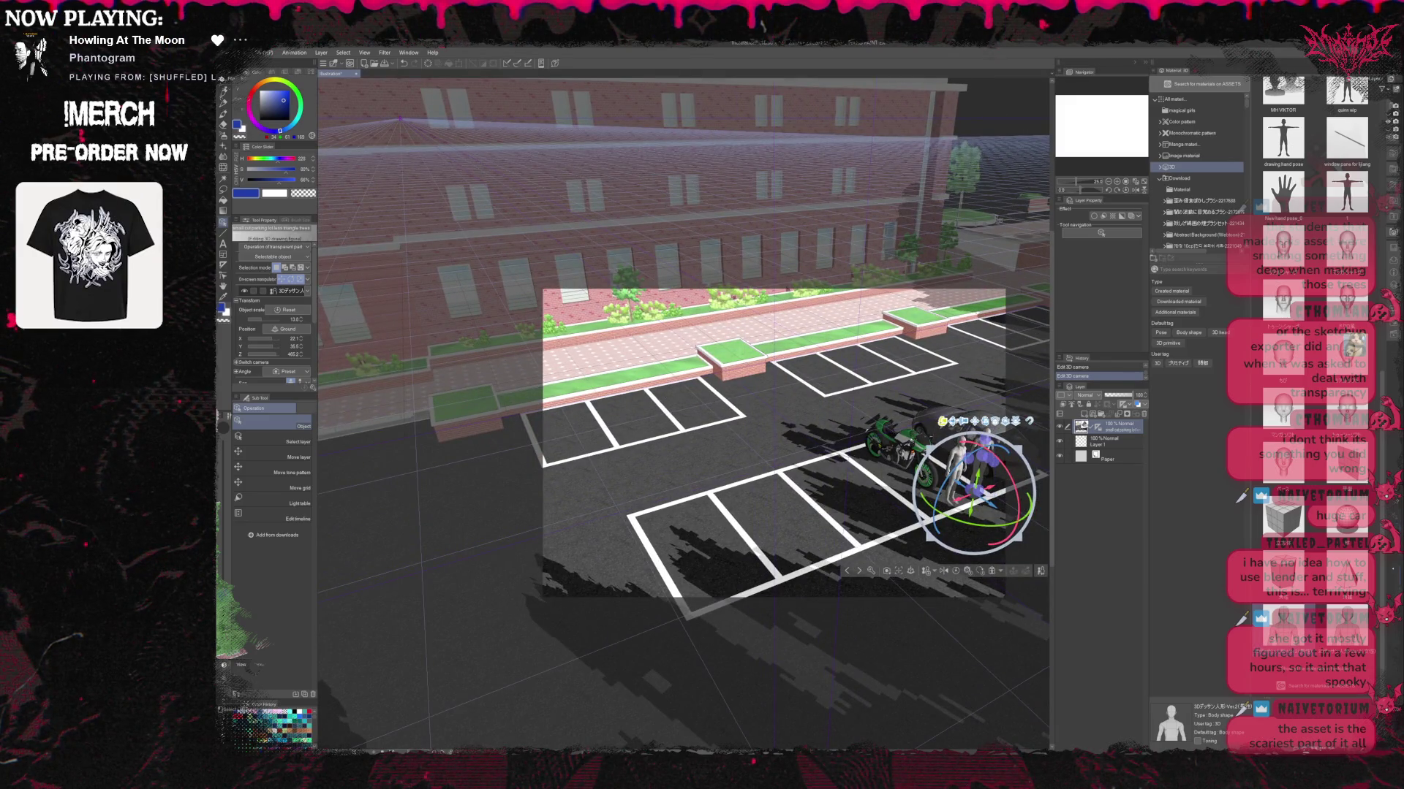
pyautogui.moveTo(651, 407); pyautogui.dragTo(526, 413)
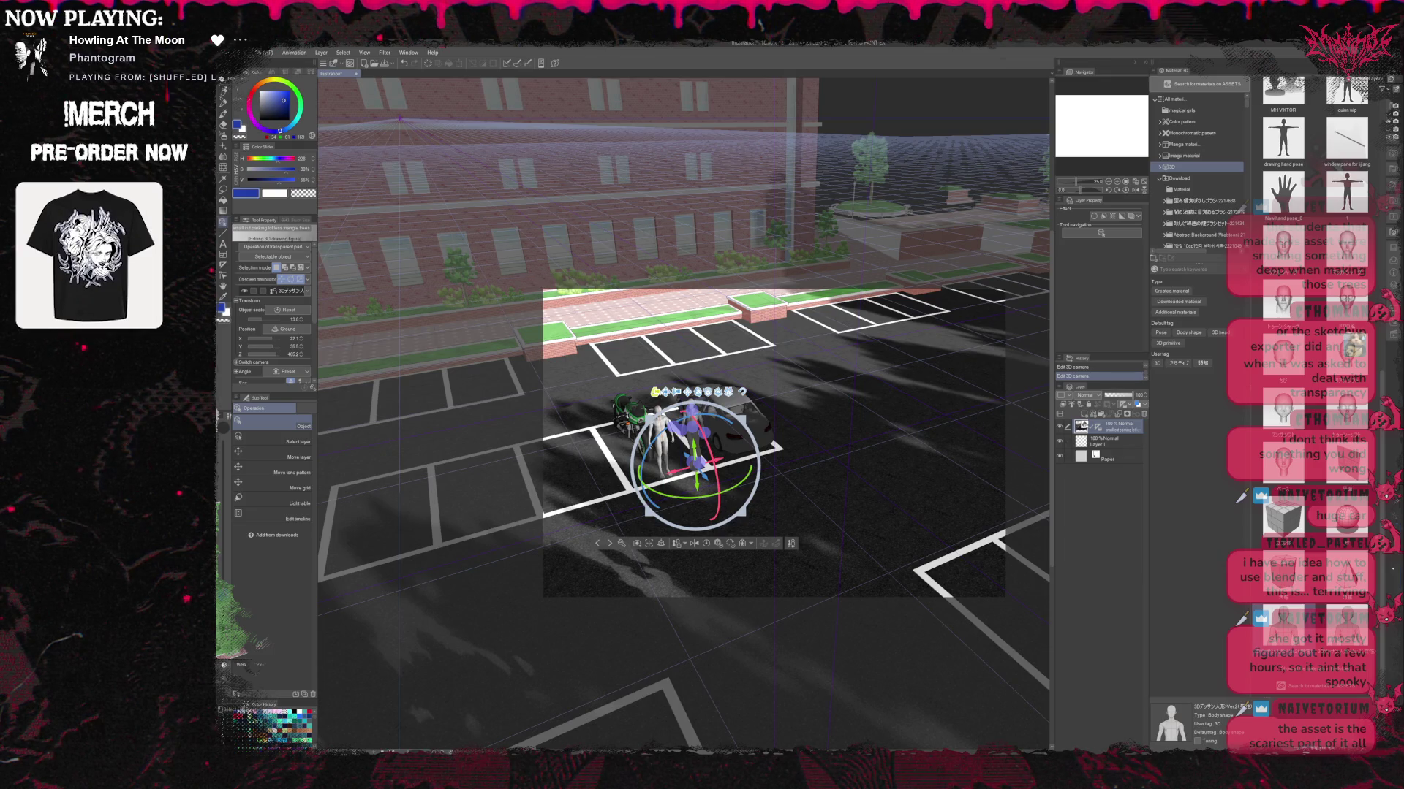
pyautogui.moveTo(661, 183); pyautogui.dragTo(662, 335)
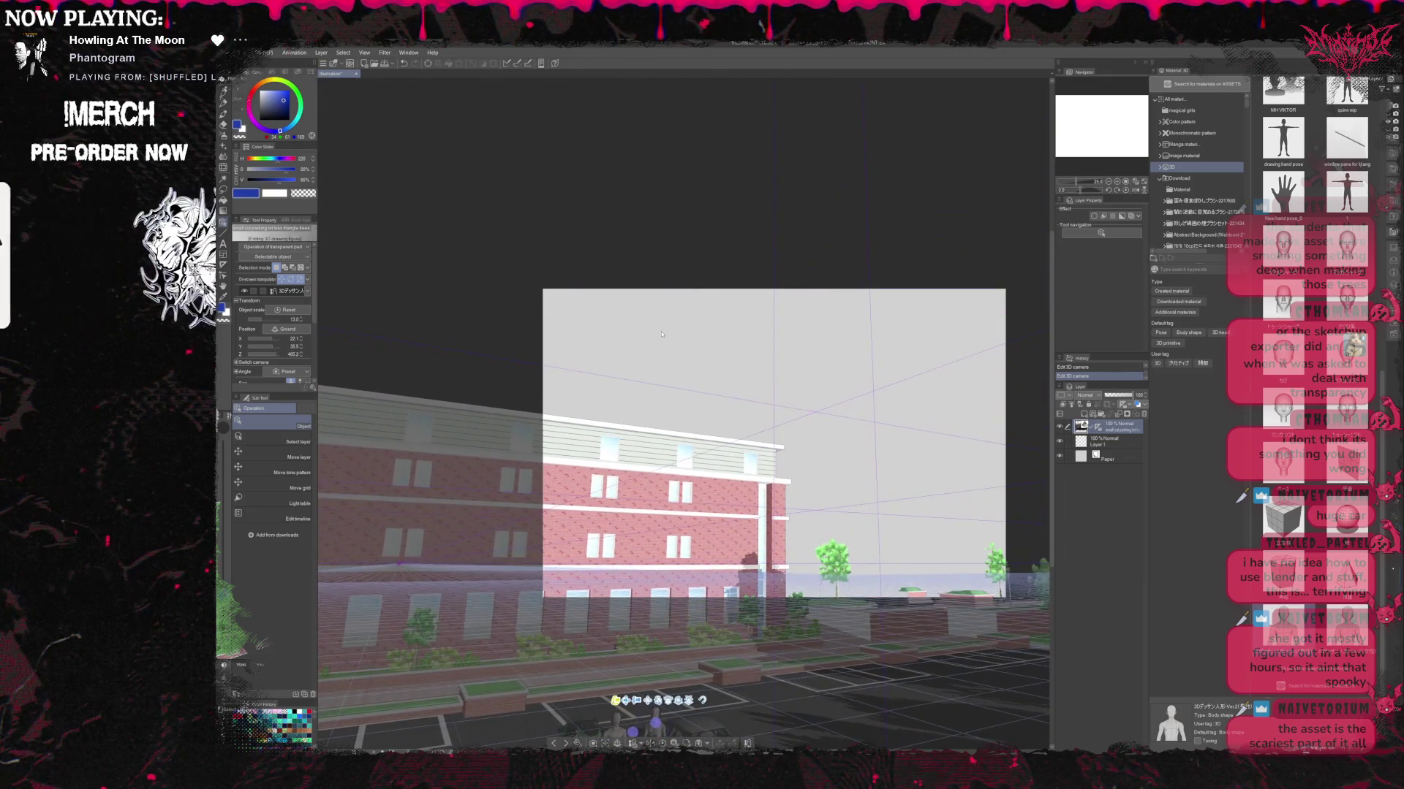
# Drop the camera to street level near the figures and vehicles, then dolly toward the building.
pyautogui.click(626, 702)
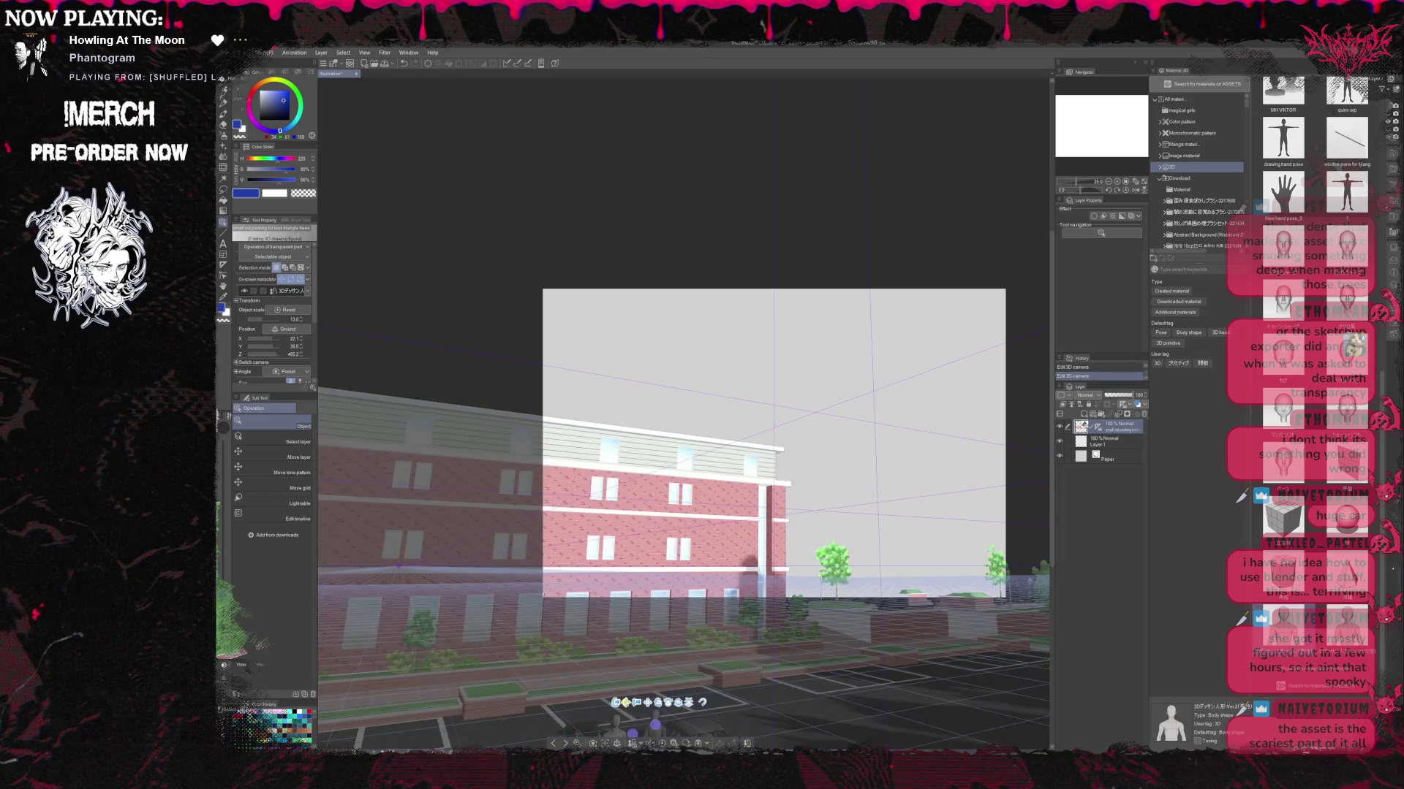
pyautogui.click(676, 635)
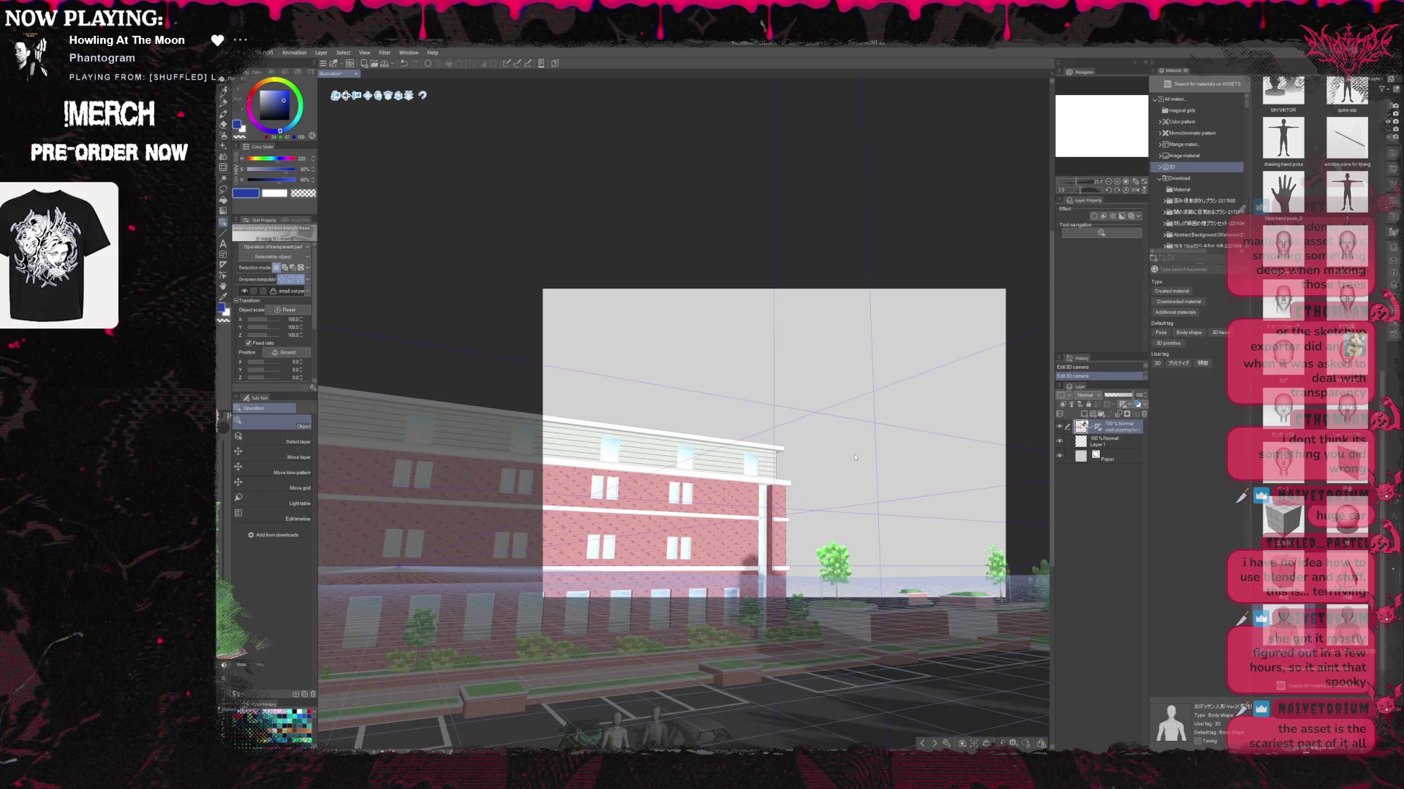
pyautogui.click(831, 560)
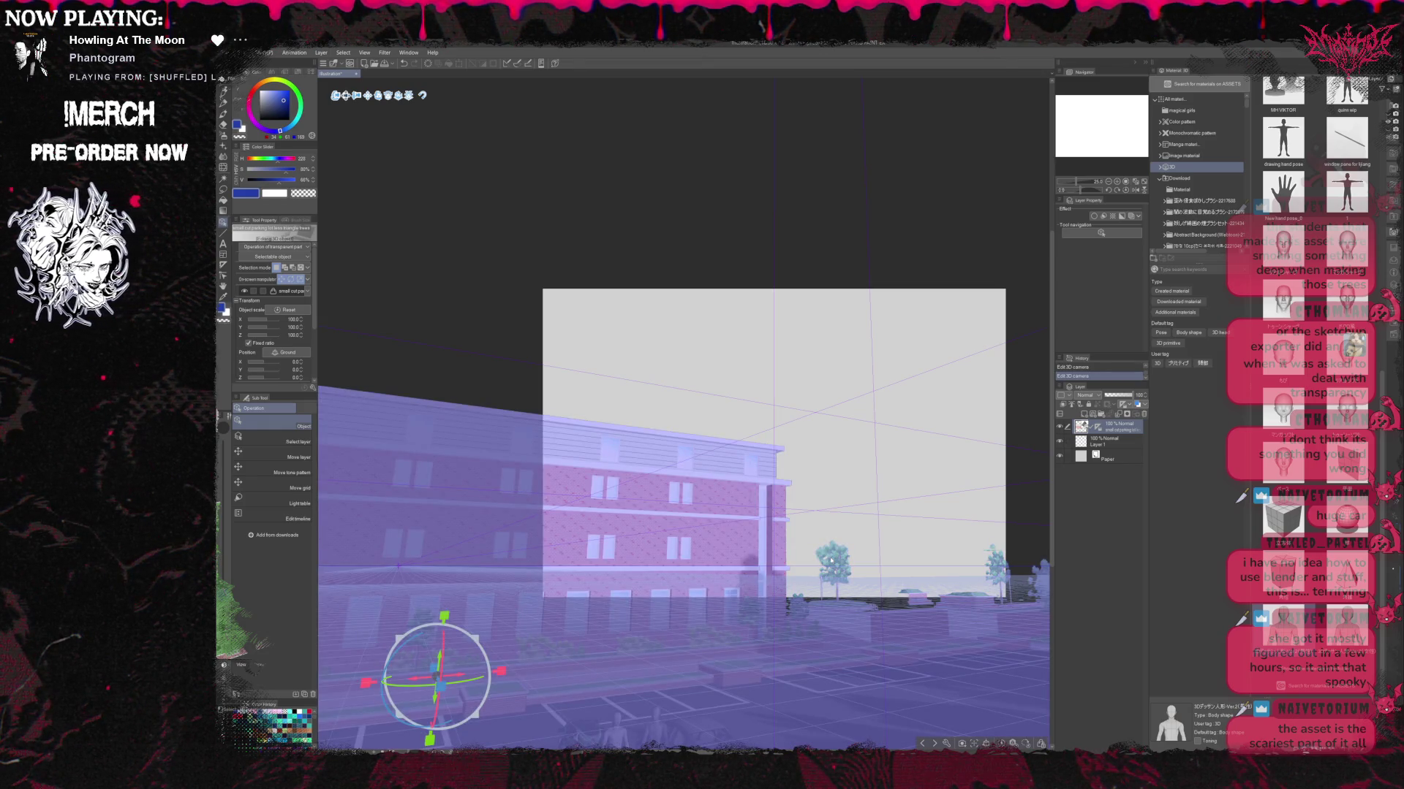
pyautogui.click(653, 727)
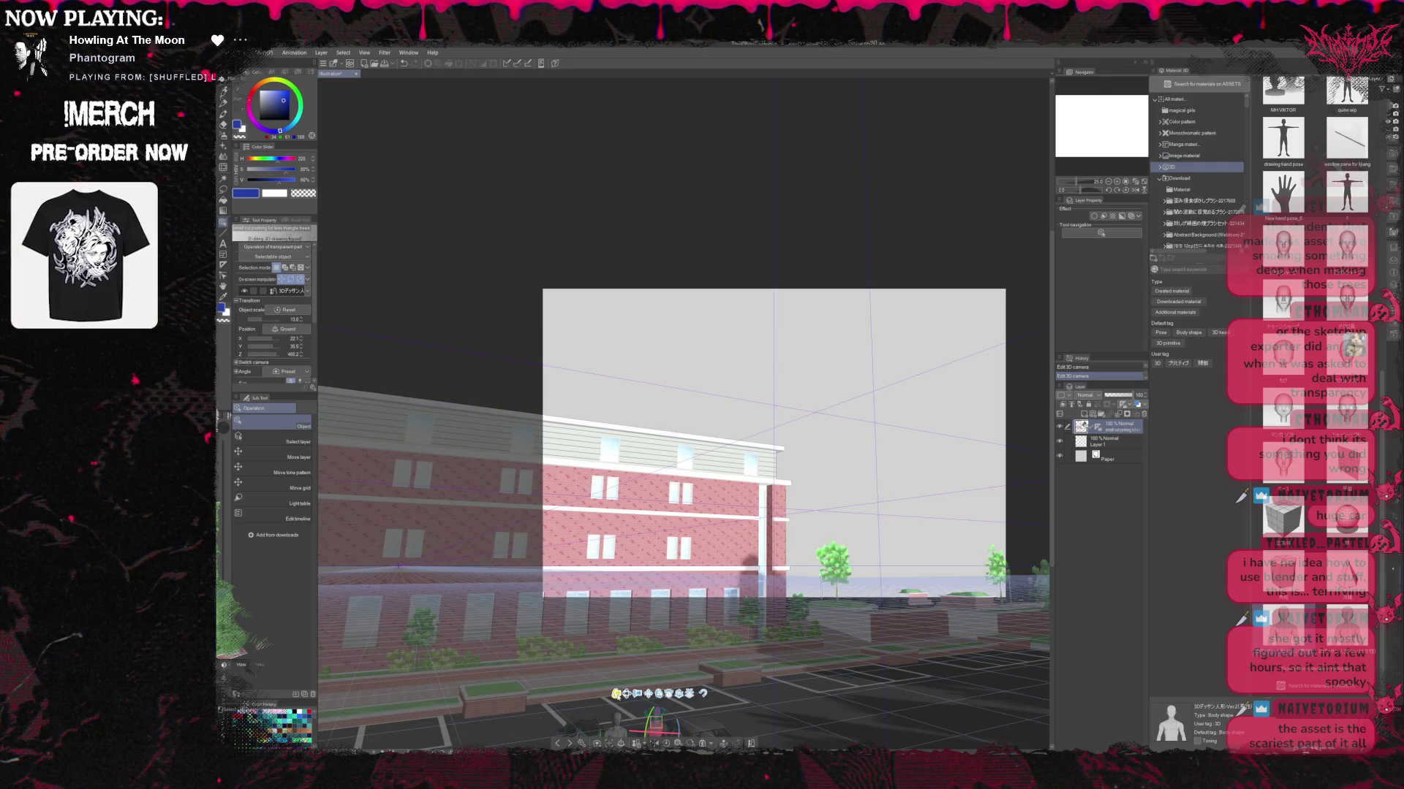
pyautogui.moveTo(616, 693); pyautogui.dragTo(792, 61)
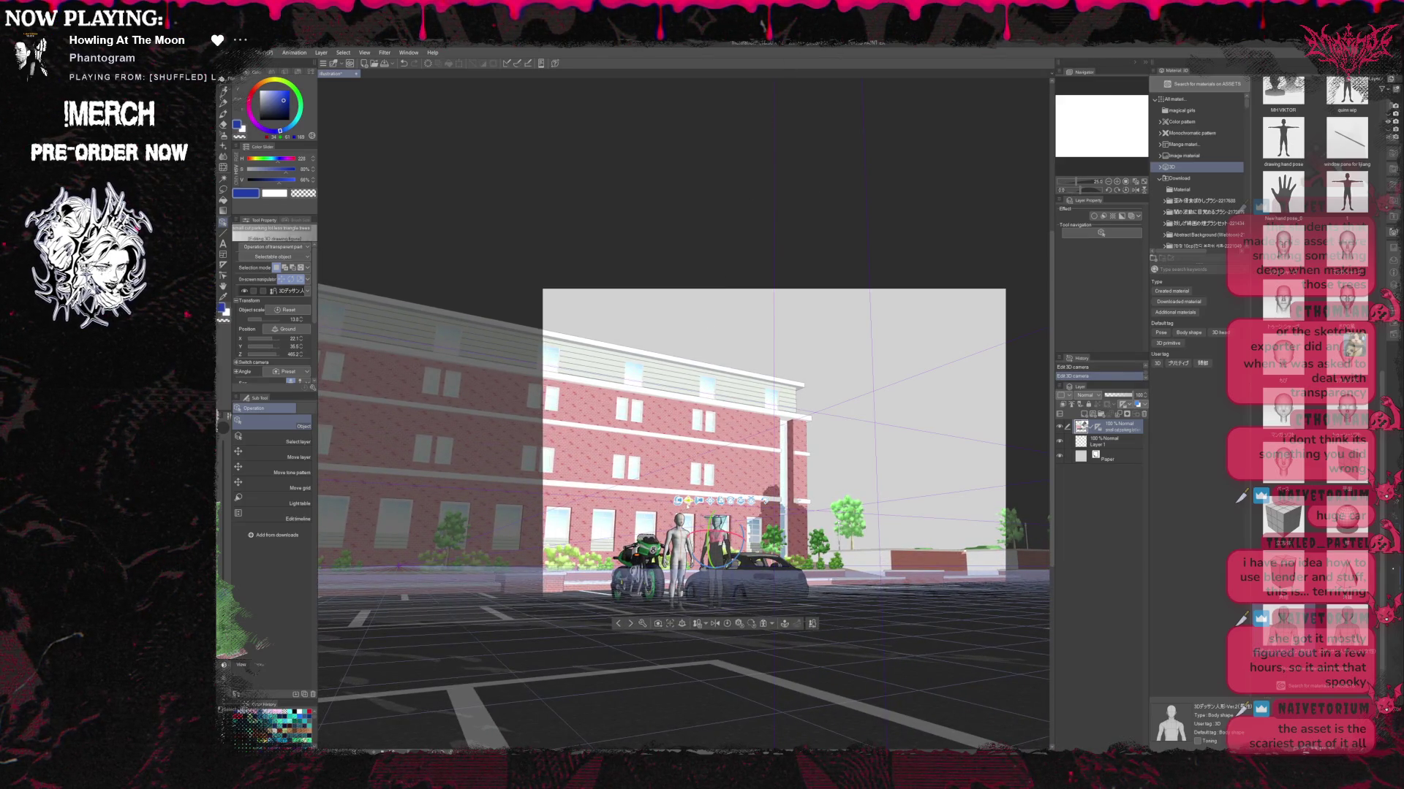
pyautogui.scroll(10, 730, 487)
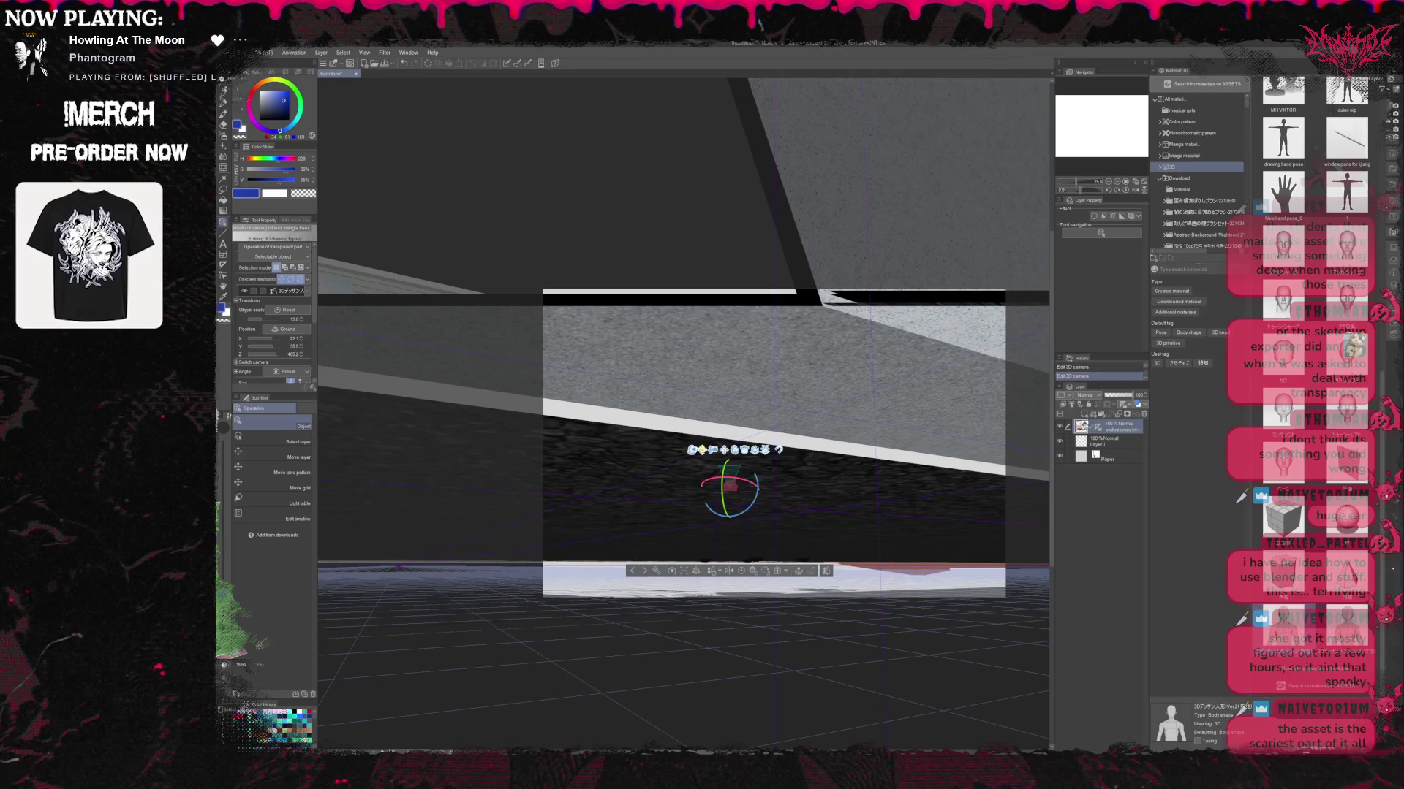
# Select the building, zoom out and pan, then enlarge the properties panel to show camera and layout settings.
pyautogui.click(693, 459)
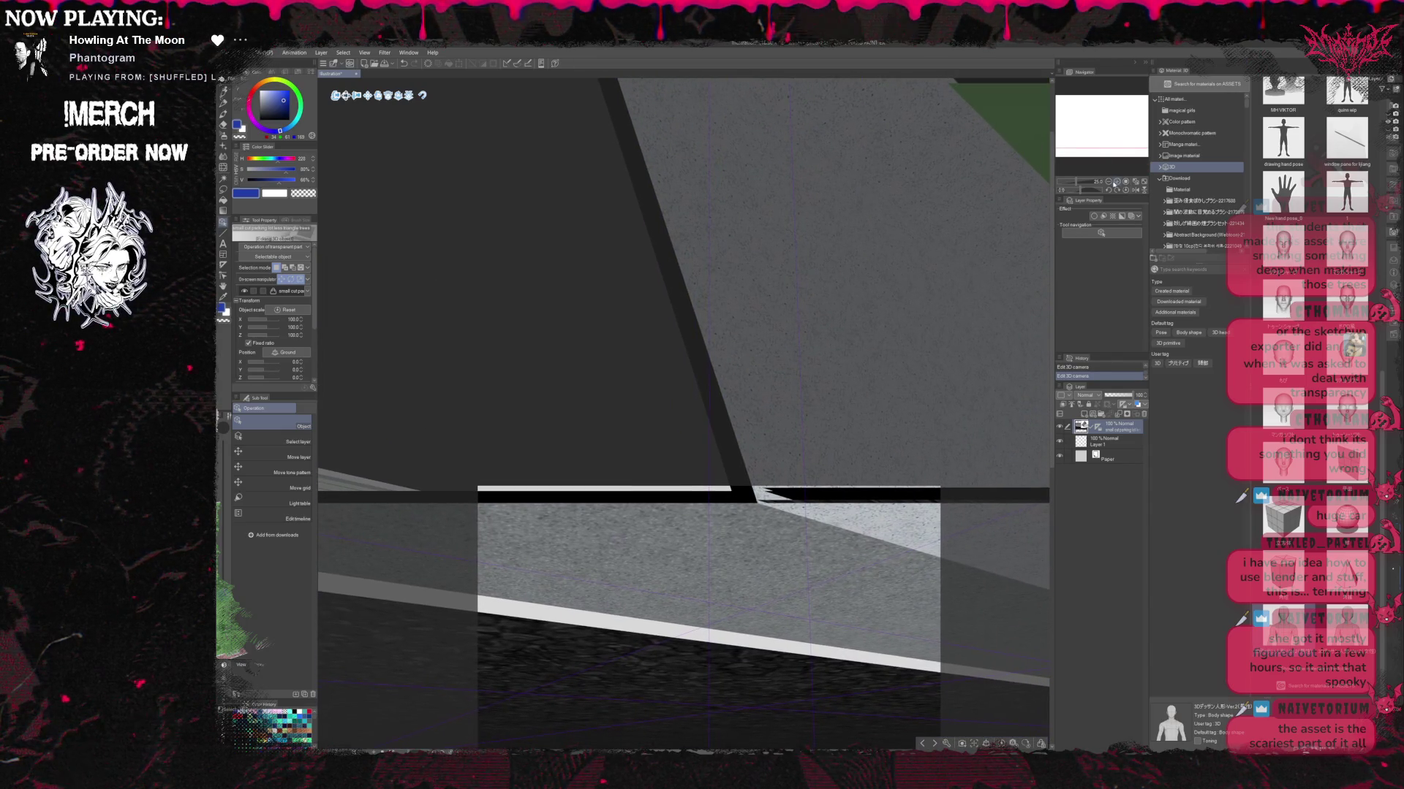
pyautogui.click(1108, 182)
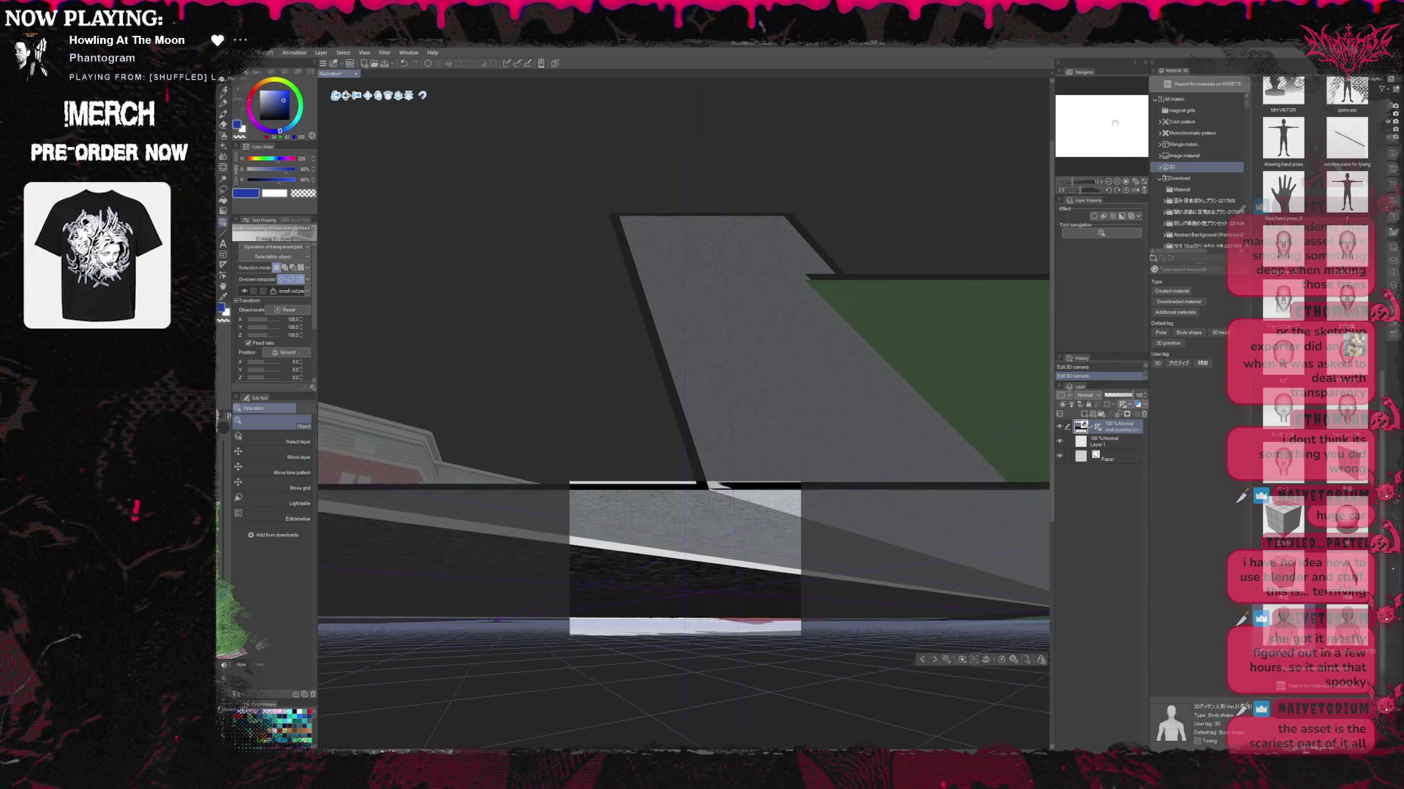
pyautogui.moveTo(1116, 118); pyautogui.dragTo(1167, 122)
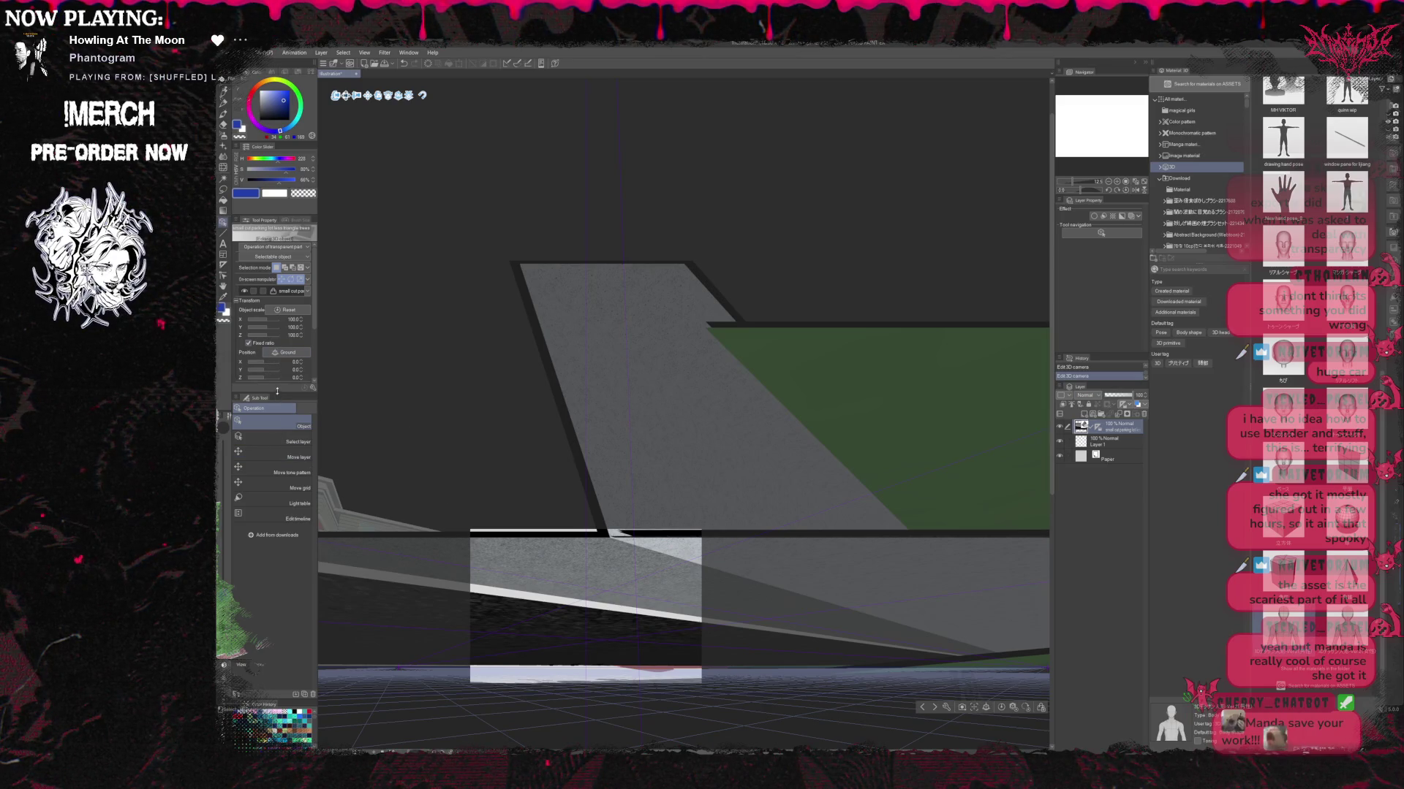
pyautogui.moveTo(278, 394); pyautogui.dragTo(278, 516)
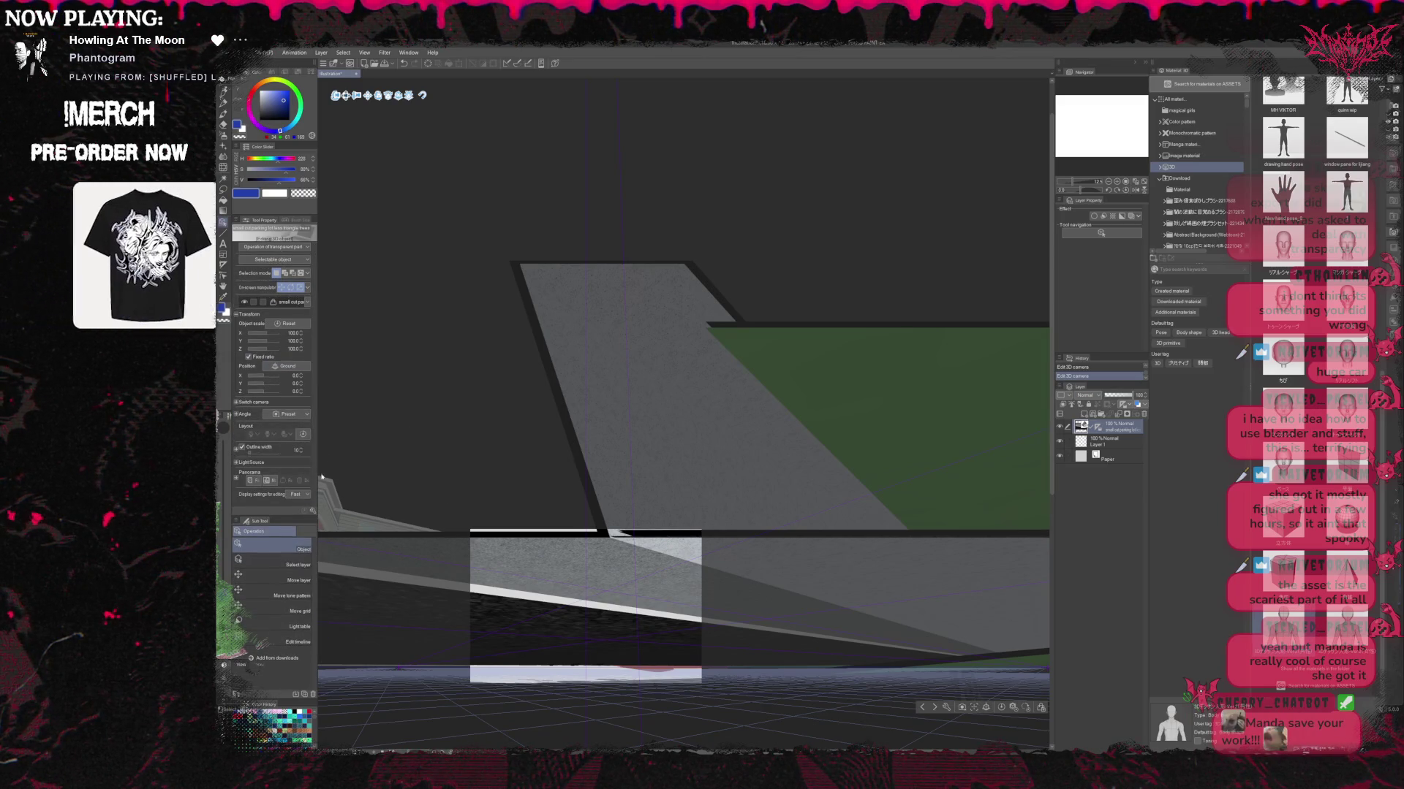
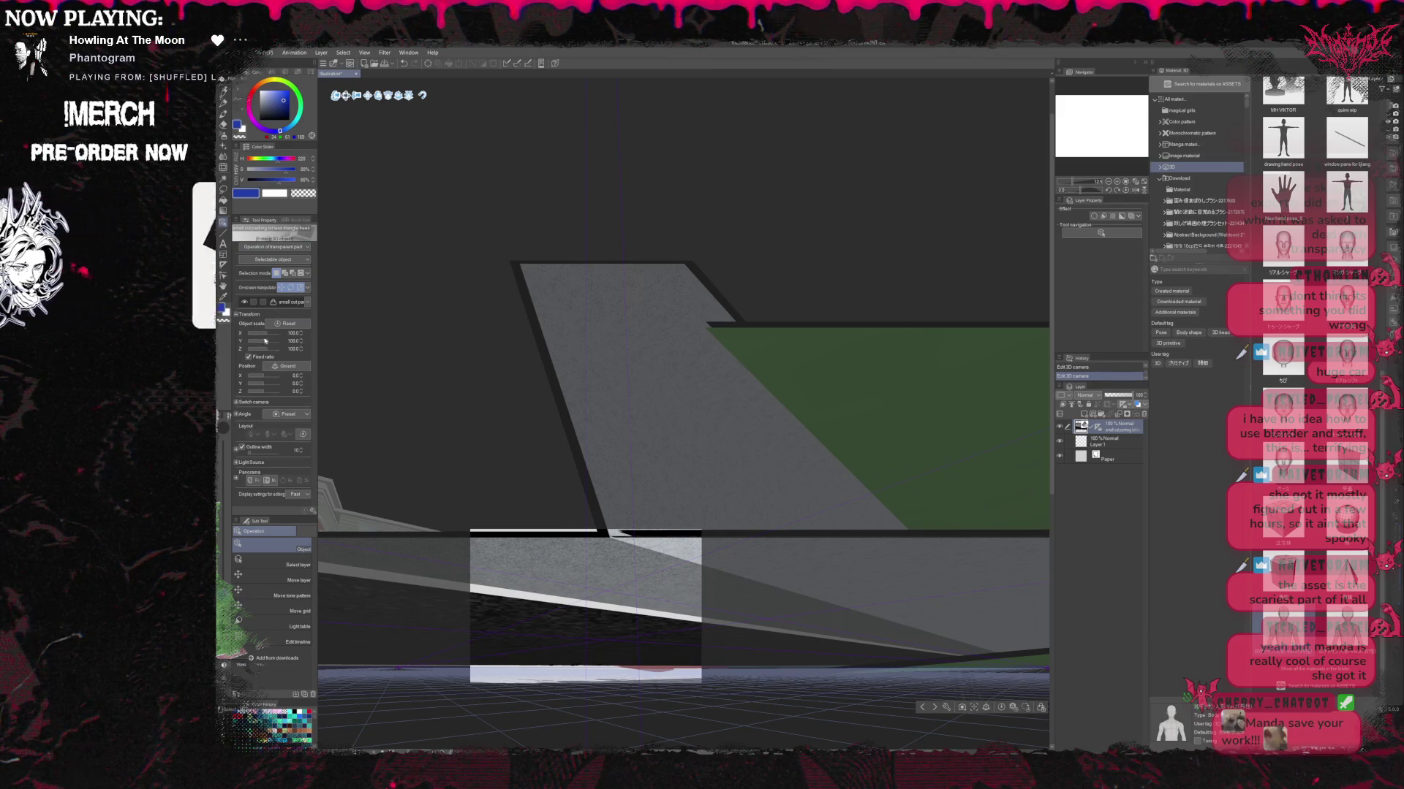
# Swing and lower the 3D camera toward the parking spot, vehicles and two mannequins.
pyautogui.moveTo(344, 95); pyautogui.dragTo(353, 144)
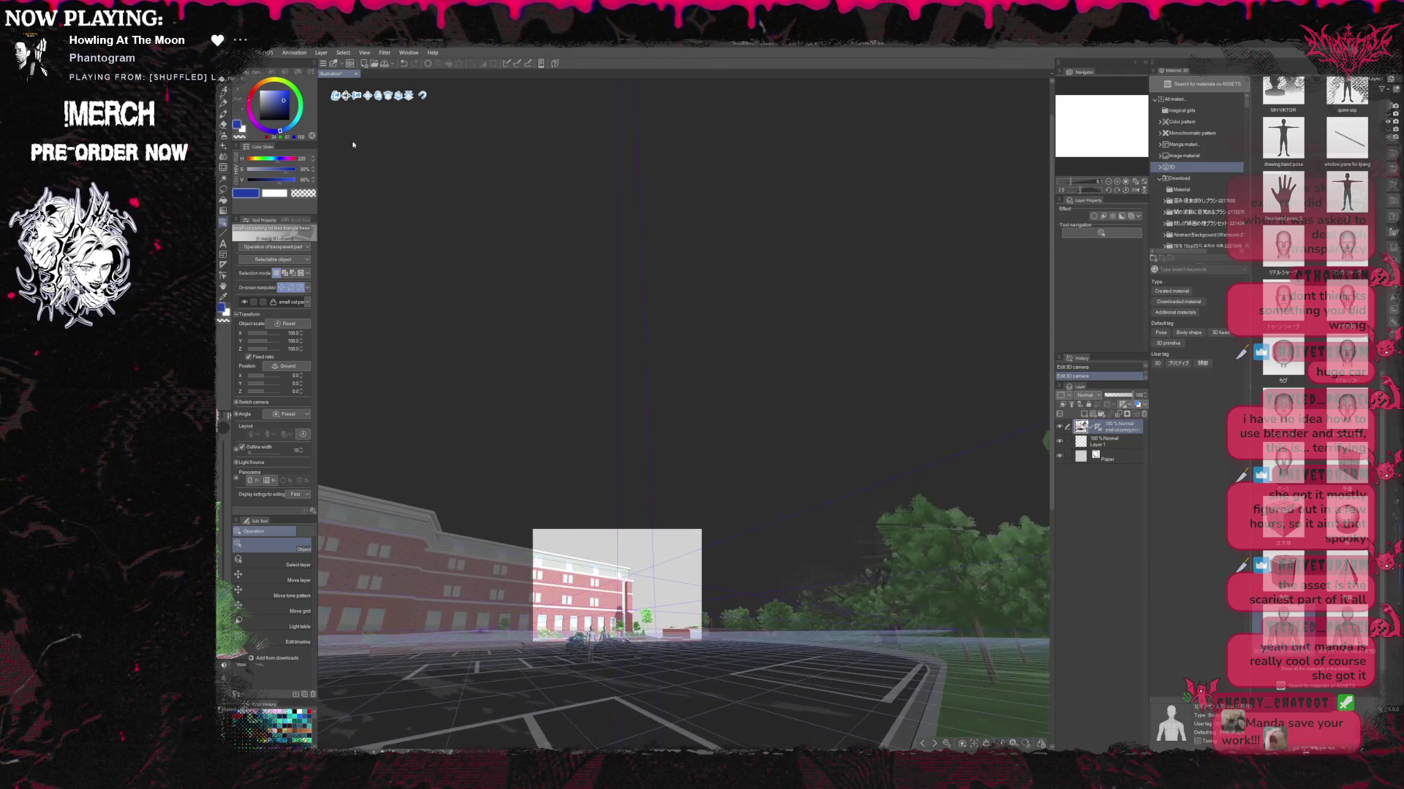
pyautogui.moveTo(353, 145); pyautogui.dragTo(343, 139)
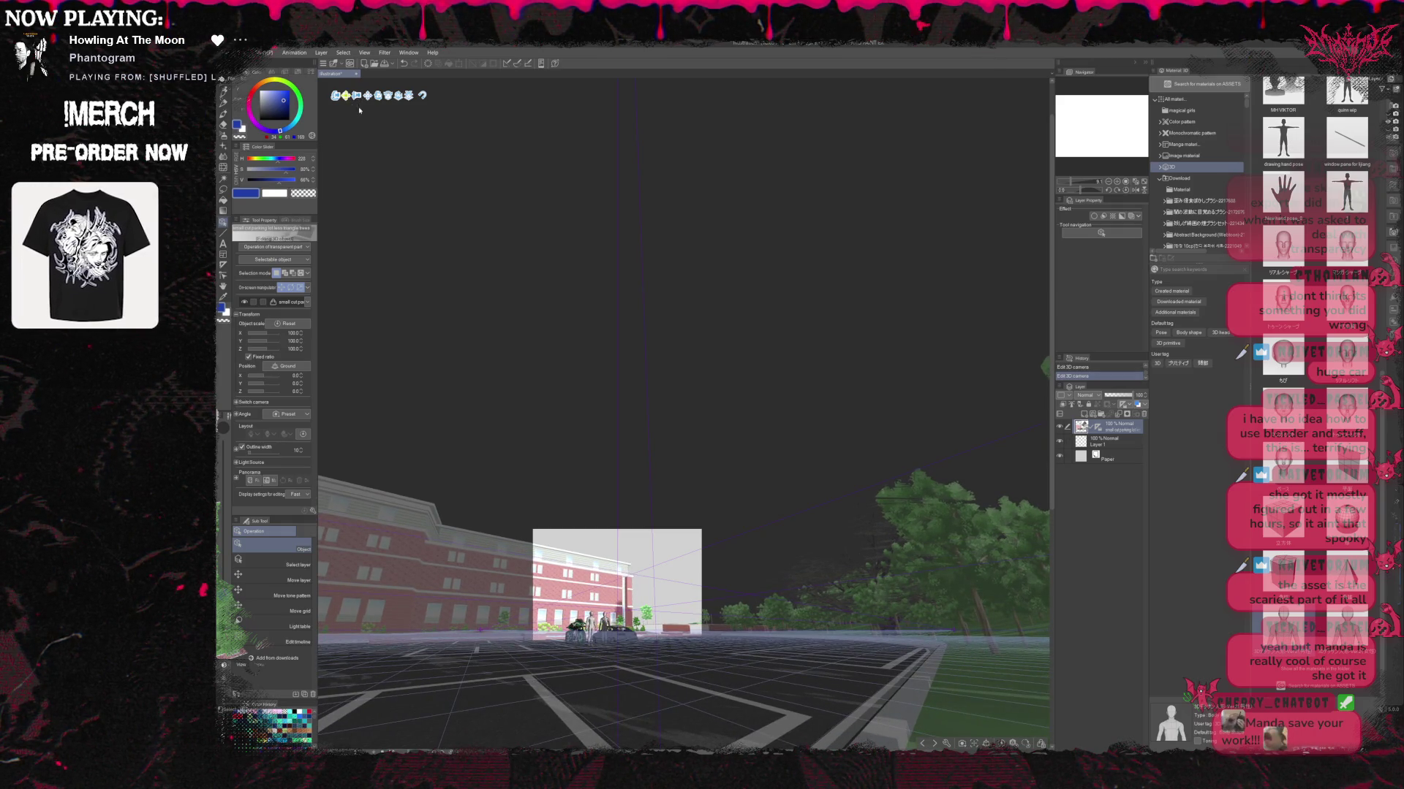
pyautogui.moveTo(356, 95); pyautogui.dragTo(427, 288)
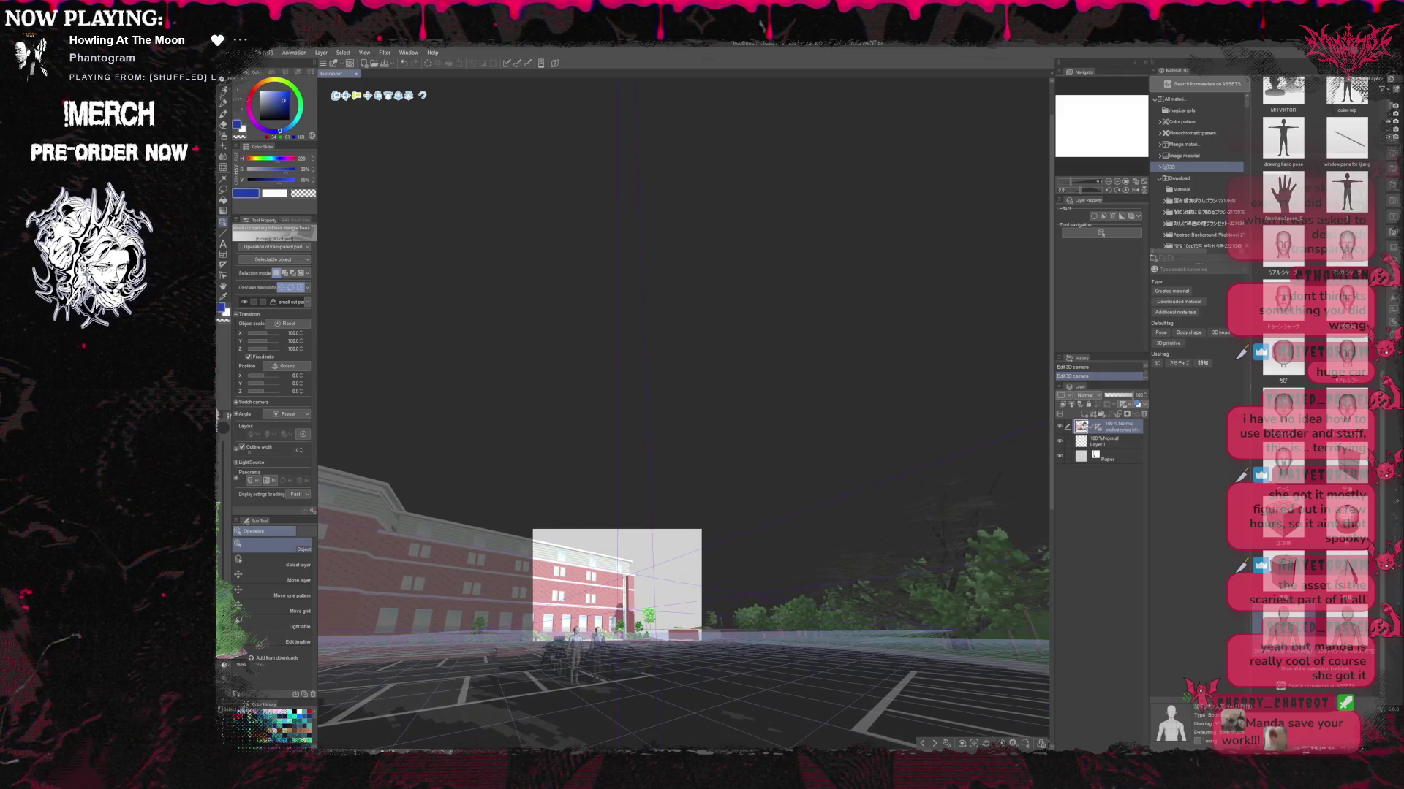
pyautogui.moveTo(356, 95); pyautogui.dragTo(340, 126)
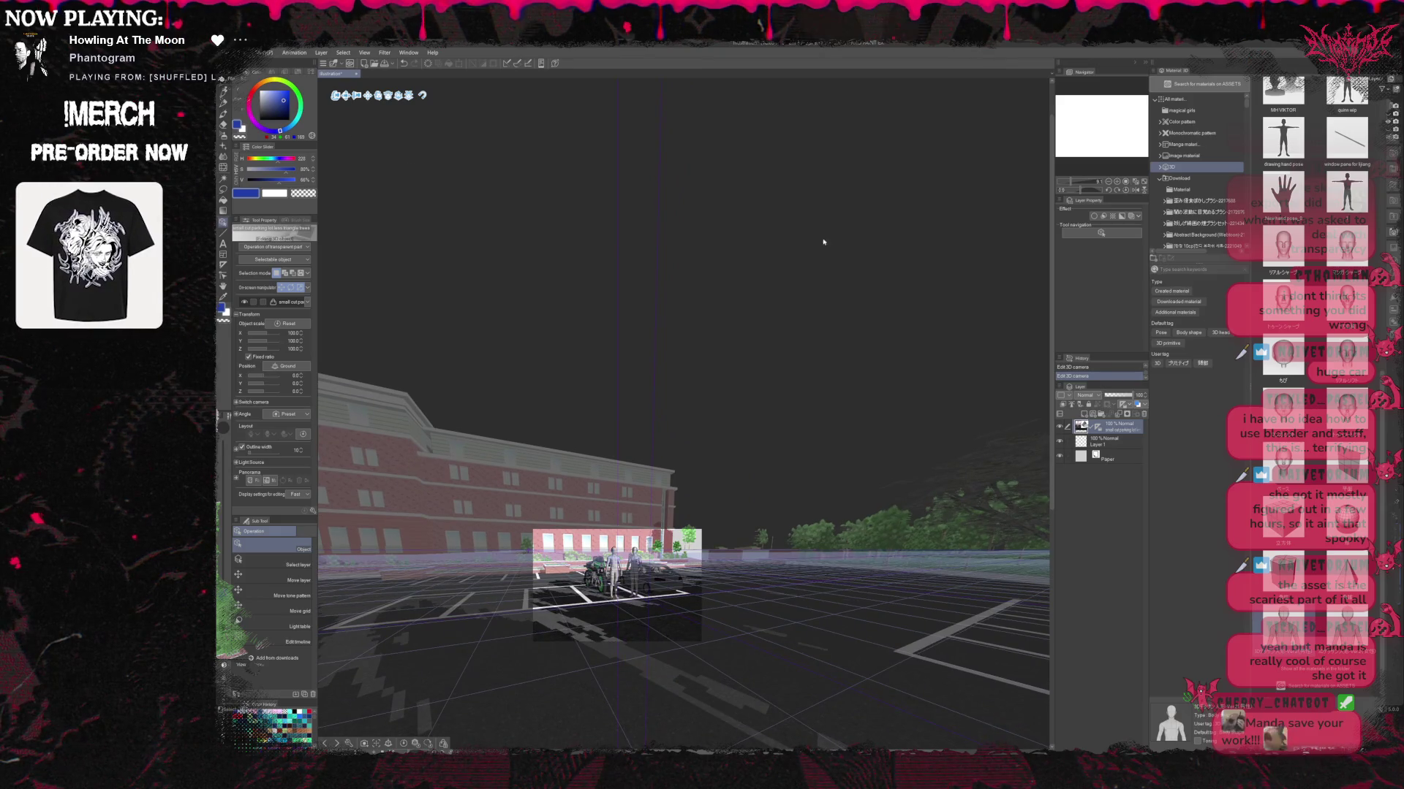
# Zoom in until the parking-lot scene fills the view.
pyautogui.click(1117, 182)
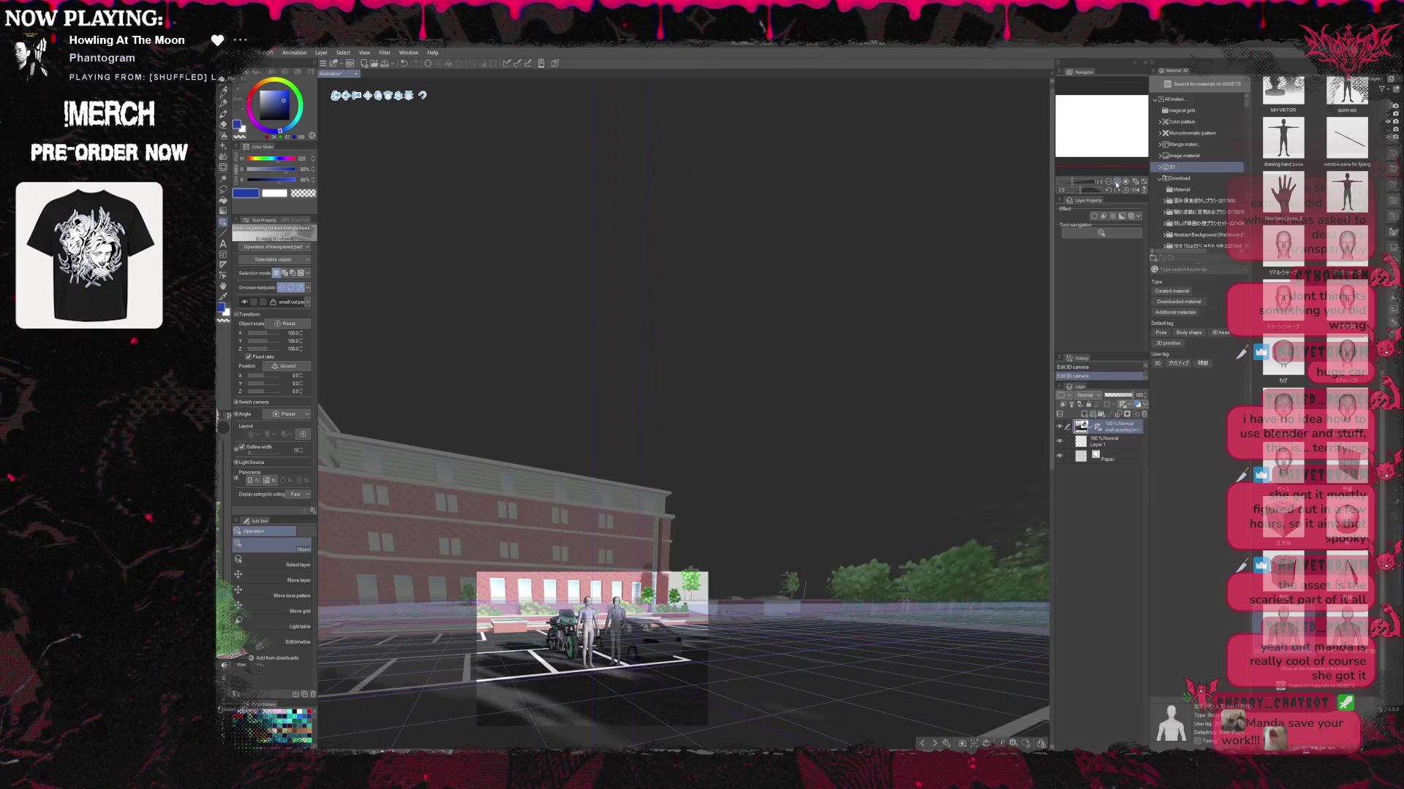
pyautogui.click(1116, 181)
pyautogui.click(1117, 181)
pyautogui.click(1116, 181)
pyautogui.scroll(5, 737, 178)
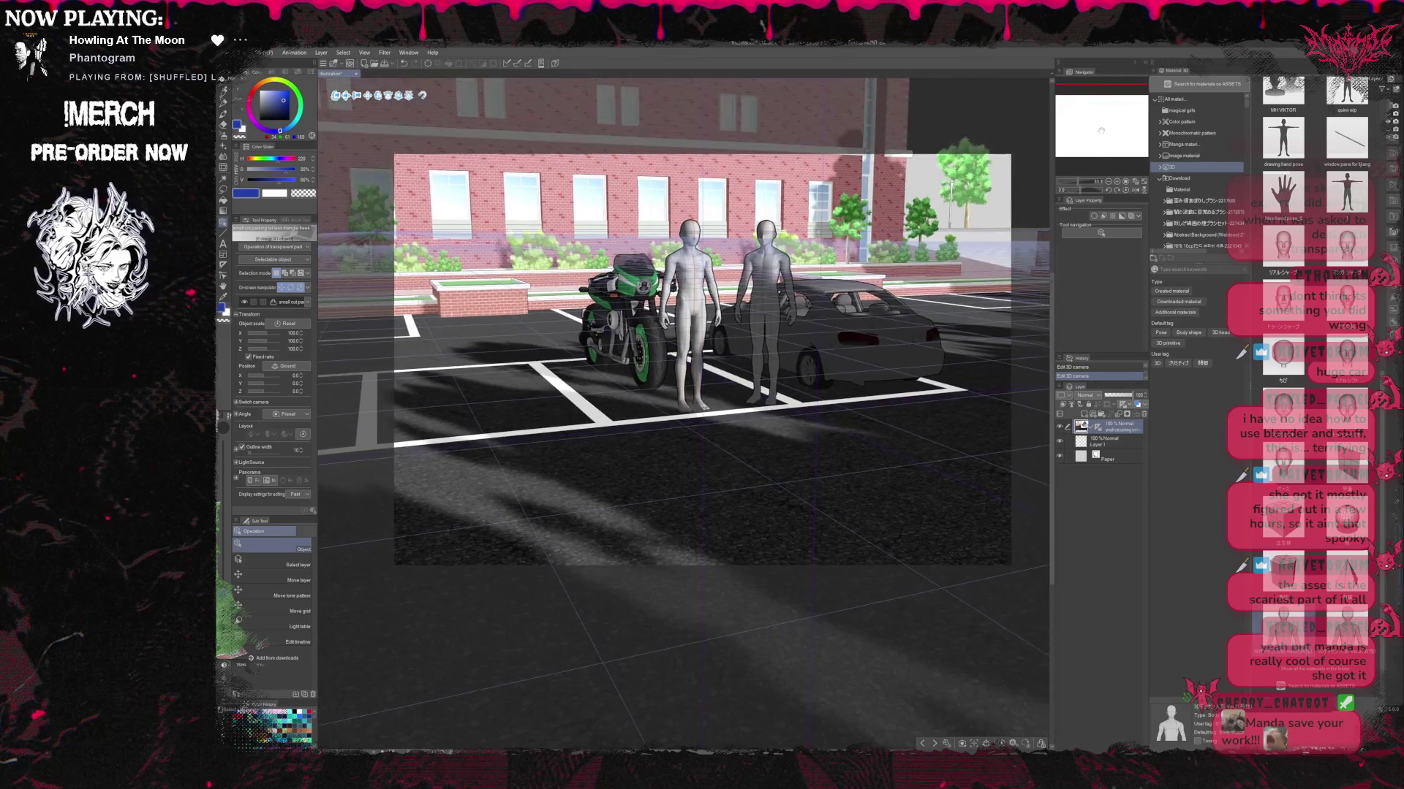
# Move the 3D camera closer to the vehicles and mannequins.
pyautogui.click(369, 130)
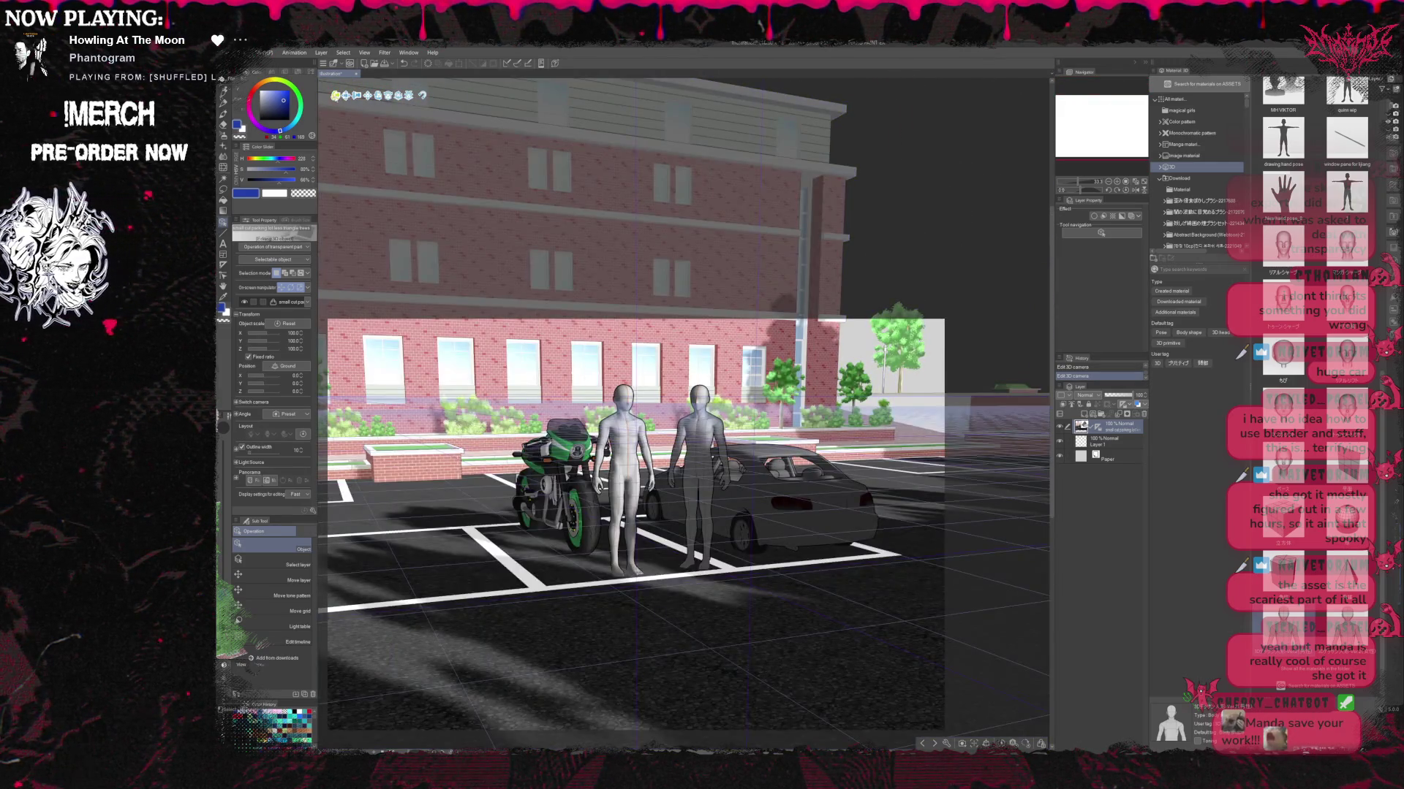
pyautogui.moveTo(369, 130); pyautogui.dragTo(388, 146)
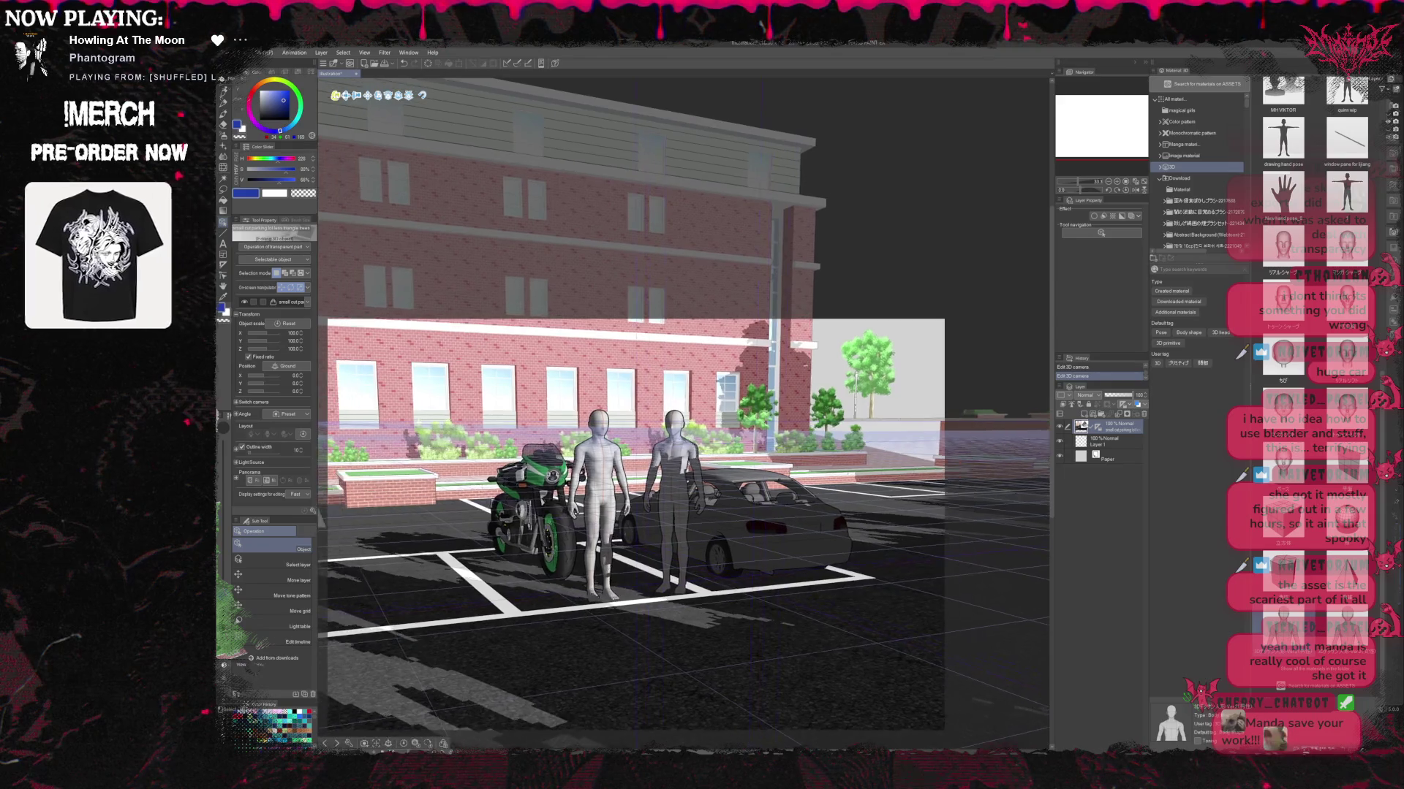
pyautogui.moveTo(353, 97); pyautogui.dragTo(353, 102)
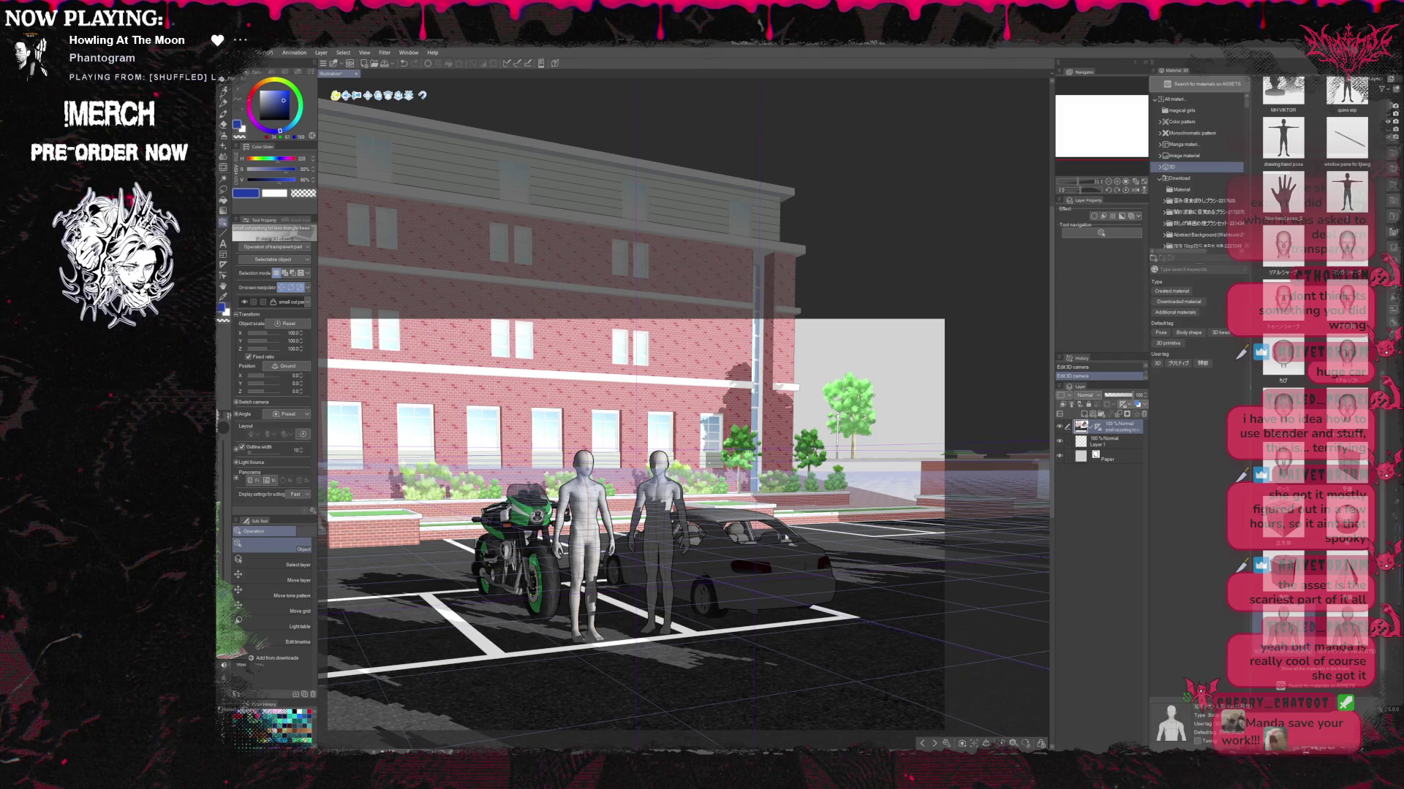
# Scale the motorcycle from 17.3 to 16.4 and turn it slightly in its parking space.
pyautogui.click(554, 587)
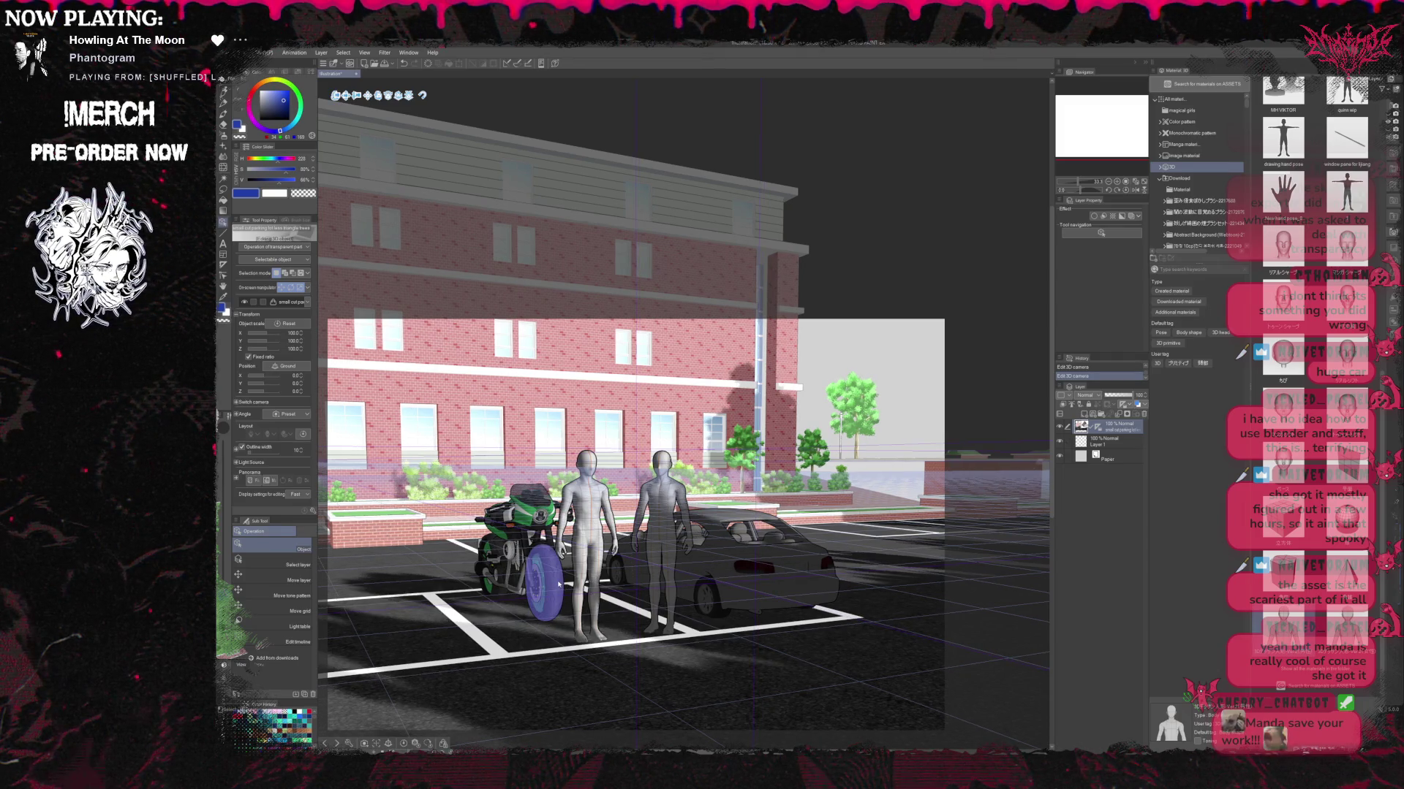
pyautogui.click(559, 584)
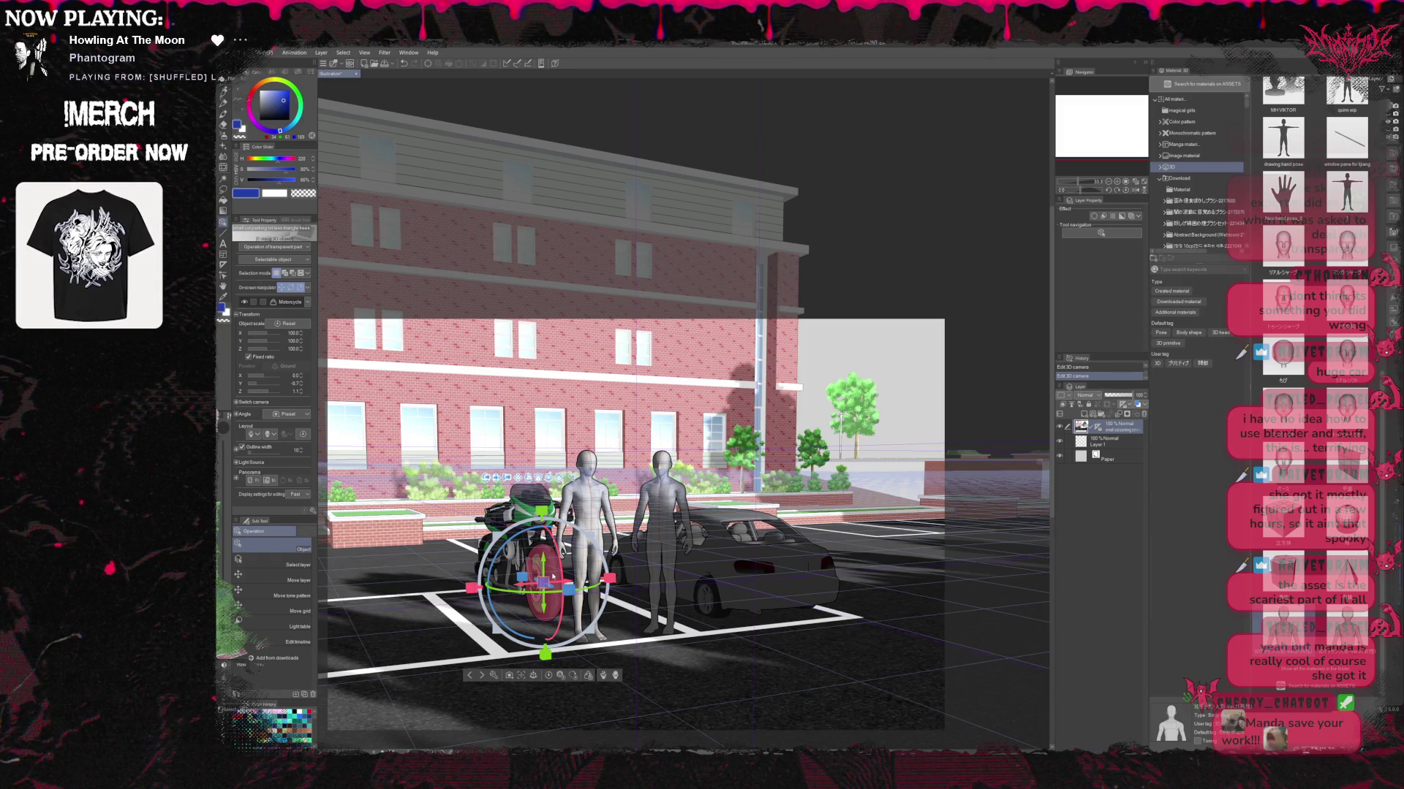
pyautogui.click(553, 577)
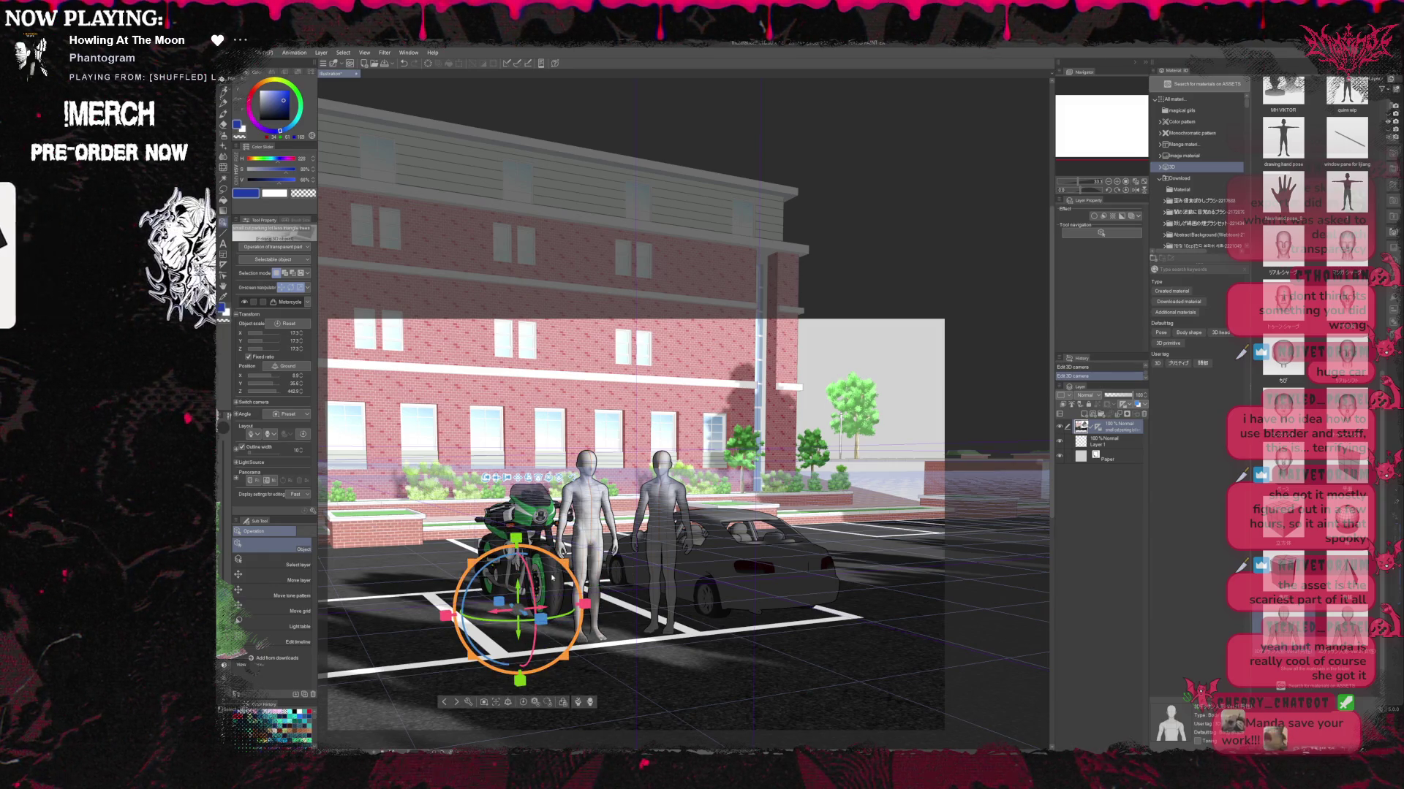
pyautogui.click(553, 578)
pyautogui.click(553, 576)
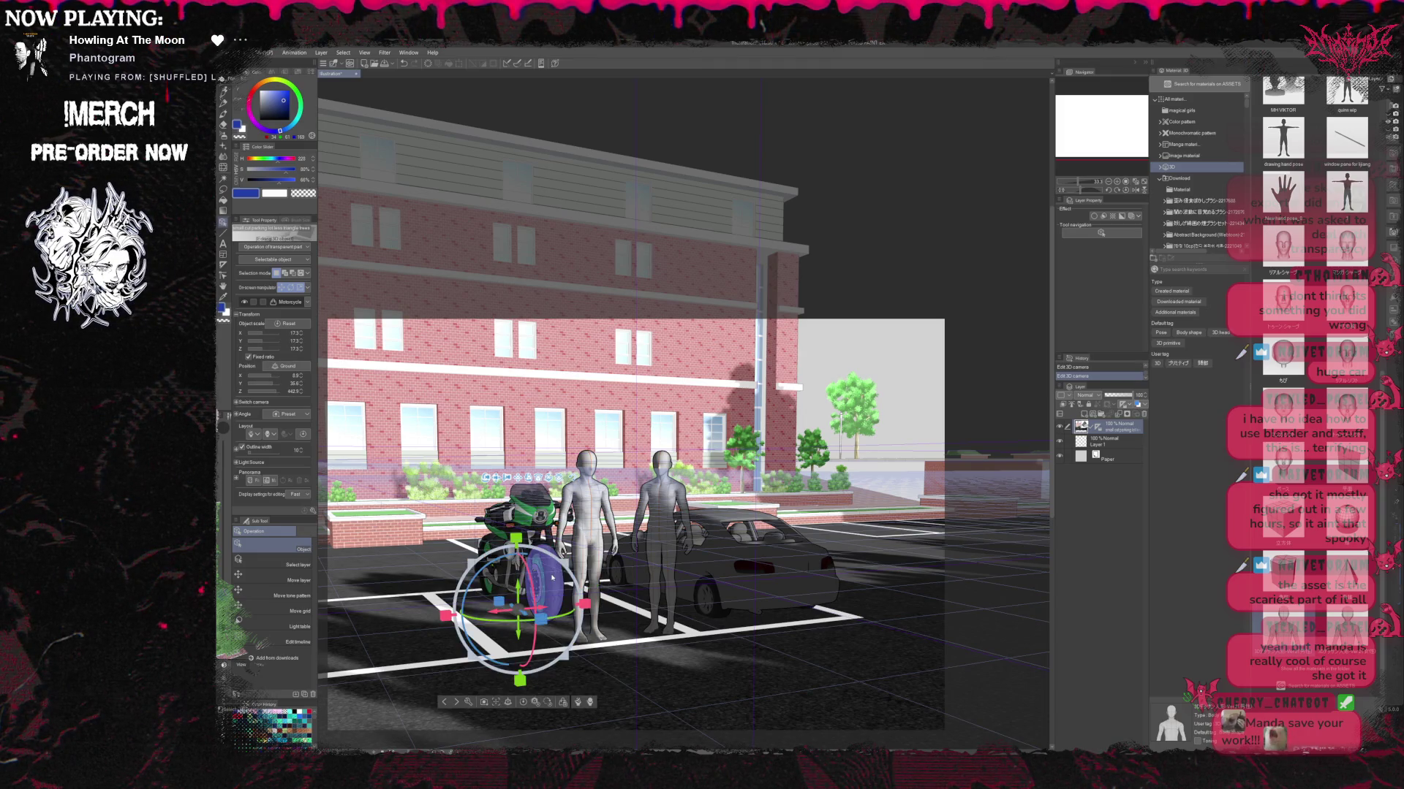
pyautogui.click(546, 571)
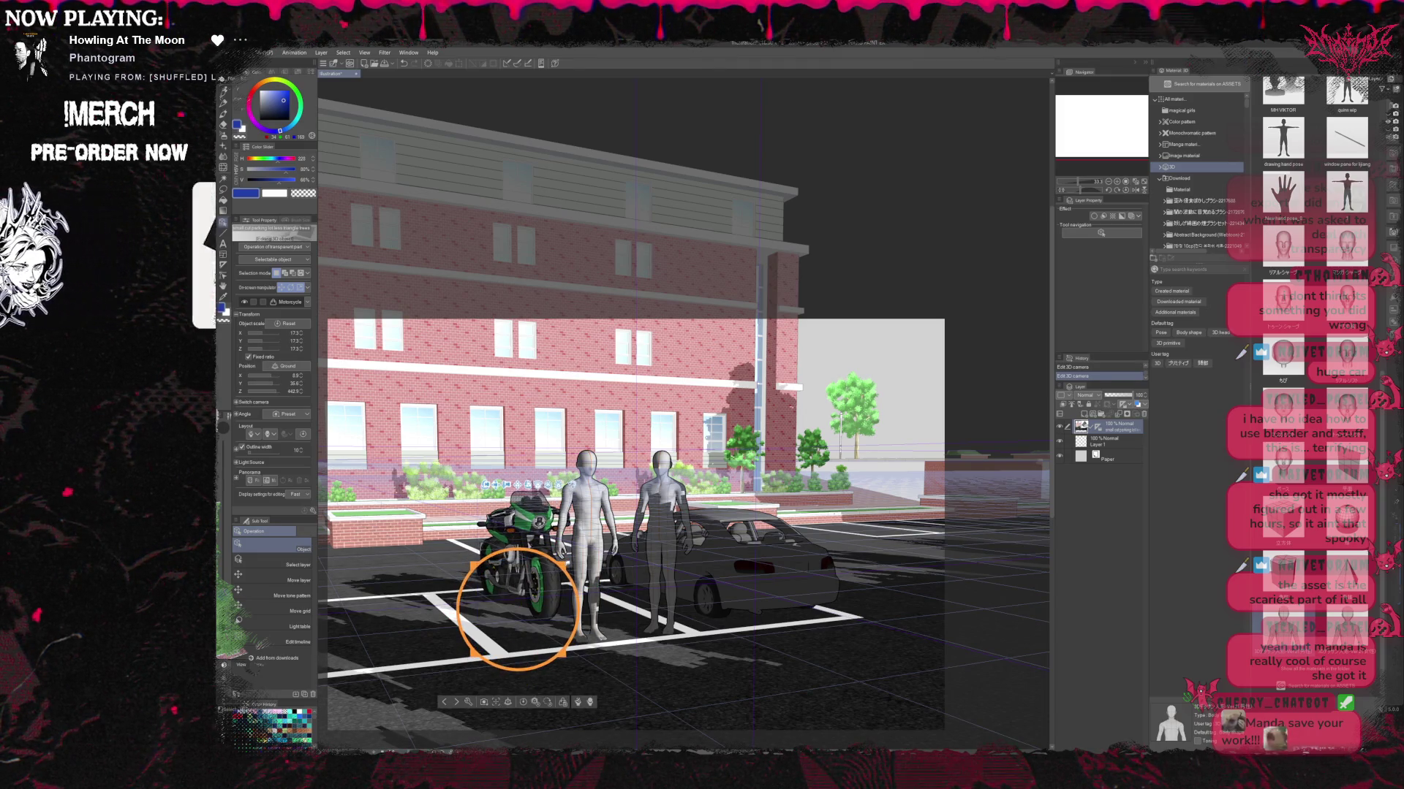
pyautogui.click(488, 574)
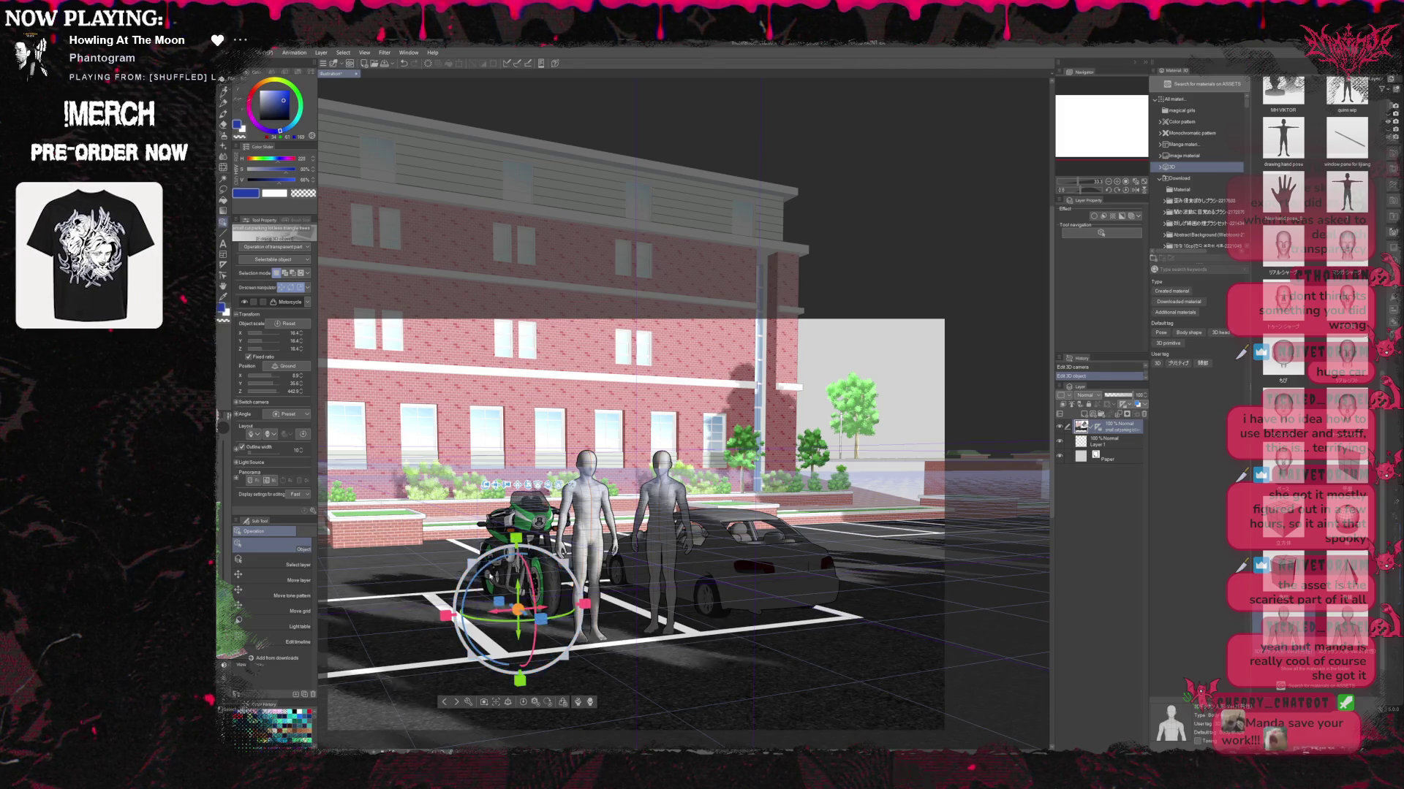
pyautogui.moveTo(489, 568); pyautogui.dragTo(505, 559)
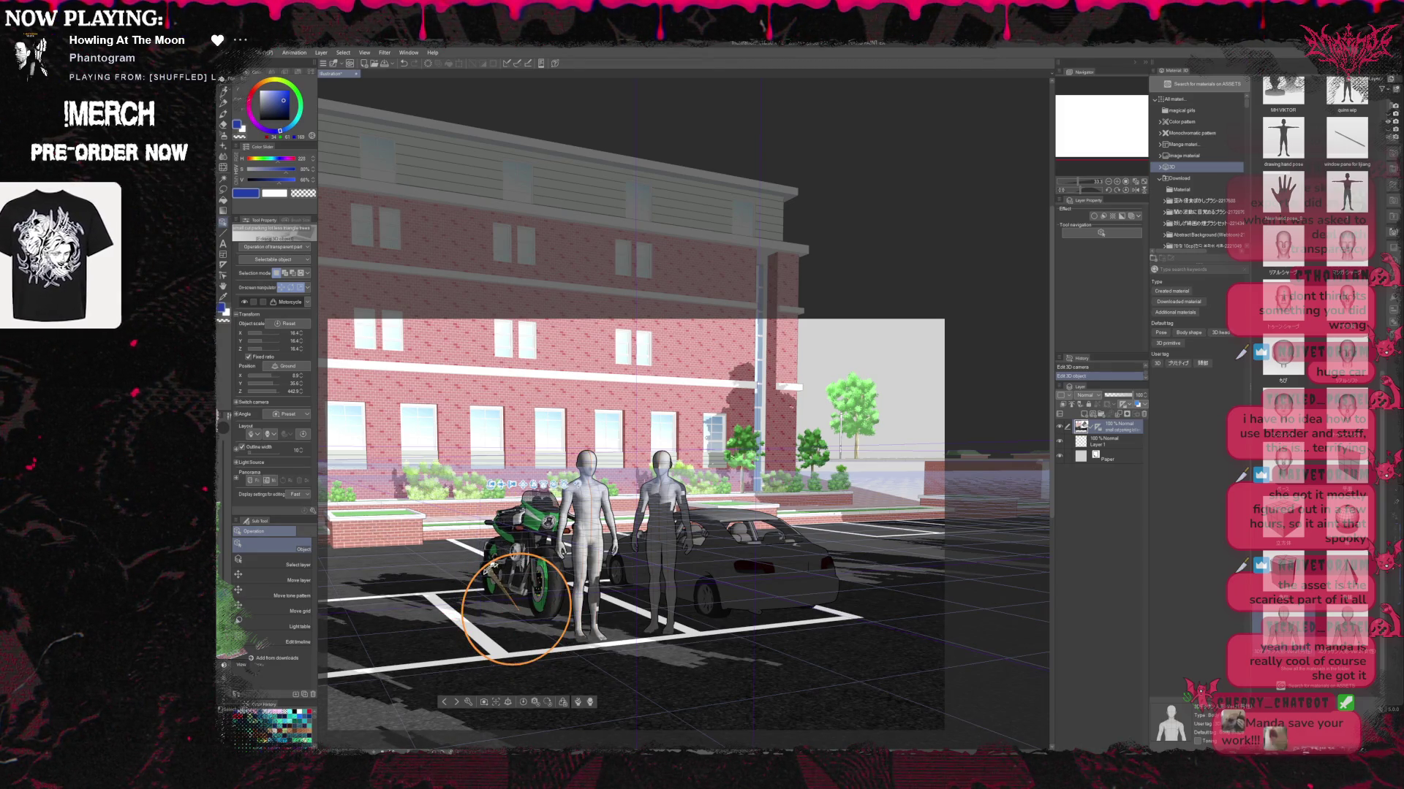
pyautogui.click(782, 585)
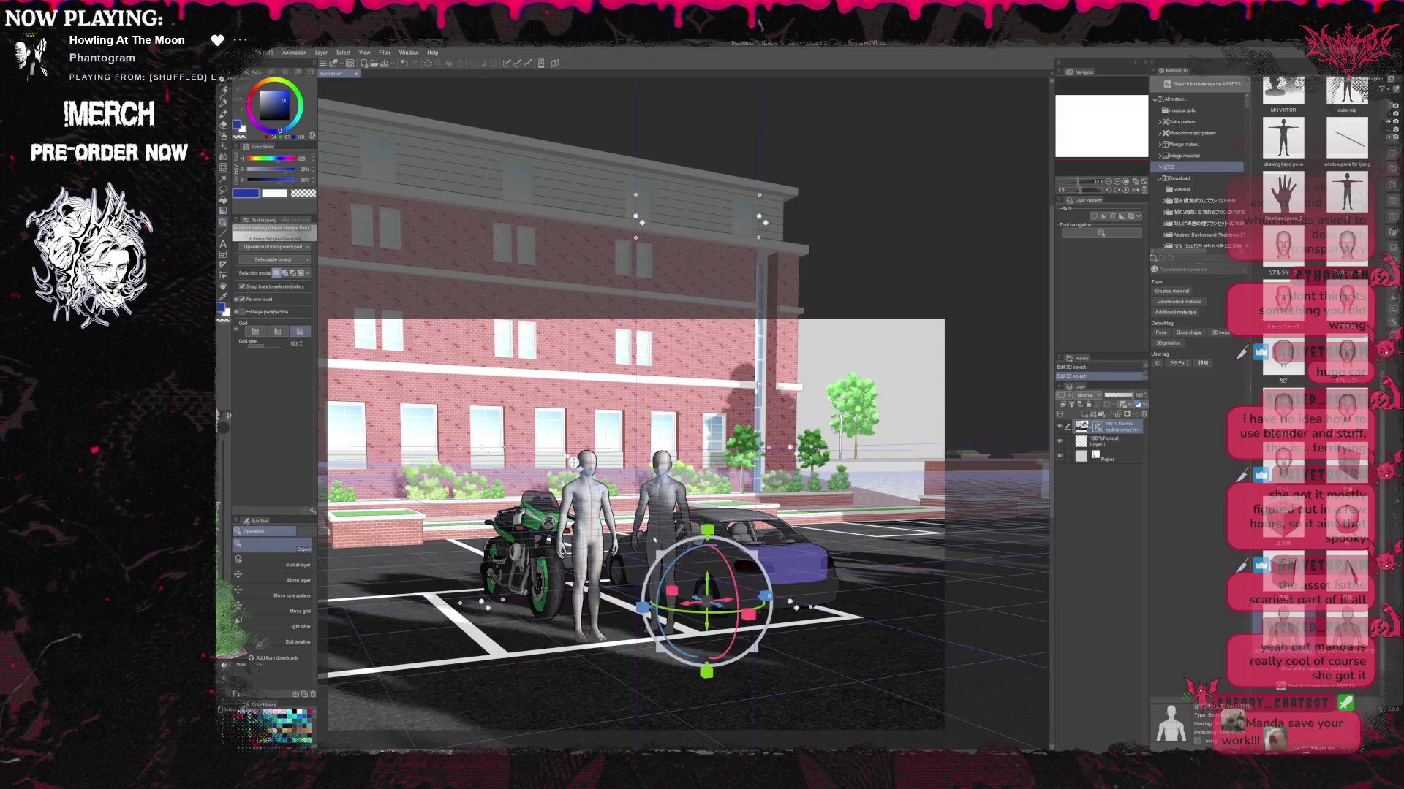
# Rotate the motorcycle to face a new direction beside the two mannequins.
pyautogui.click(771, 514)
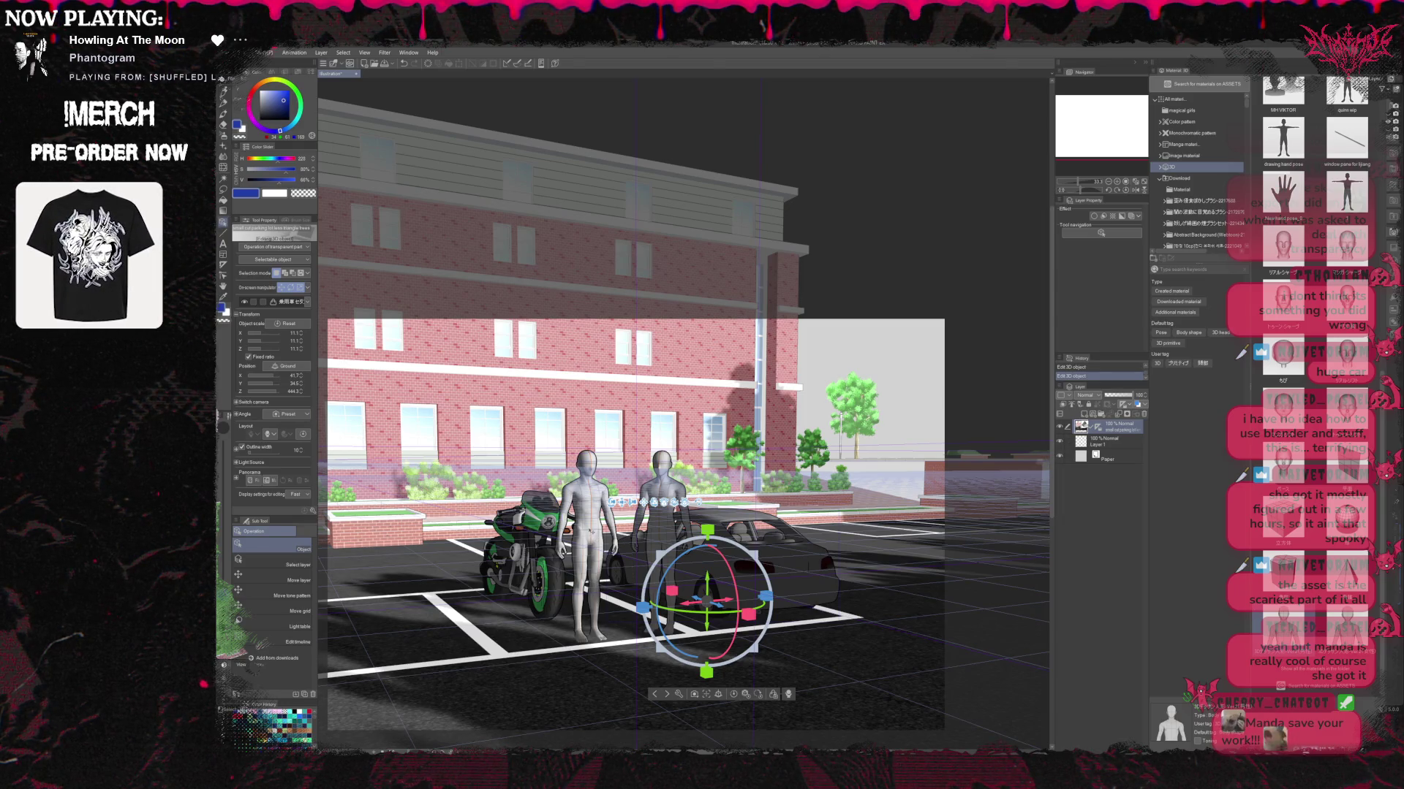
pyautogui.click(587, 527)
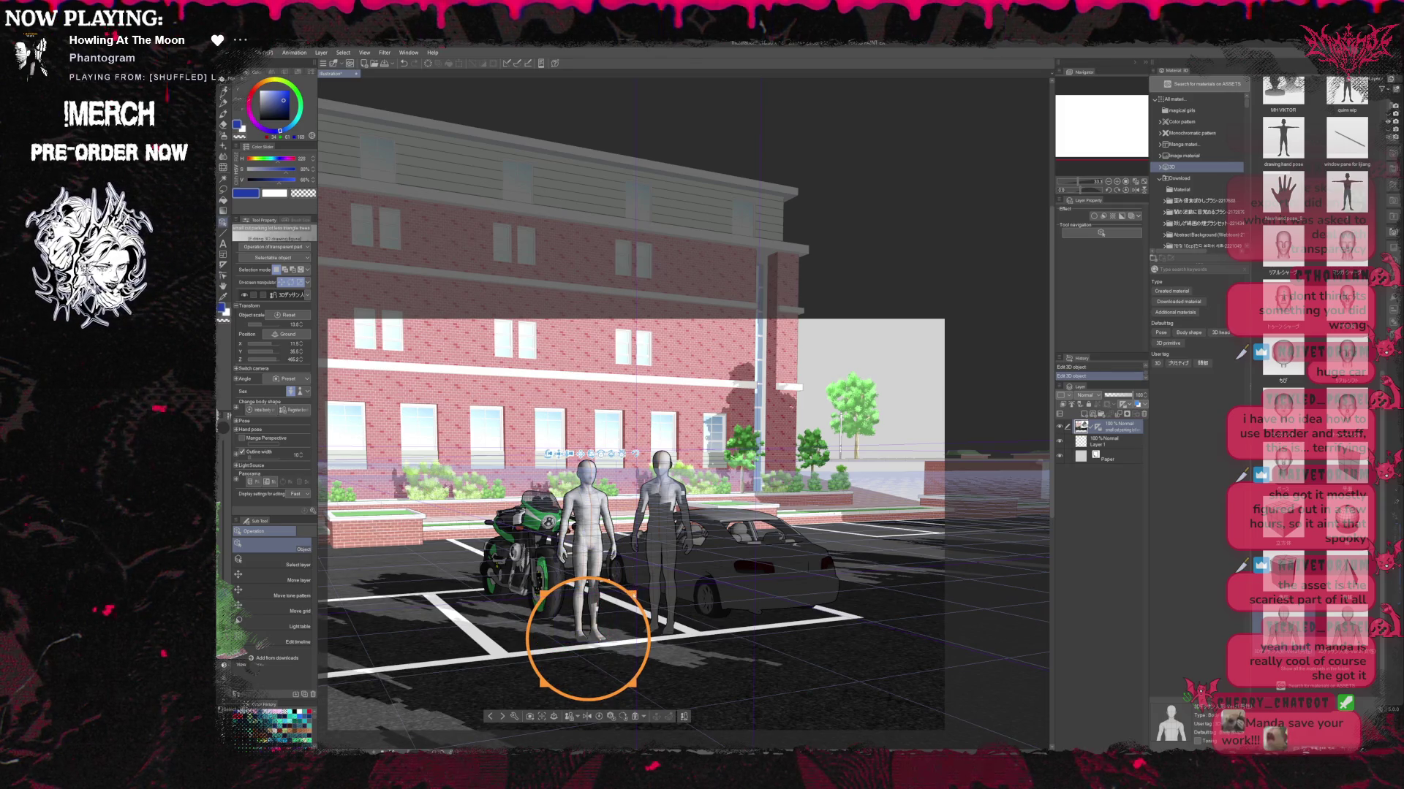
pyautogui.click(658, 563)
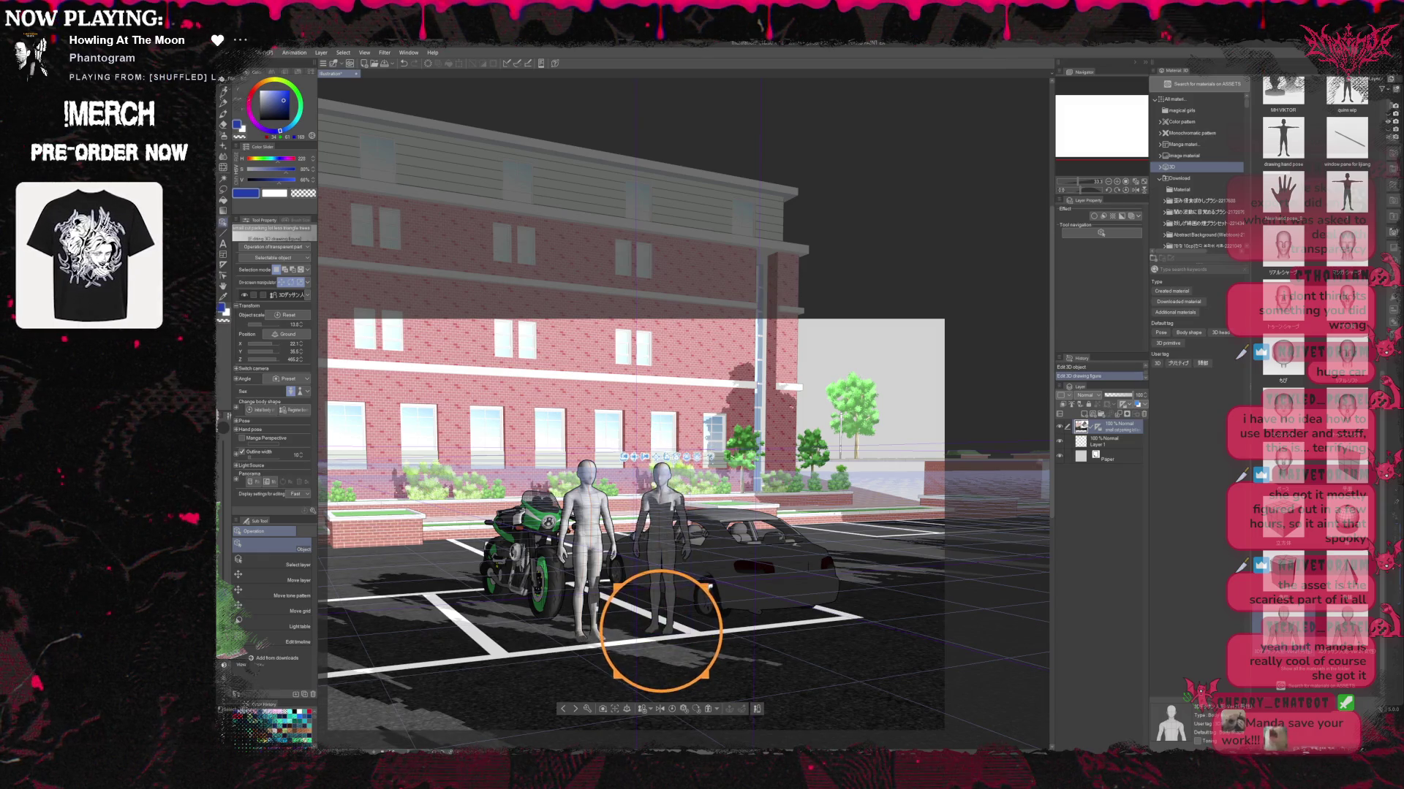
pyautogui.click(549, 609)
pyautogui.moveTo(457, 607); pyautogui.dragTo(506, 655)
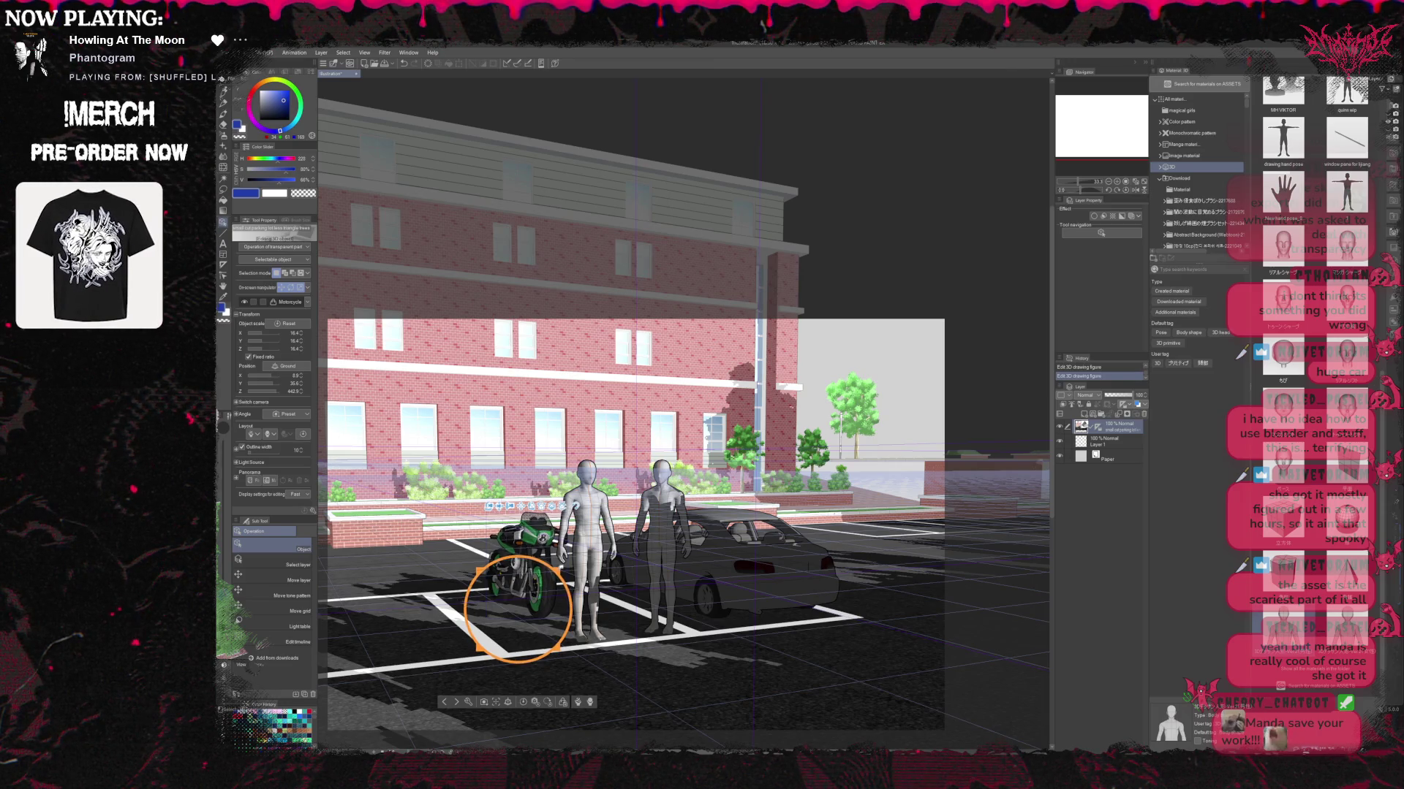
pyautogui.click(734, 594)
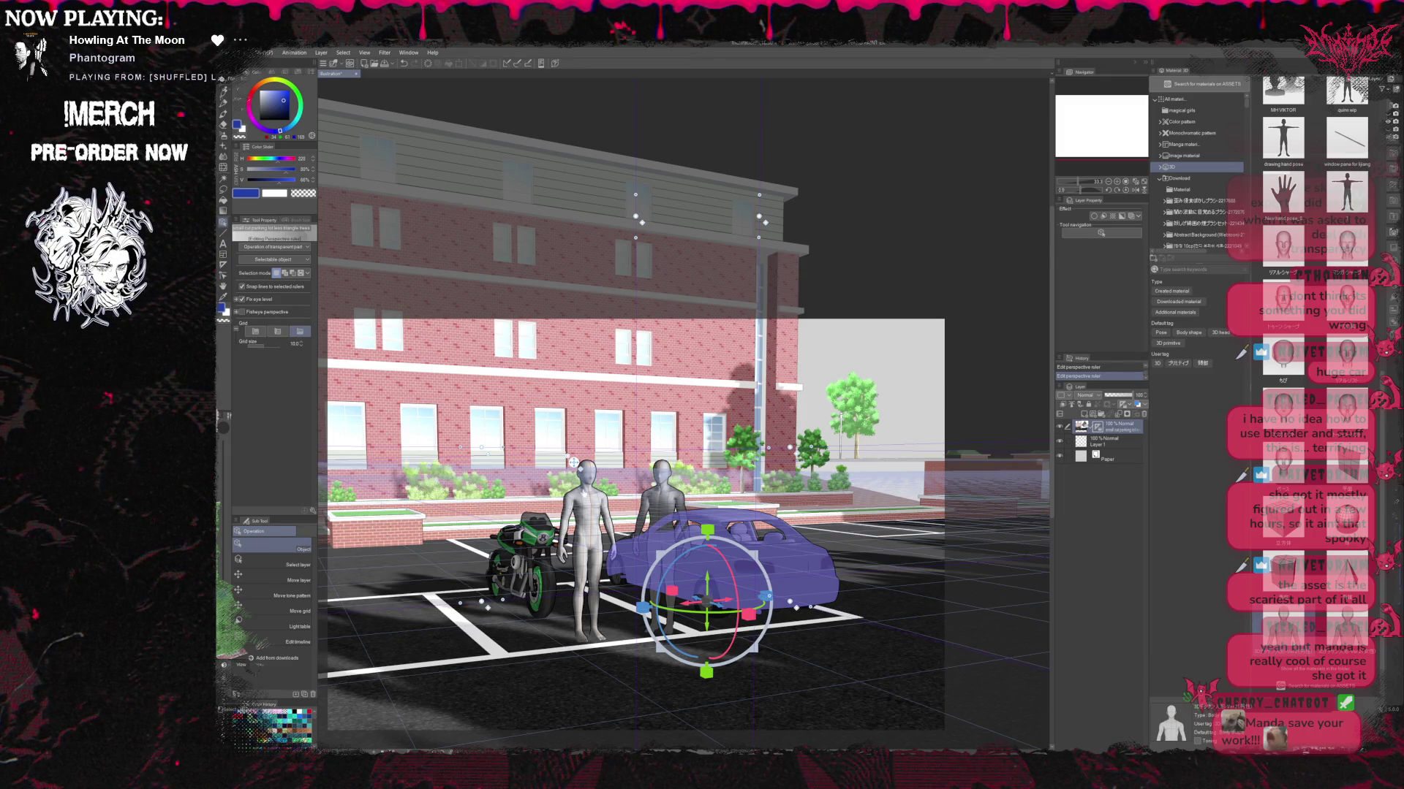
# Switch between Layer 1 and the 3D layer in the Layer palette.
pyautogui.click(1104, 440)
pyautogui.click(1122, 428)
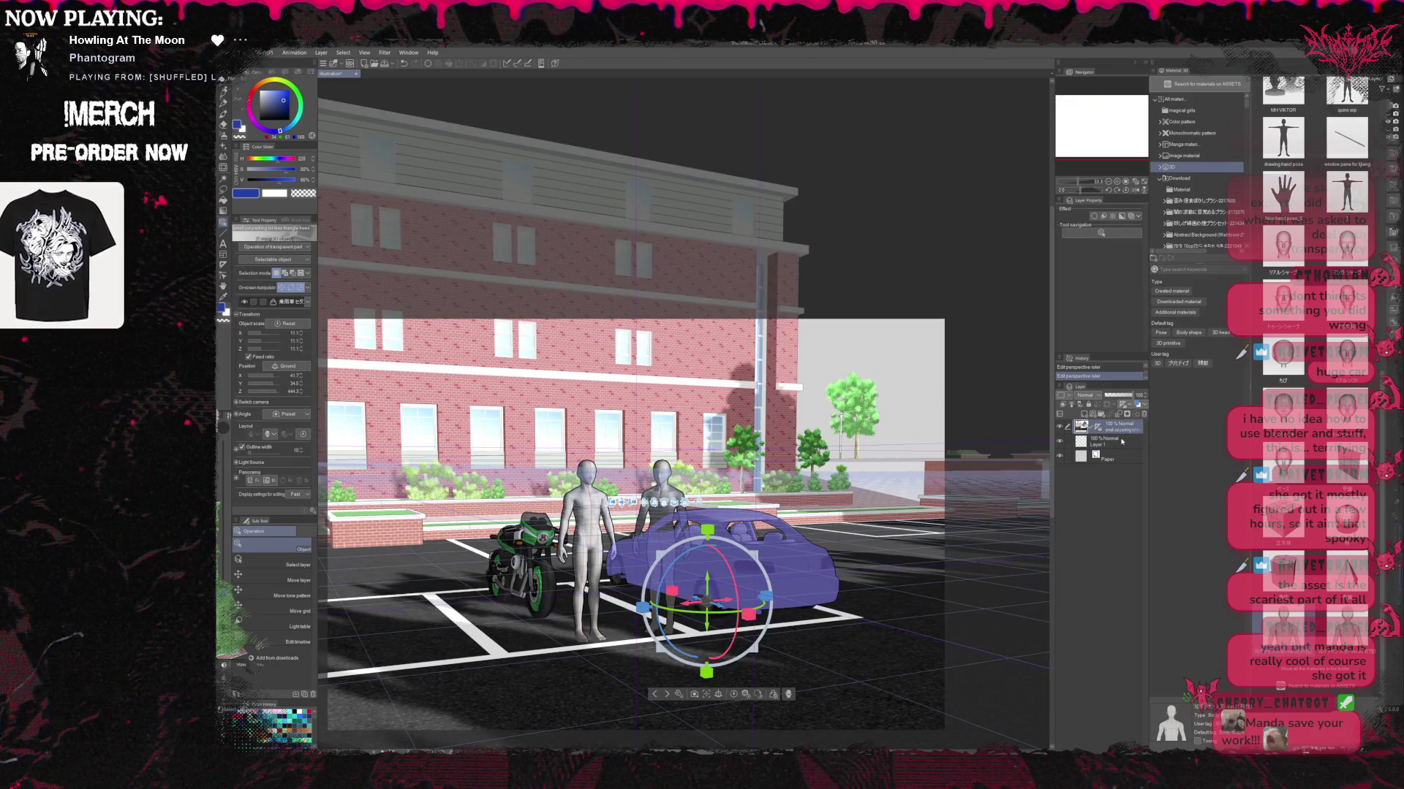
pyautogui.click(1123, 441)
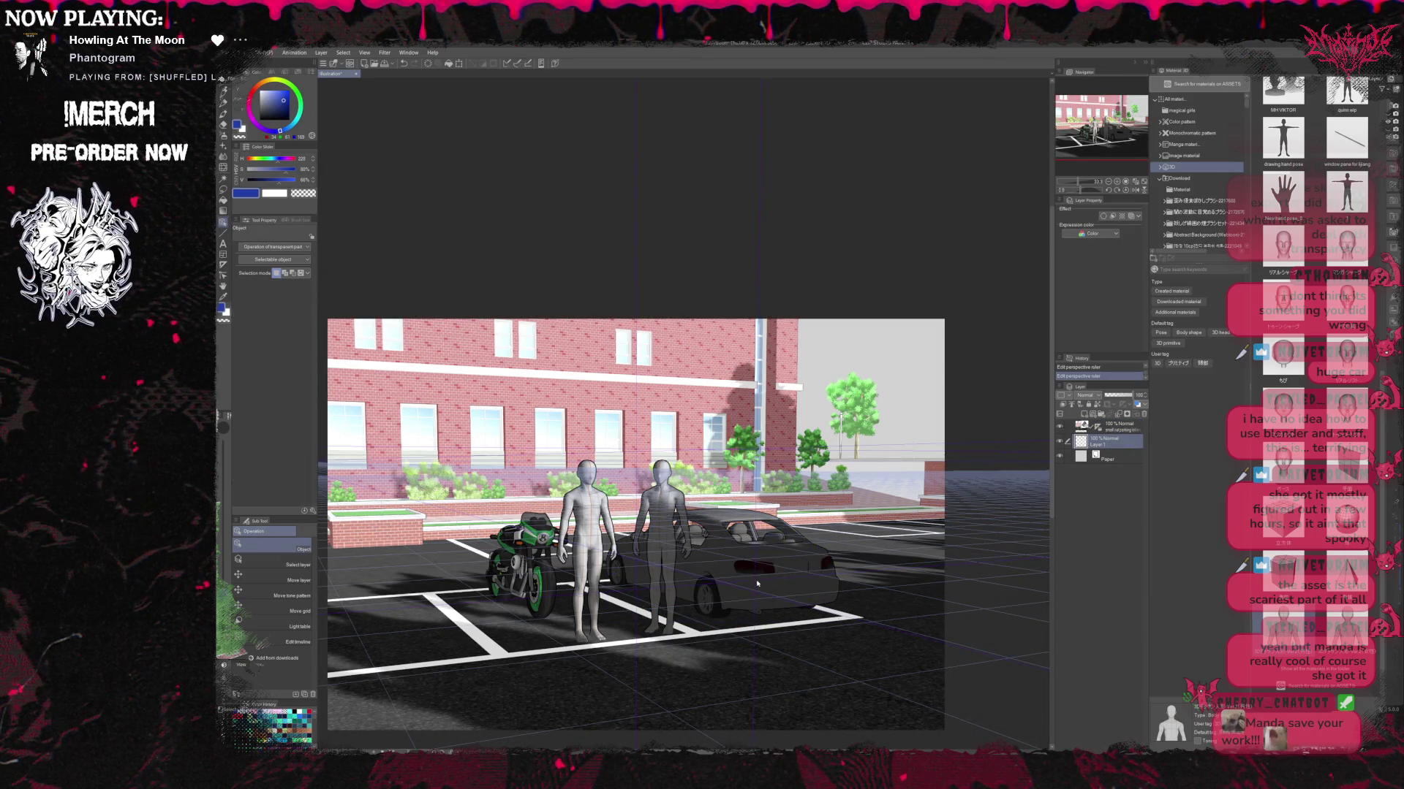
pyautogui.click(1123, 427)
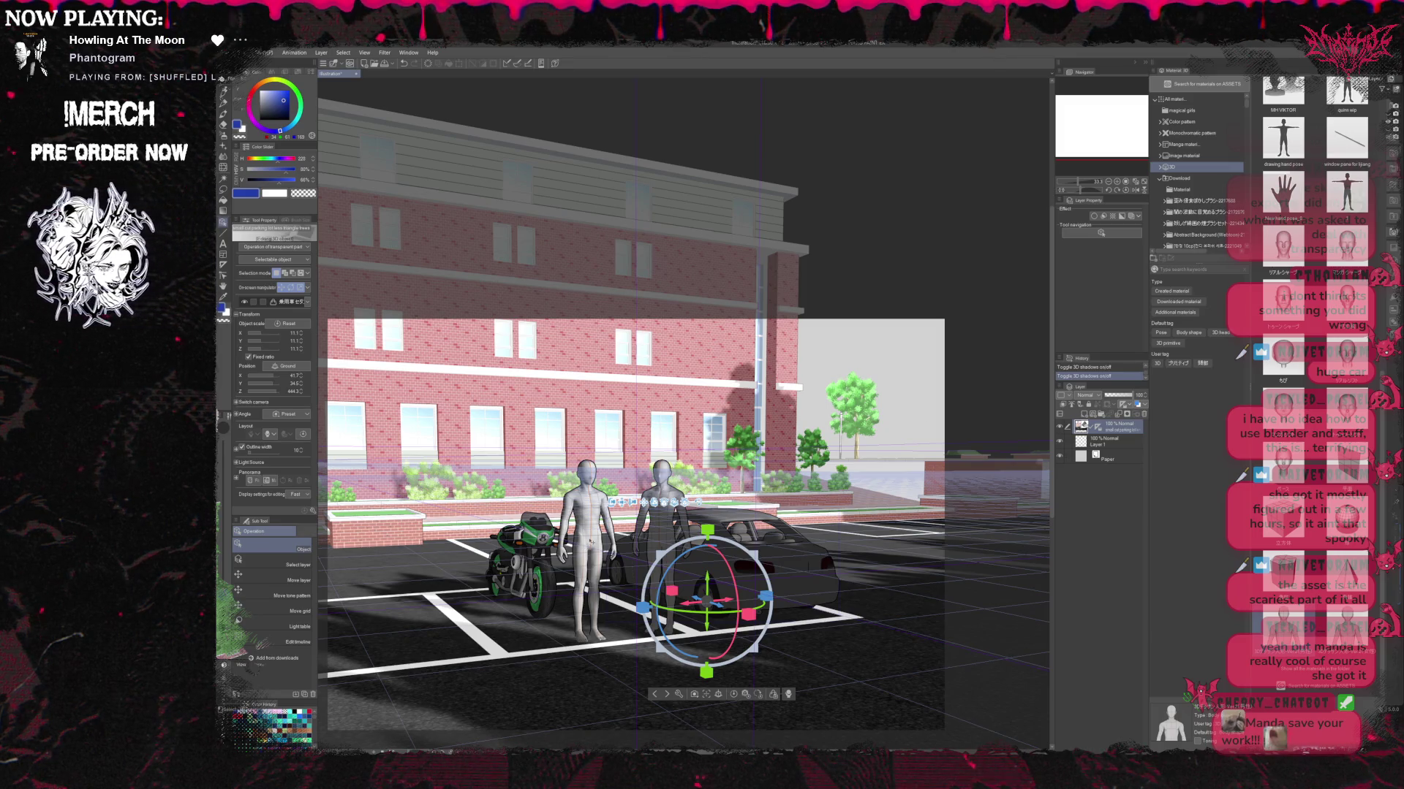
# Turn the left mannequin to face sideways in the parking space.
pyautogui.click(590, 542)
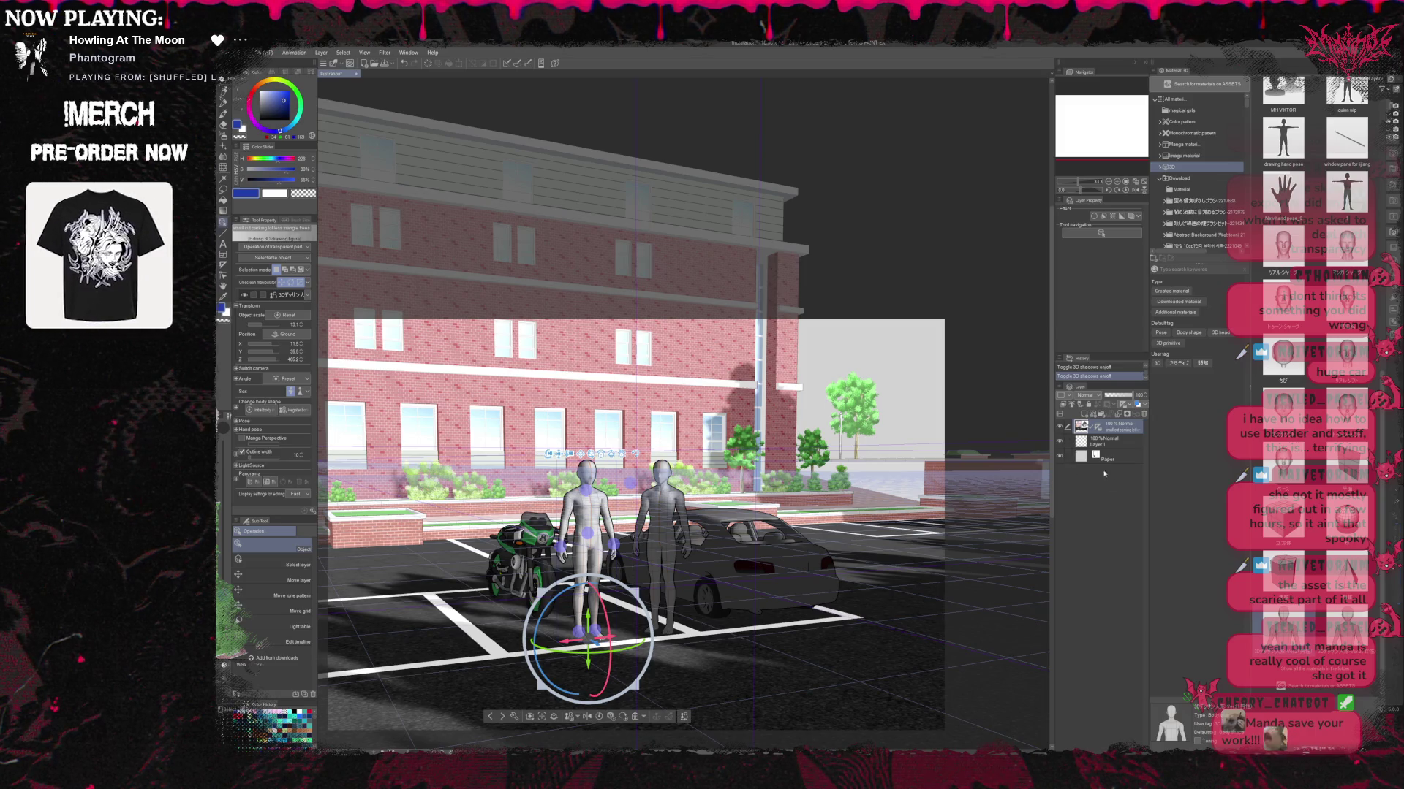
pyautogui.click(522, 555)
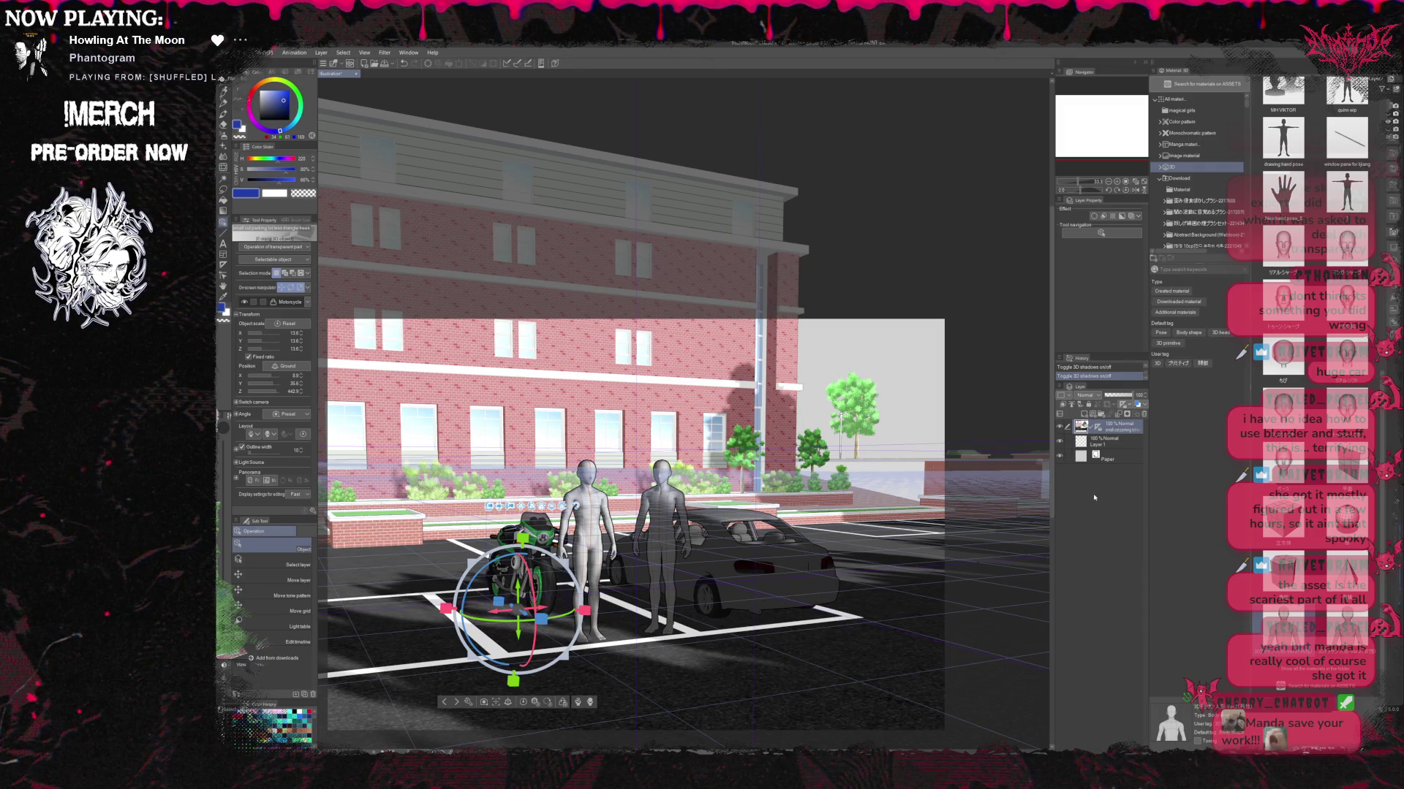
pyautogui.hotkey('ctrl', 'z')
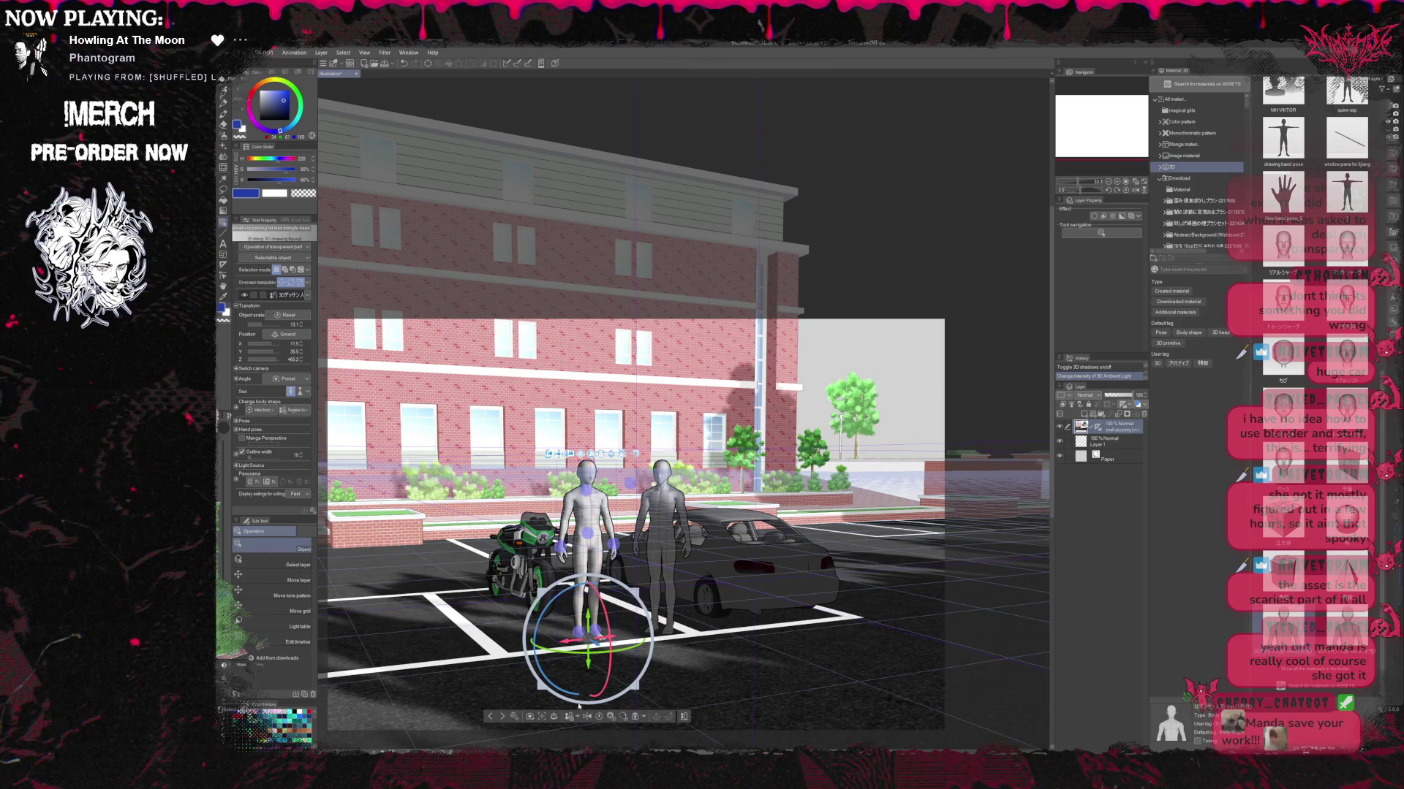
pyautogui.moveTo(621, 648)
pyautogui.mouseDown()
pyautogui.moveTo(769, 447)
pyautogui.moveTo(534, 636)
pyautogui.mouseUp()
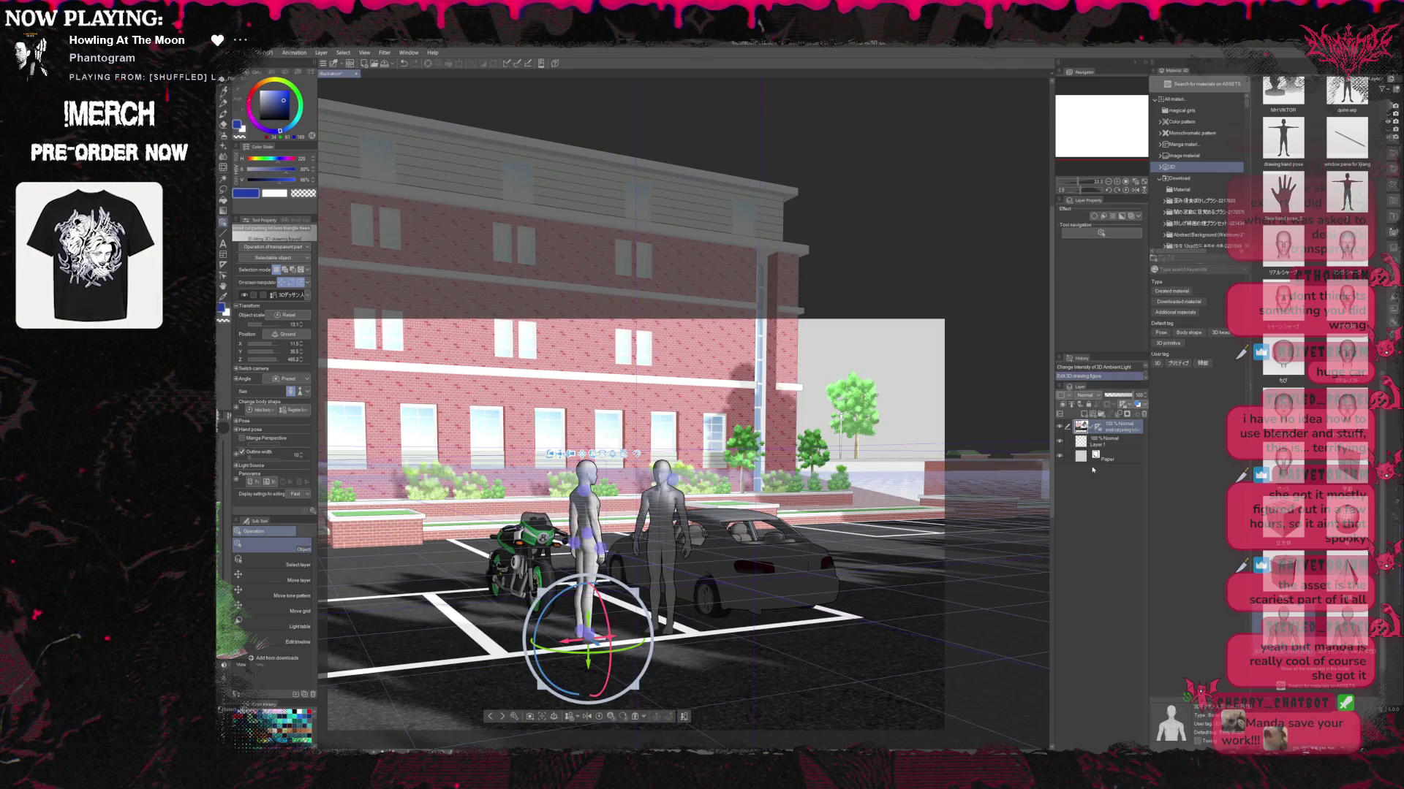
# Select the parking-lot stage model and set its outline width to 65.
pyautogui.click(731, 643)
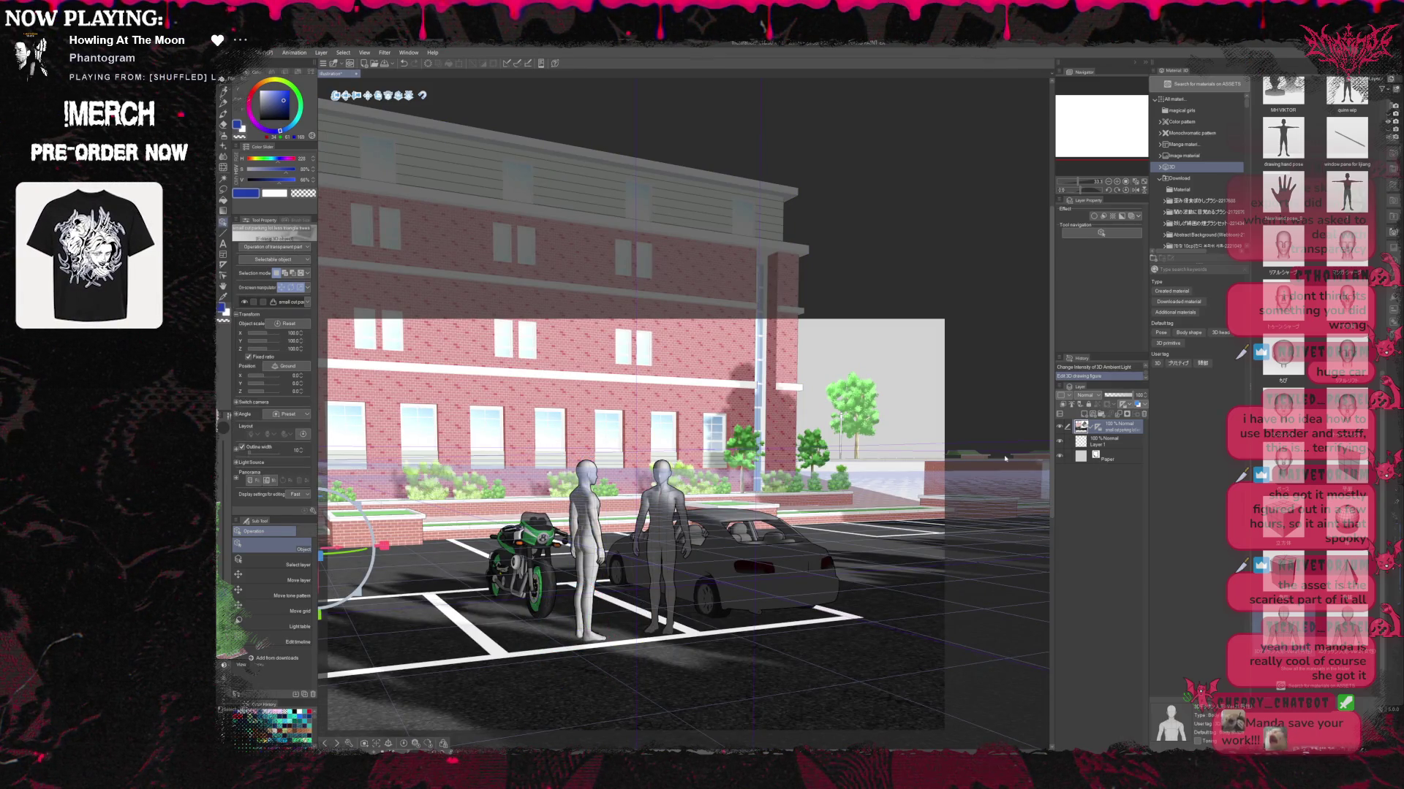
pyautogui.write('65')
pyautogui.press('Return')
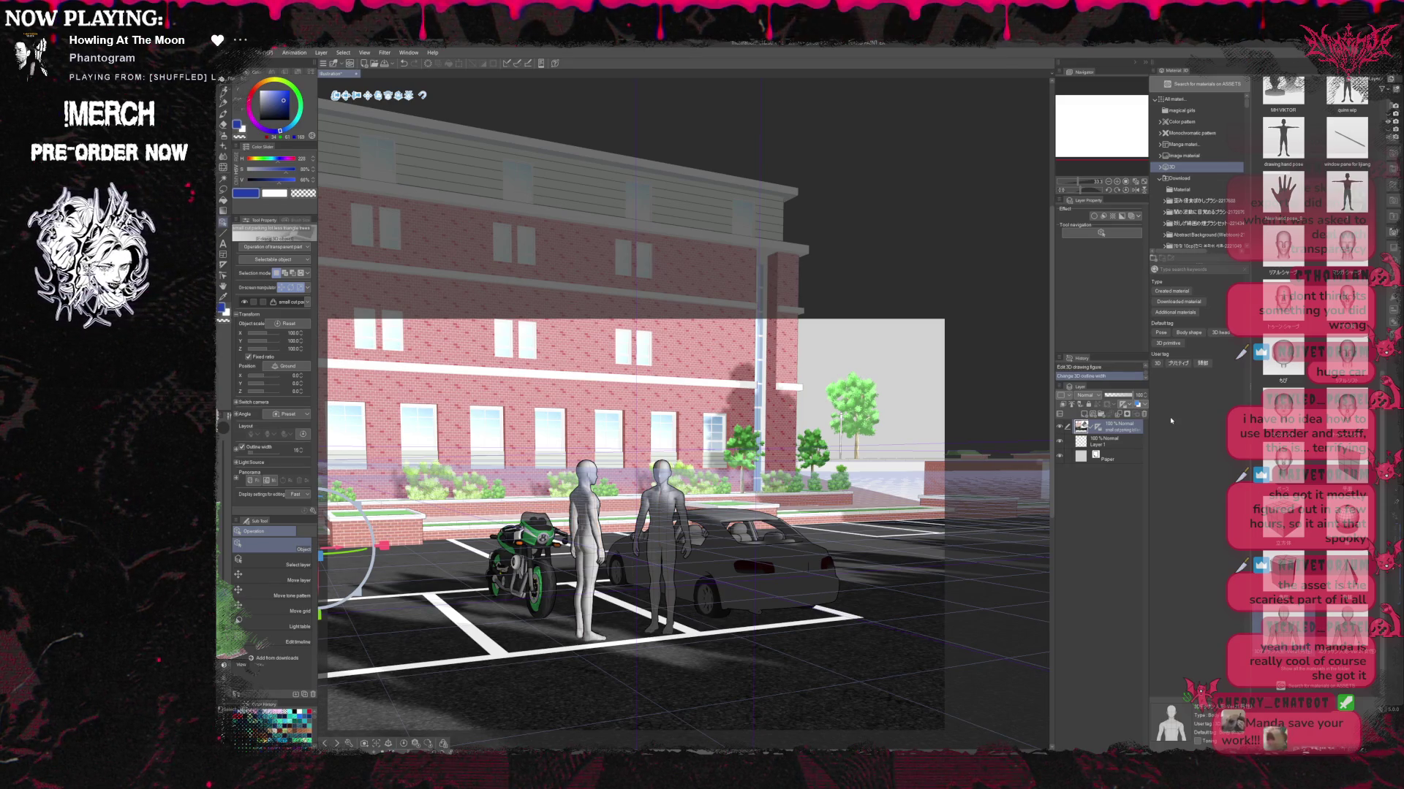
# Change the stage's outline width from 65 down to 51.
pyautogui.write('51')
pyautogui.press('Return')
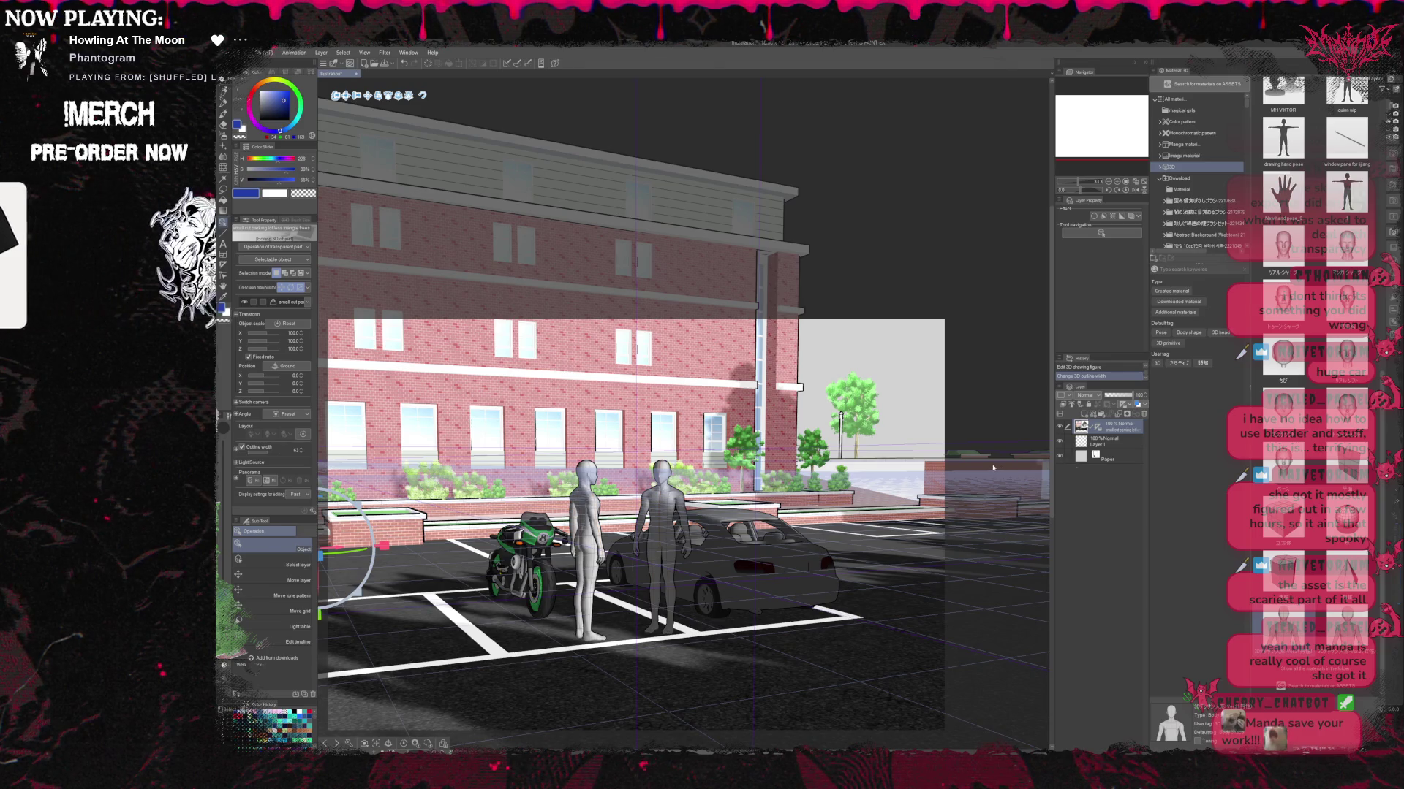
# Redo the new directional-light angle and hide the 3D layer's perspective ruler.
pyautogui.hotkey('ctrl', 'y')
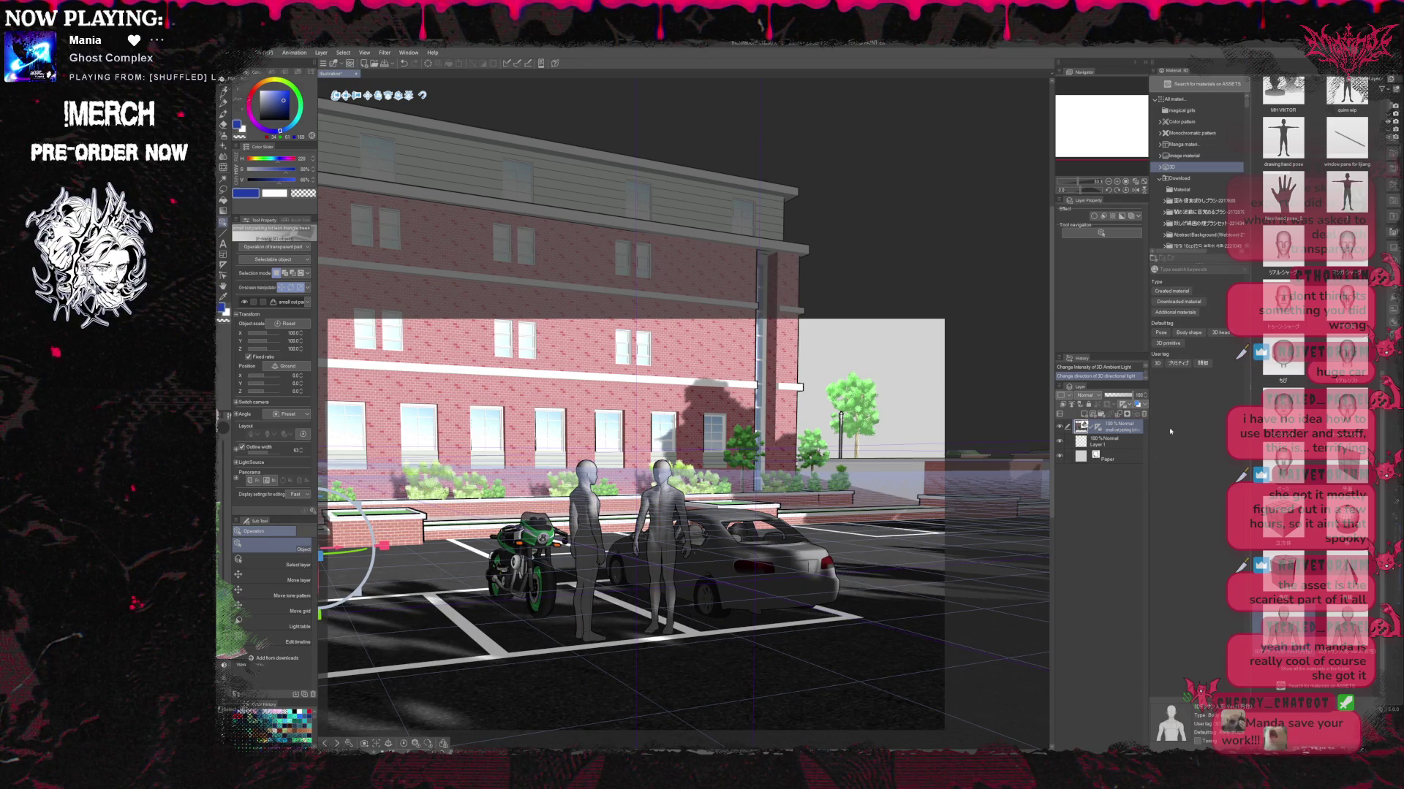
pyautogui.click(1126, 442)
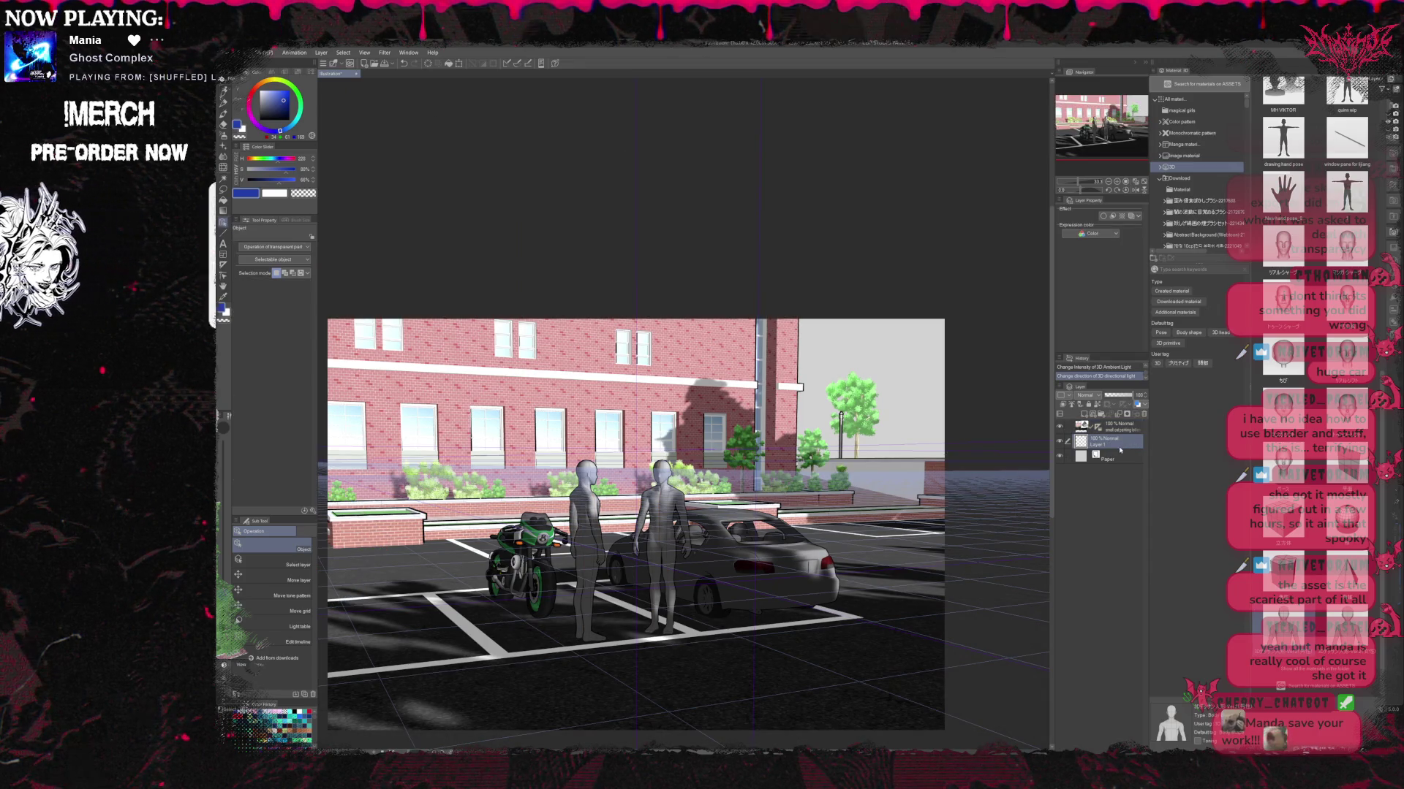
pyautogui.click(1098, 431)
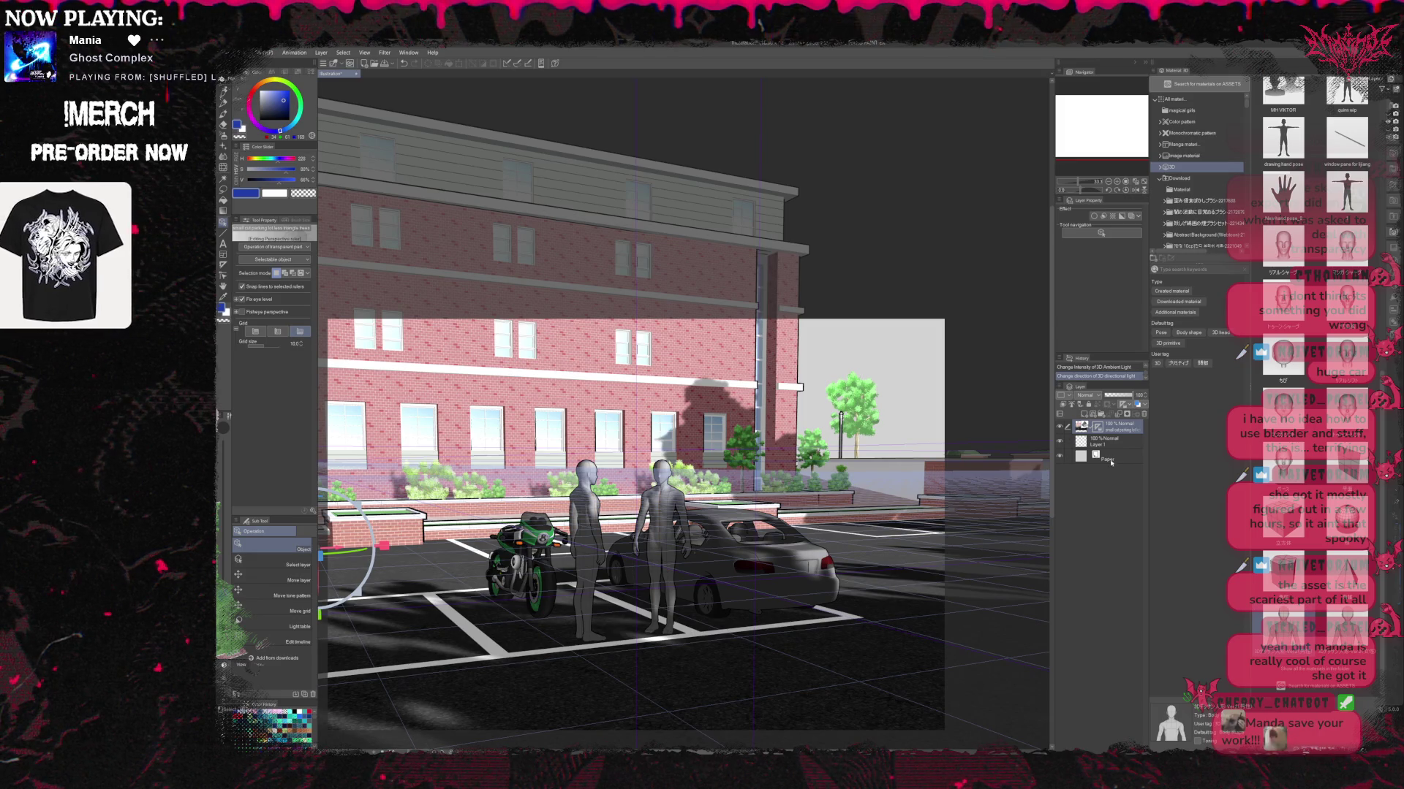
pyautogui.click(1097, 427)
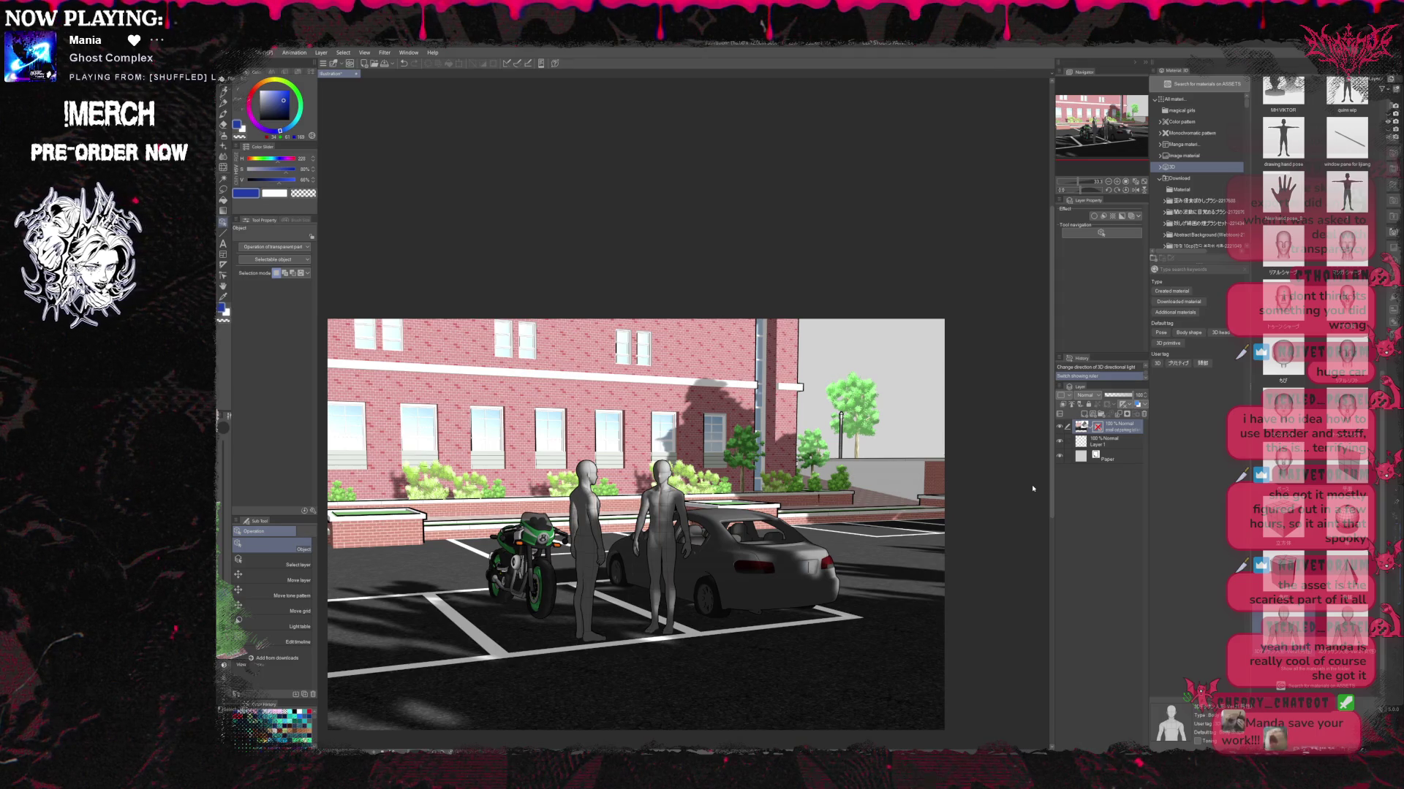
# Enable Line extraction on the 3D layer and switch to the Select layer sub-tool.
pyautogui.click(1098, 431)
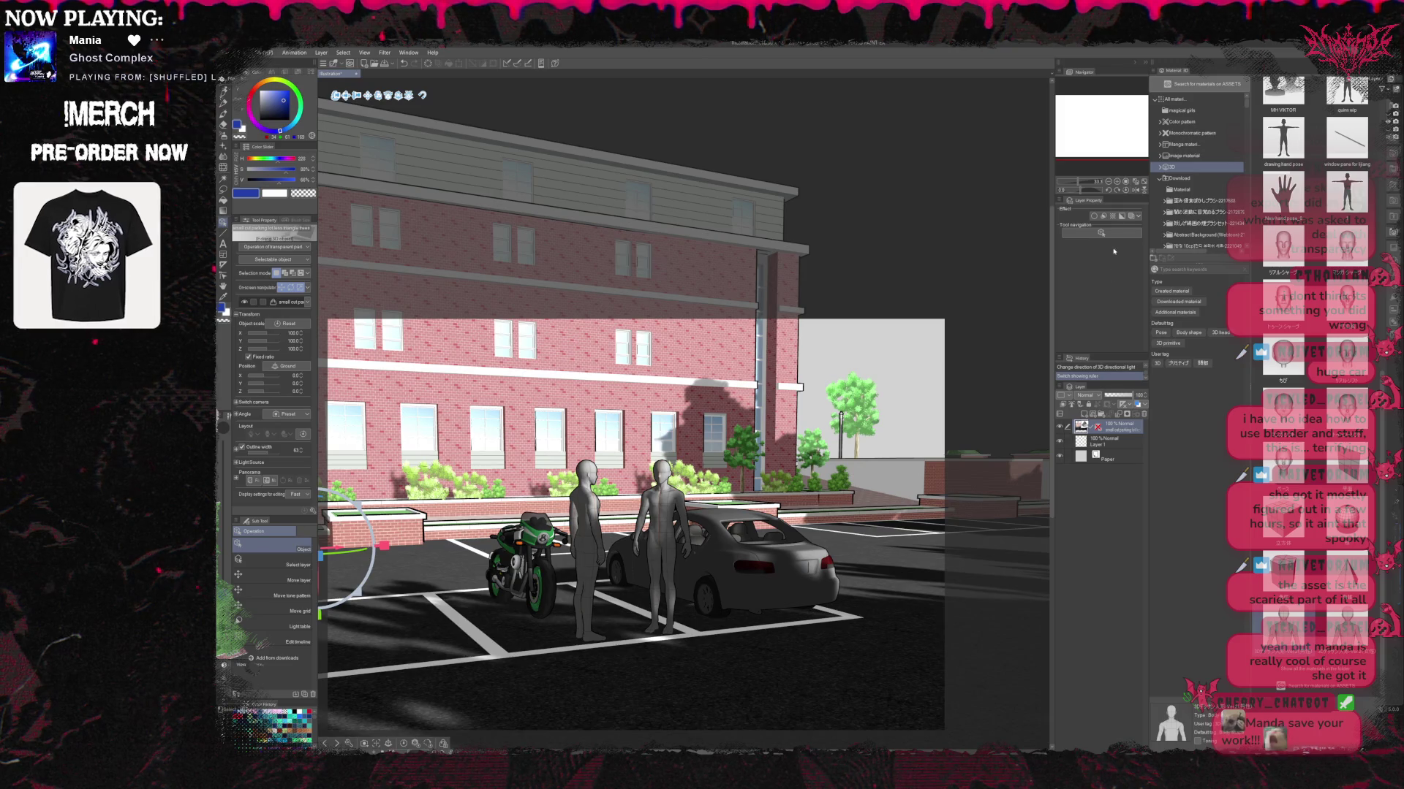
pyautogui.click(1103, 216)
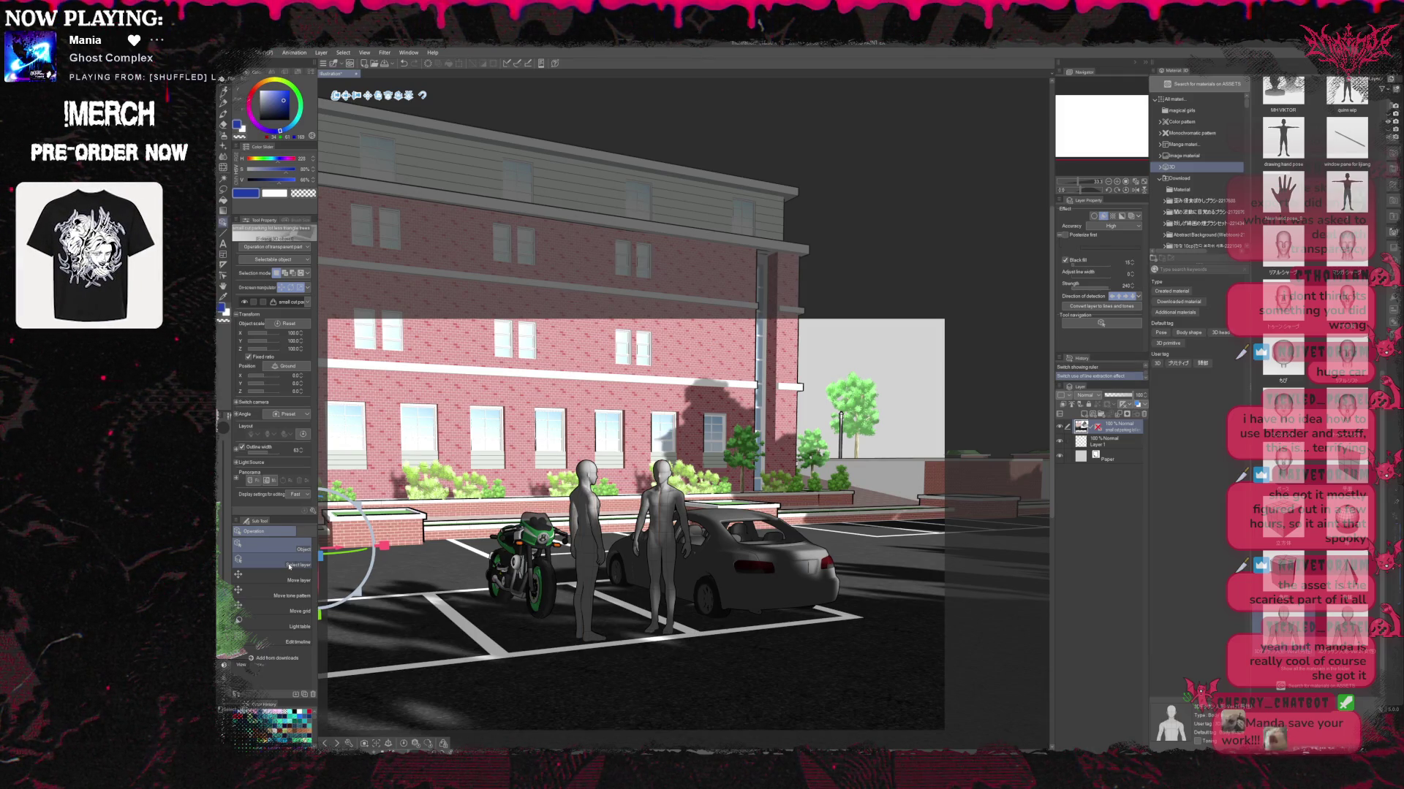
pyautogui.click(289, 567)
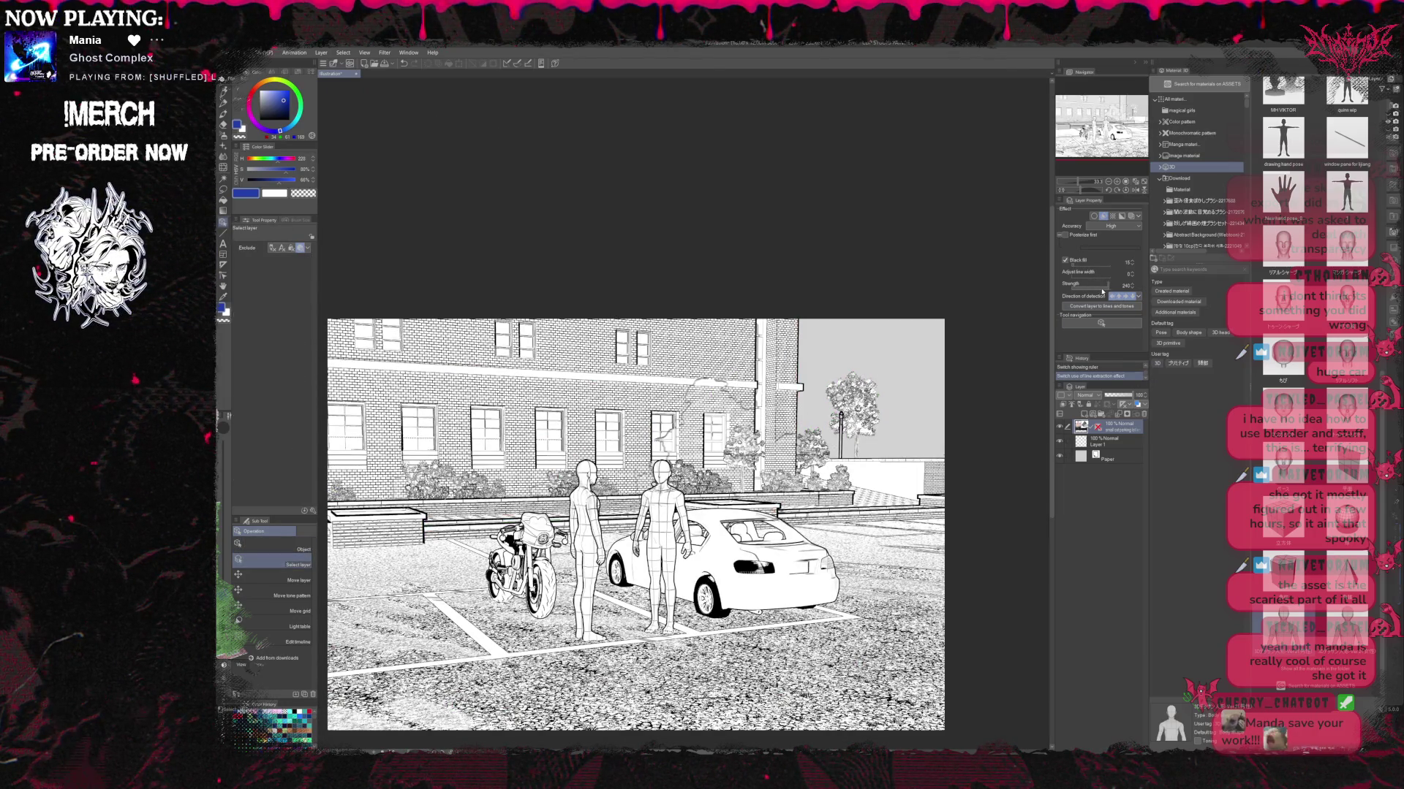
# Set extraction strength to 255, black fill to 34, change detection direction, and enable Posterize first.
pyautogui.moveTo(1102, 292); pyautogui.dragTo(1082, 293)
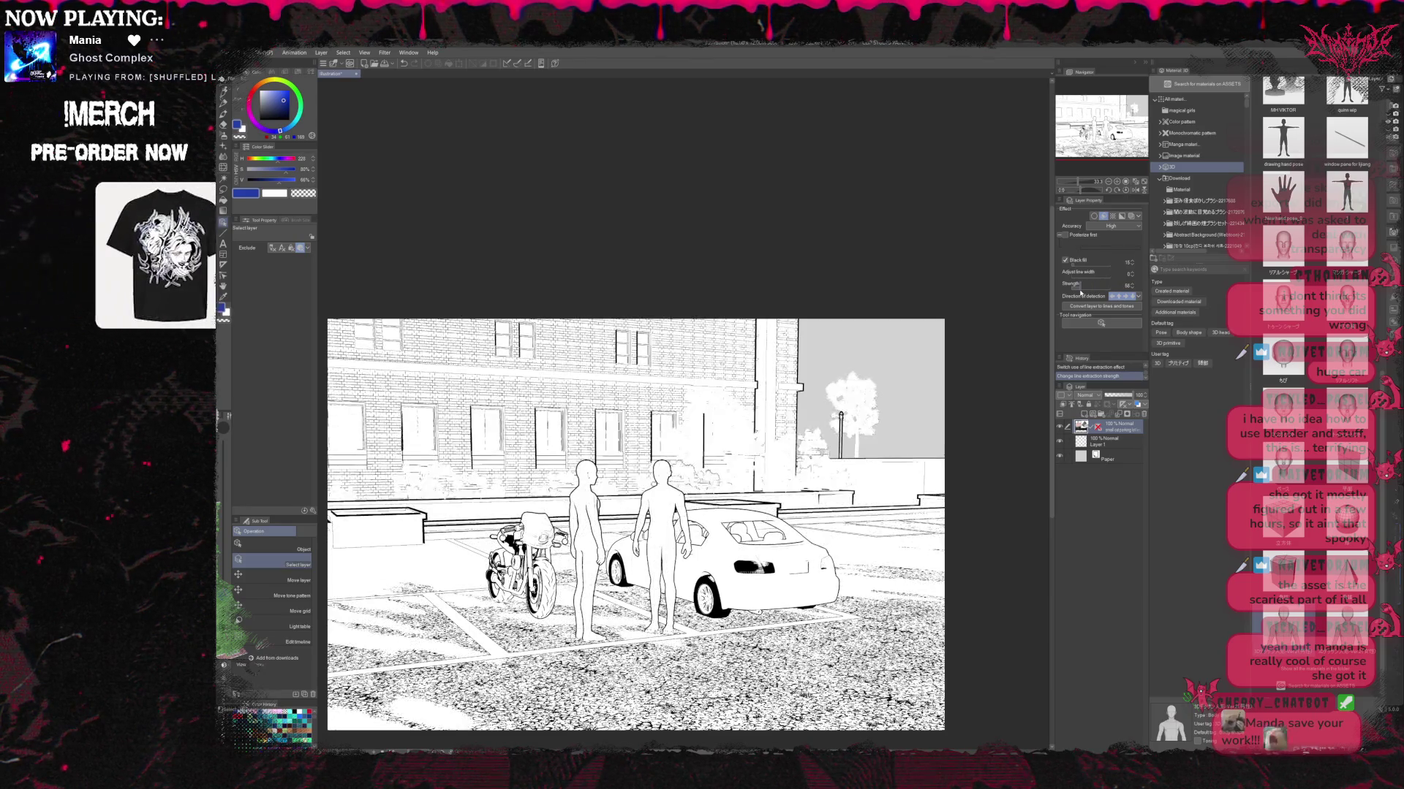
pyautogui.moveTo(1076, 268); pyautogui.dragTo(1081, 266)
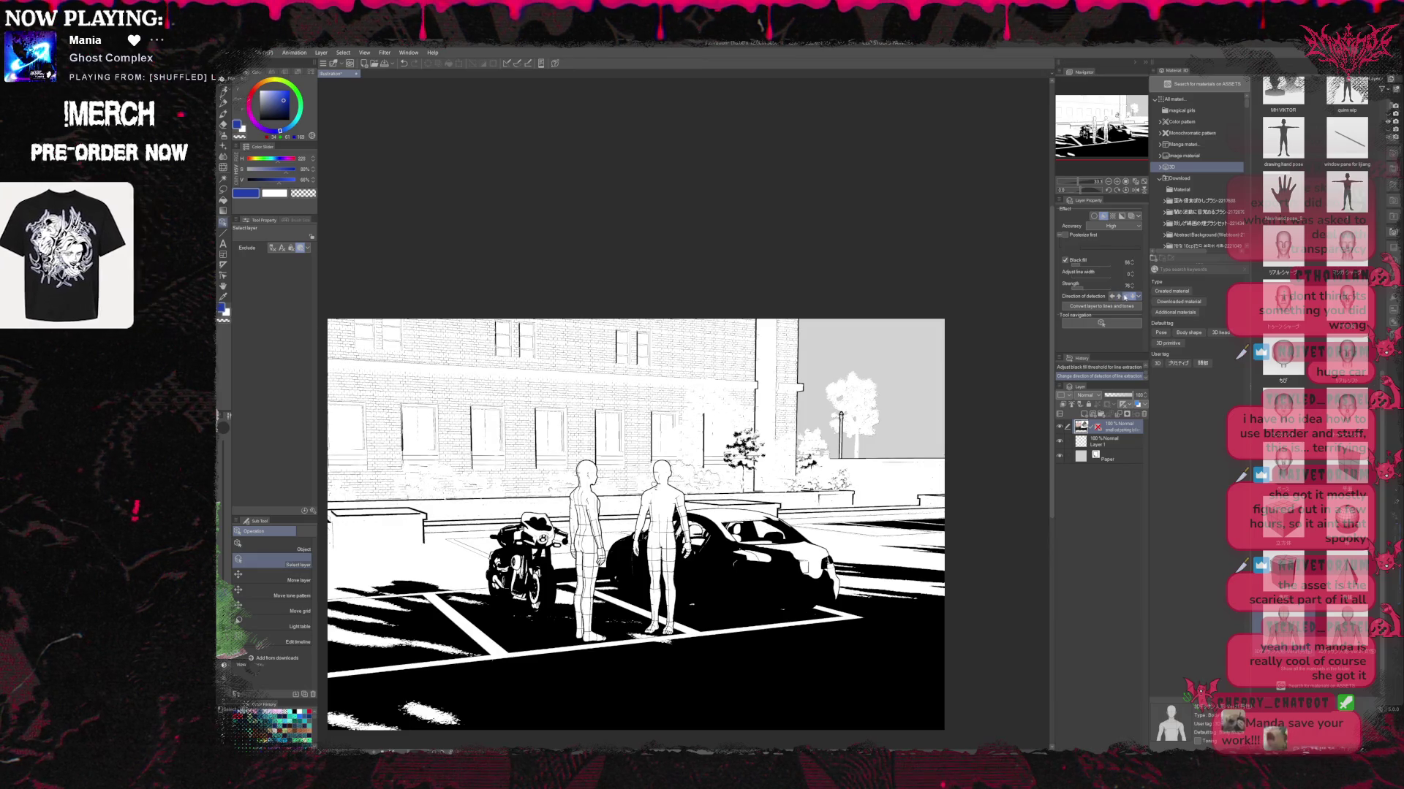
pyautogui.click(1133, 297)
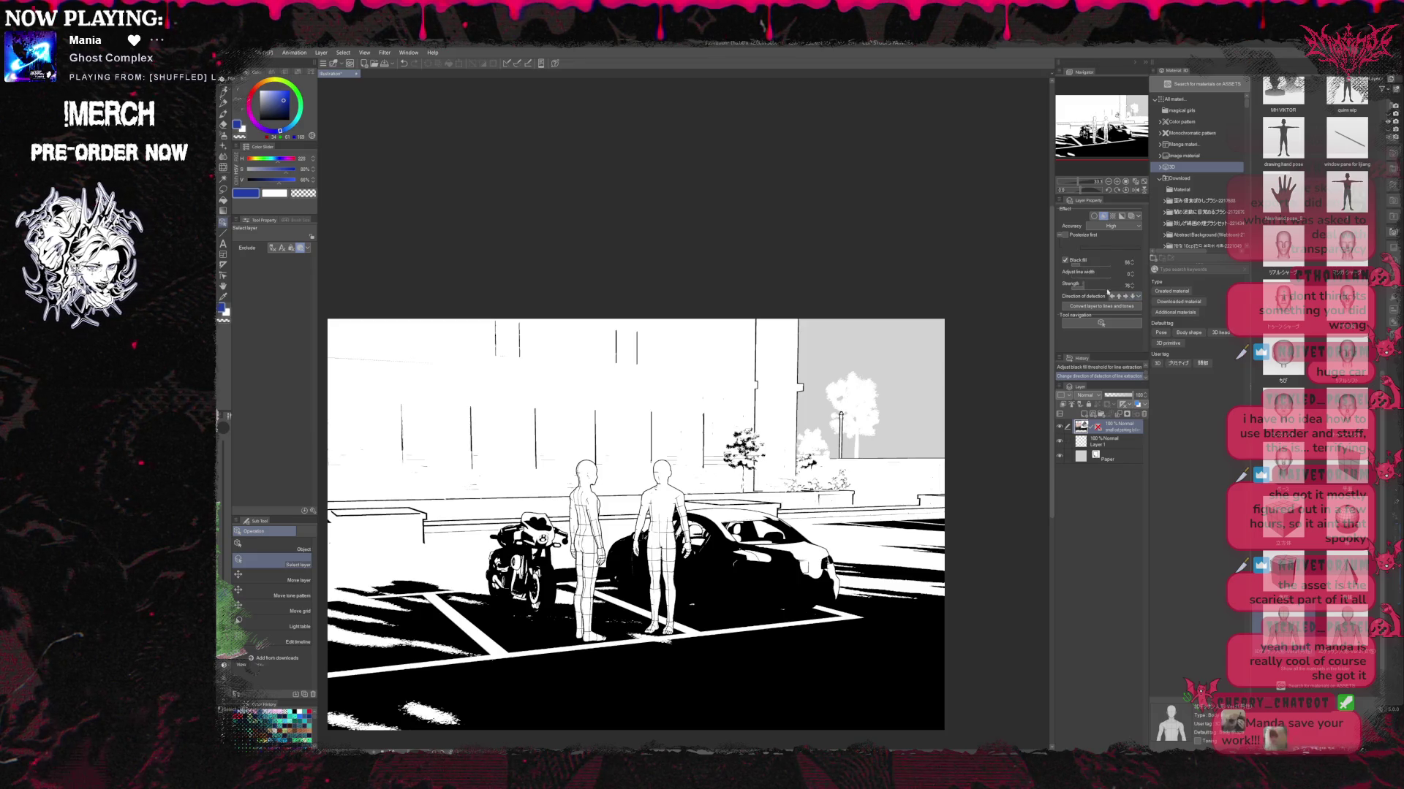
pyautogui.click(1073, 266)
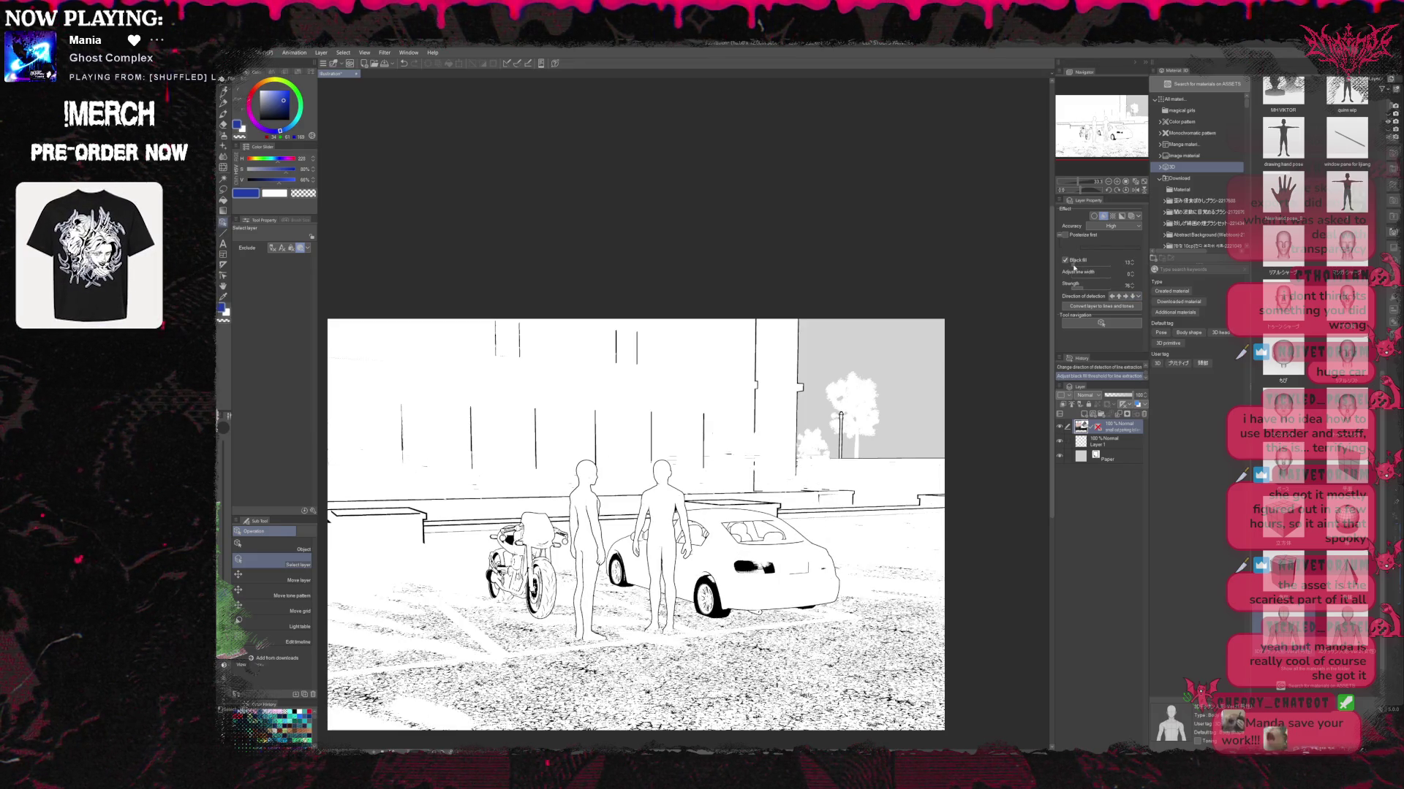
pyautogui.moveTo(1073, 267); pyautogui.dragTo(1079, 268)
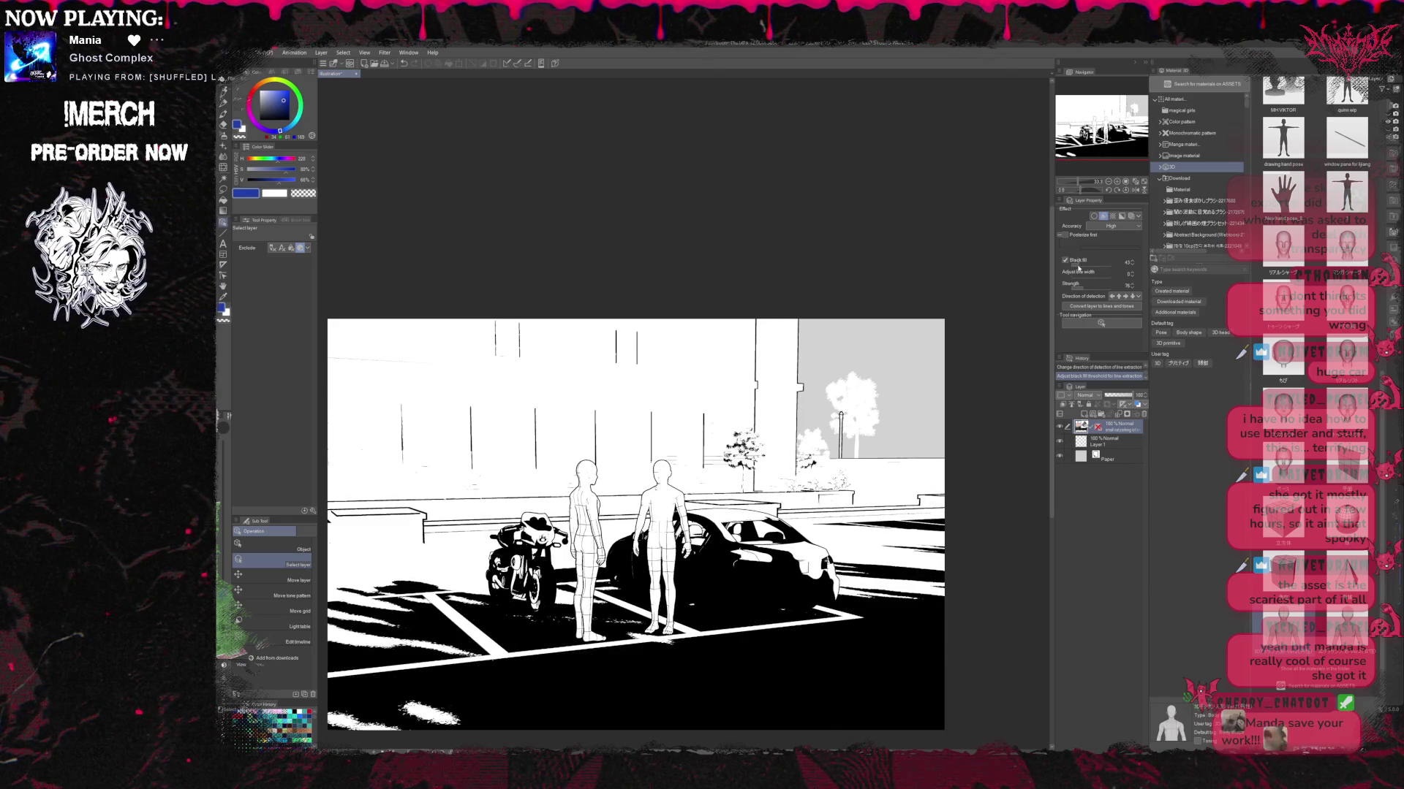
pyautogui.moveTo(1077, 268); pyautogui.dragTo(1104, 290)
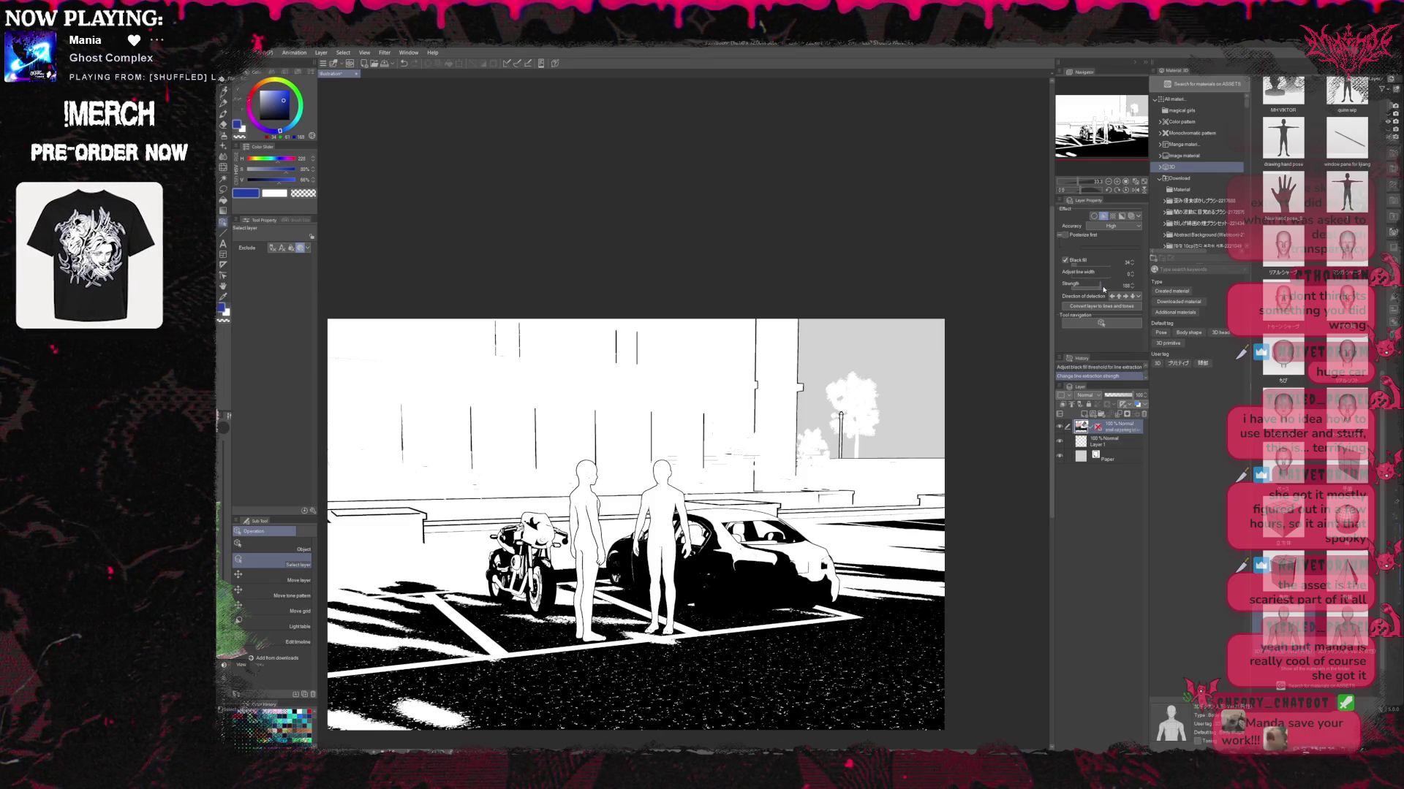
pyautogui.click(1125, 297)
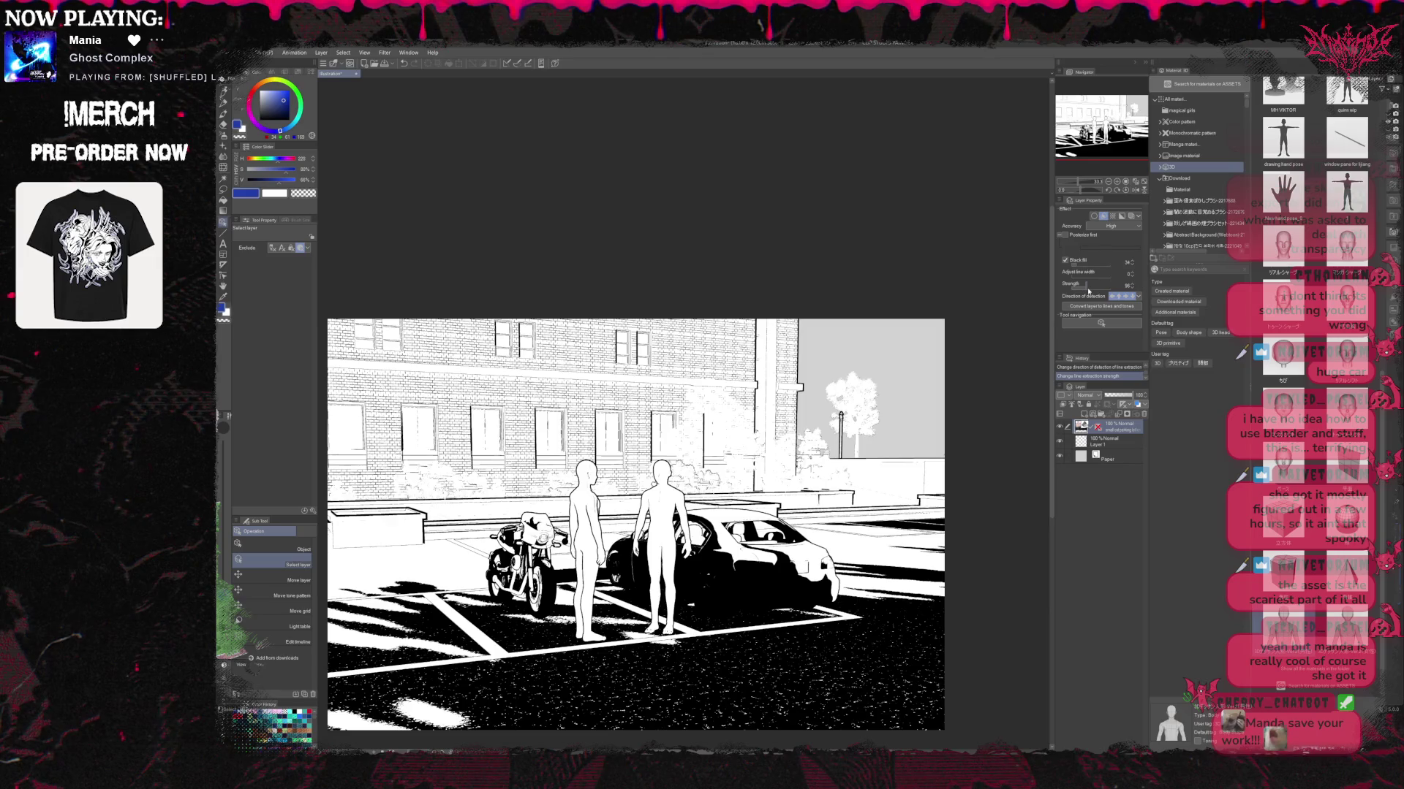
pyautogui.moveTo(1089, 288); pyautogui.dragTo(1113, 289)
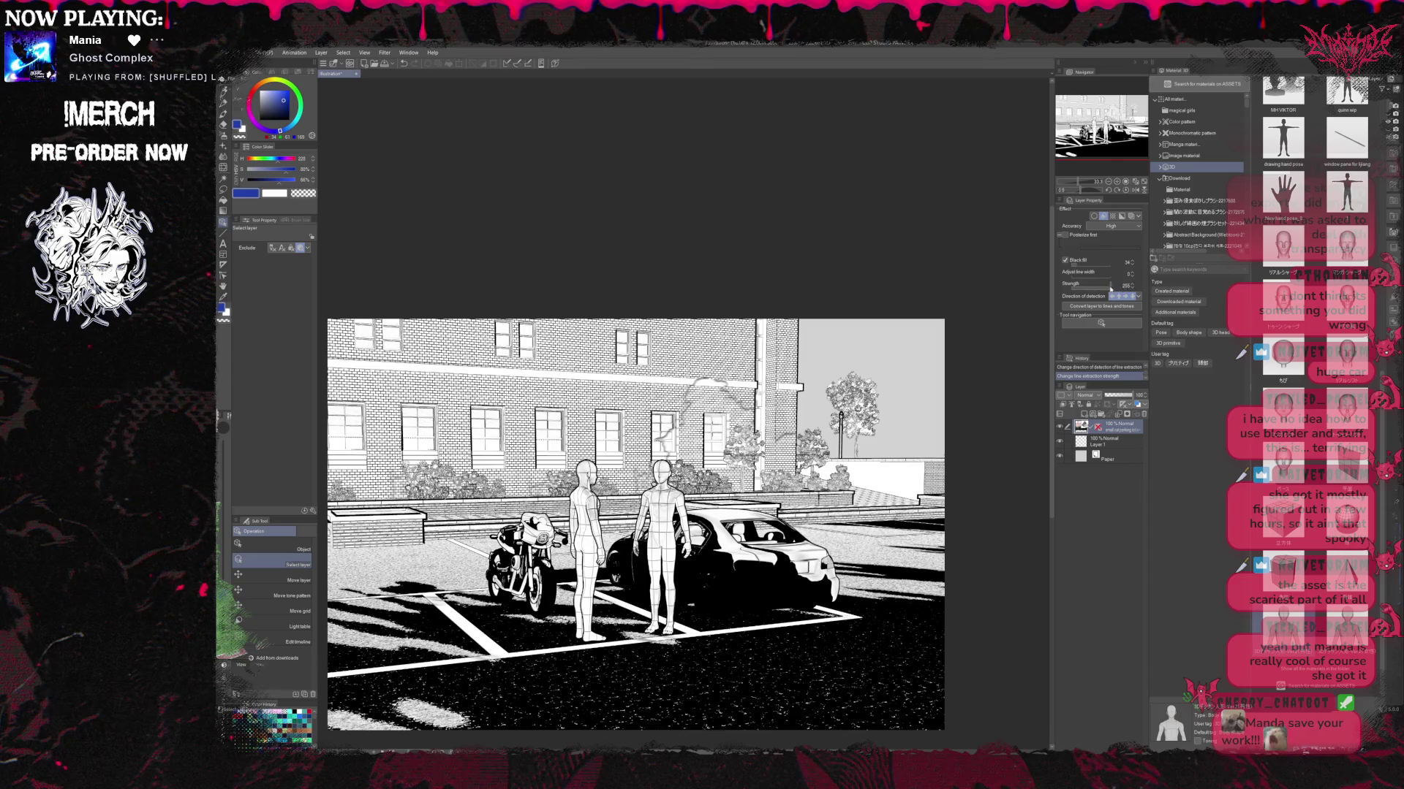
pyautogui.click(1065, 235)
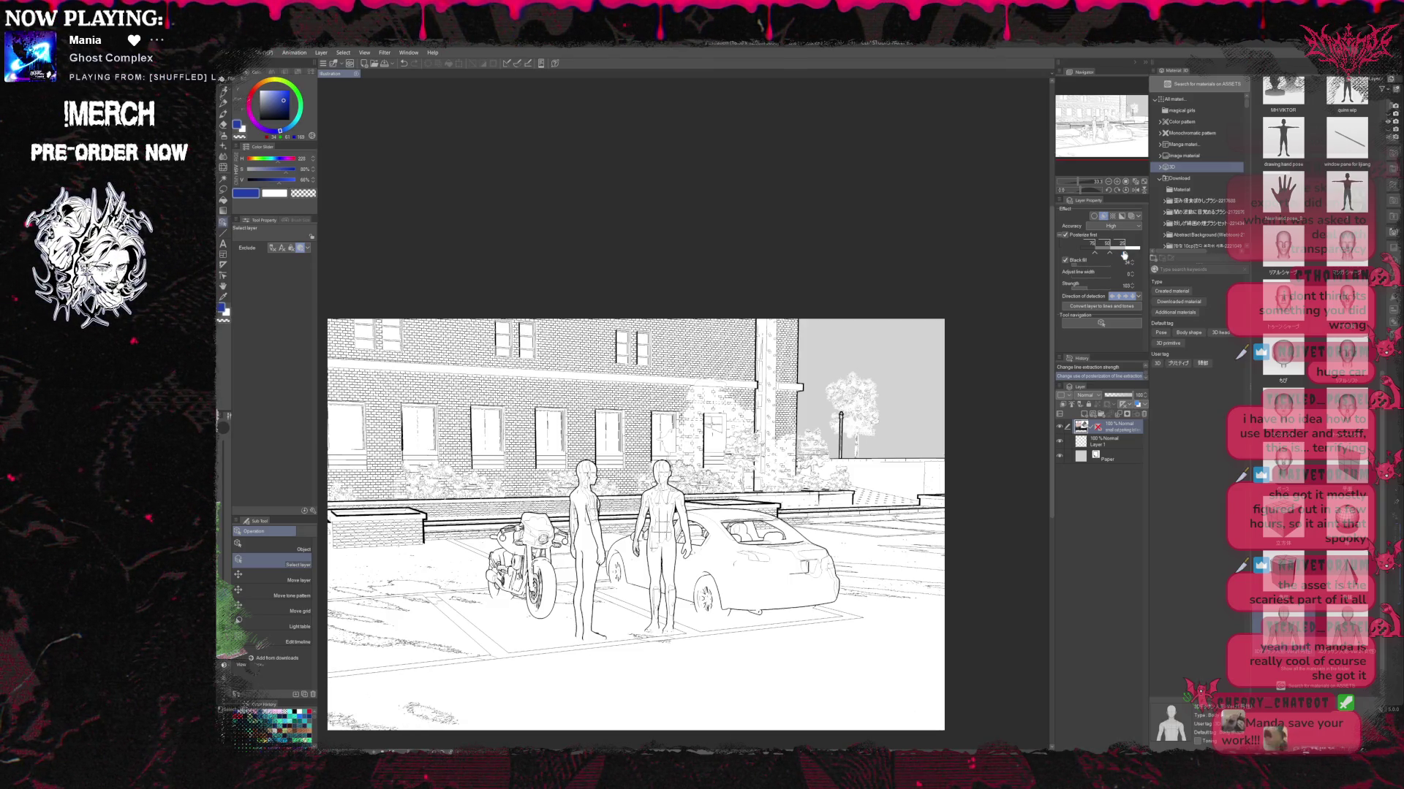
# Replace the 25 and 50 posterize levels with new levels around 16, 25, 31 and 46.
pyautogui.moveTo(1124, 251); pyautogui.dragTo(1111, 255)
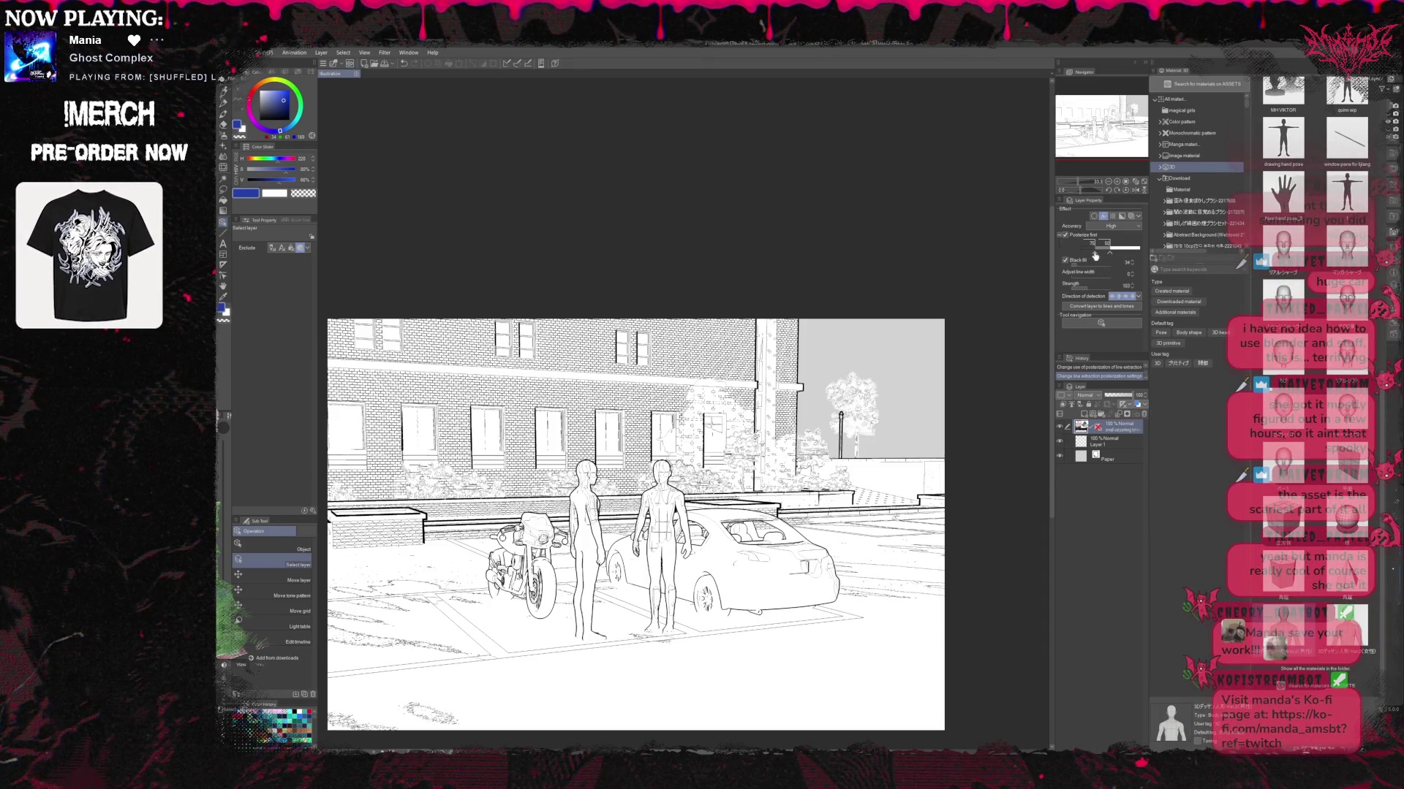
pyautogui.moveTo(1109, 256); pyautogui.dragTo(1094, 253)
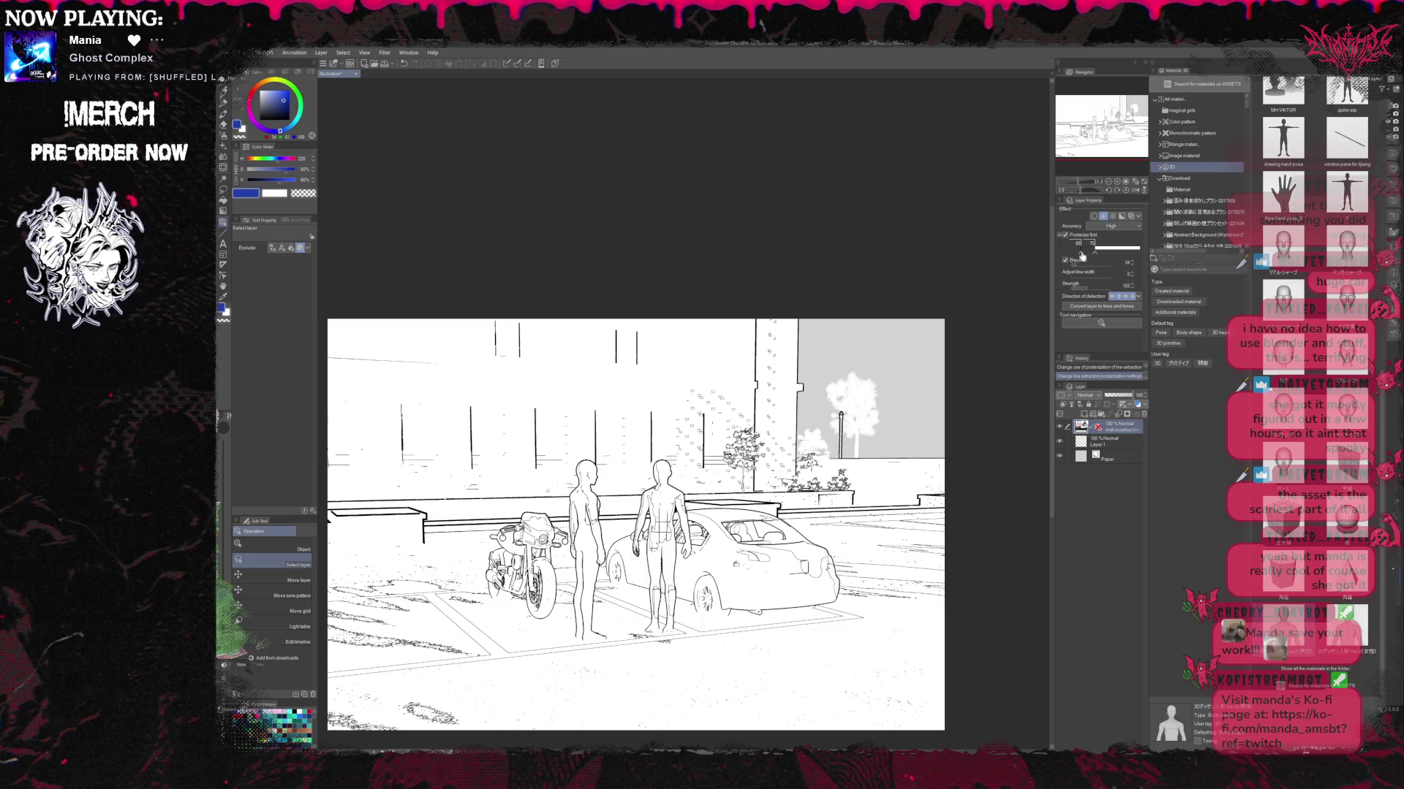
pyautogui.click(1086, 250)
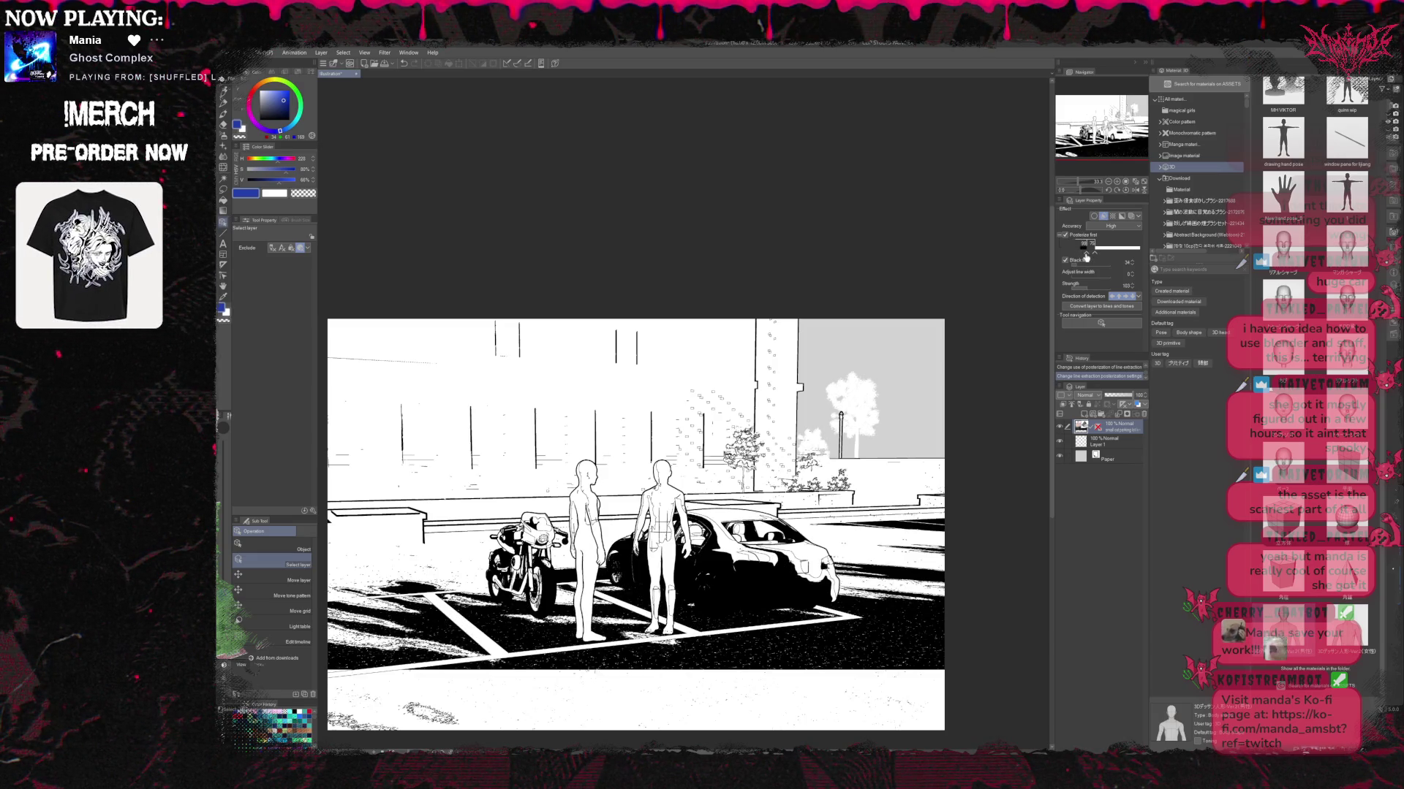
pyautogui.moveTo(1085, 256); pyautogui.dragTo(1098, 257)
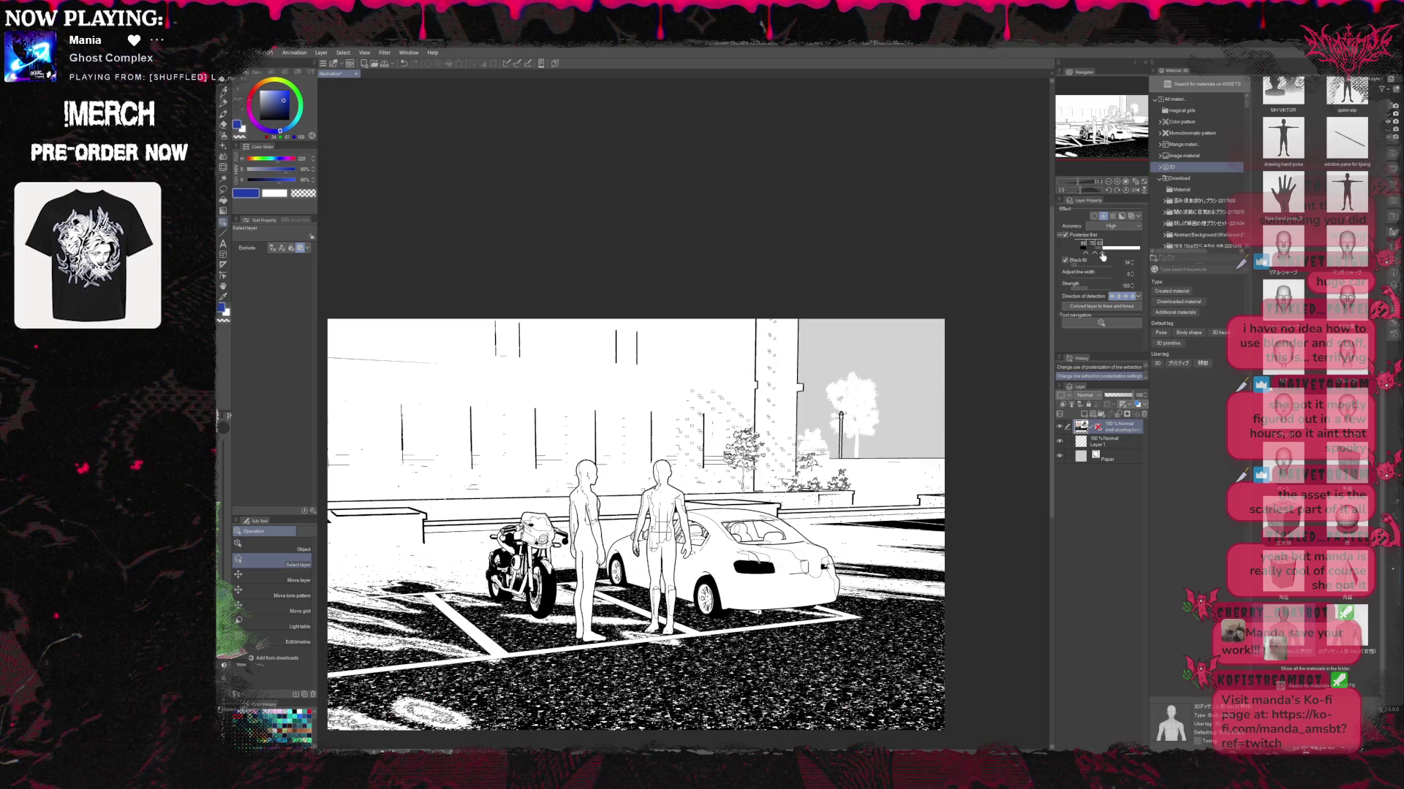
pyautogui.click(1120, 251)
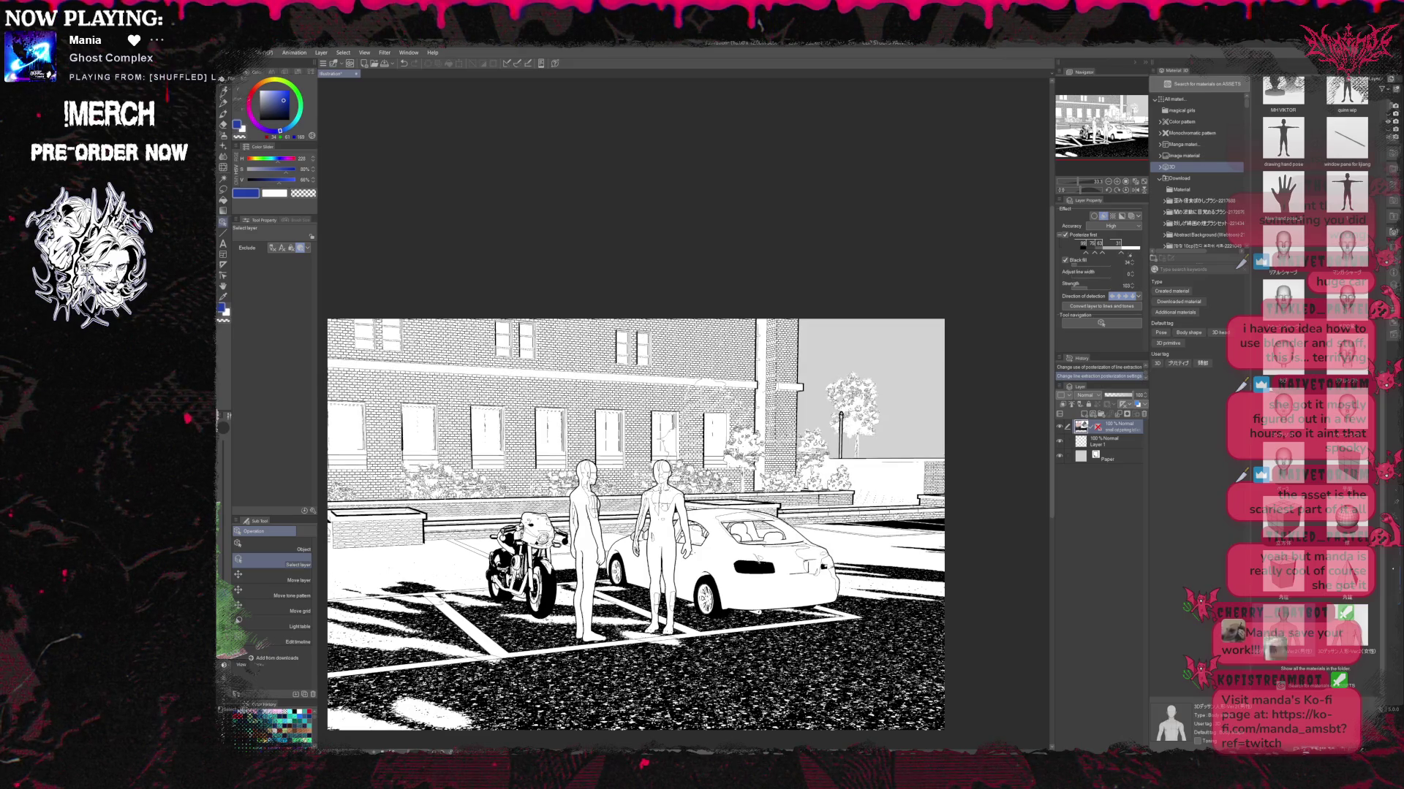
pyautogui.click(1129, 251)
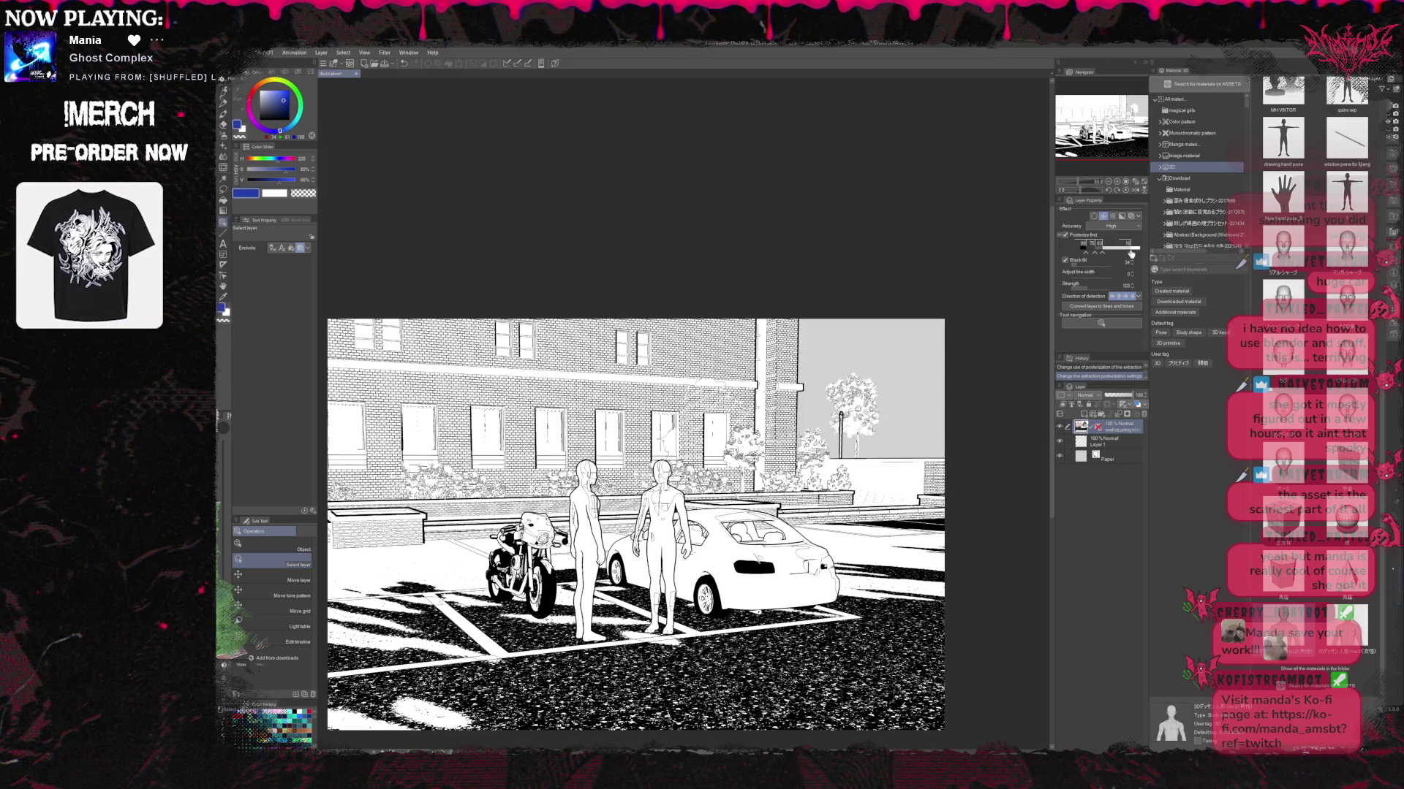
pyautogui.moveTo(1131, 253); pyautogui.dragTo(1136, 253)
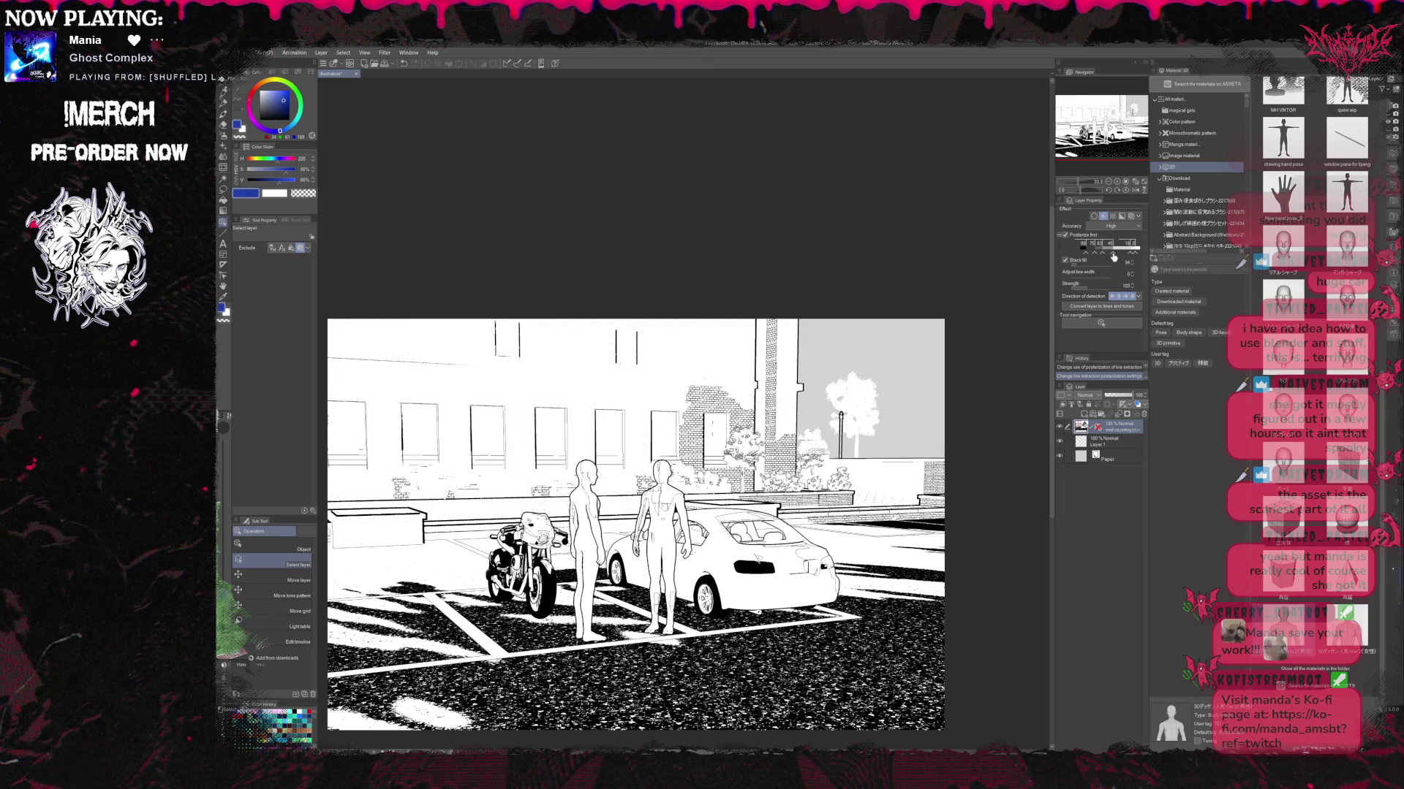
pyautogui.click(1119, 252)
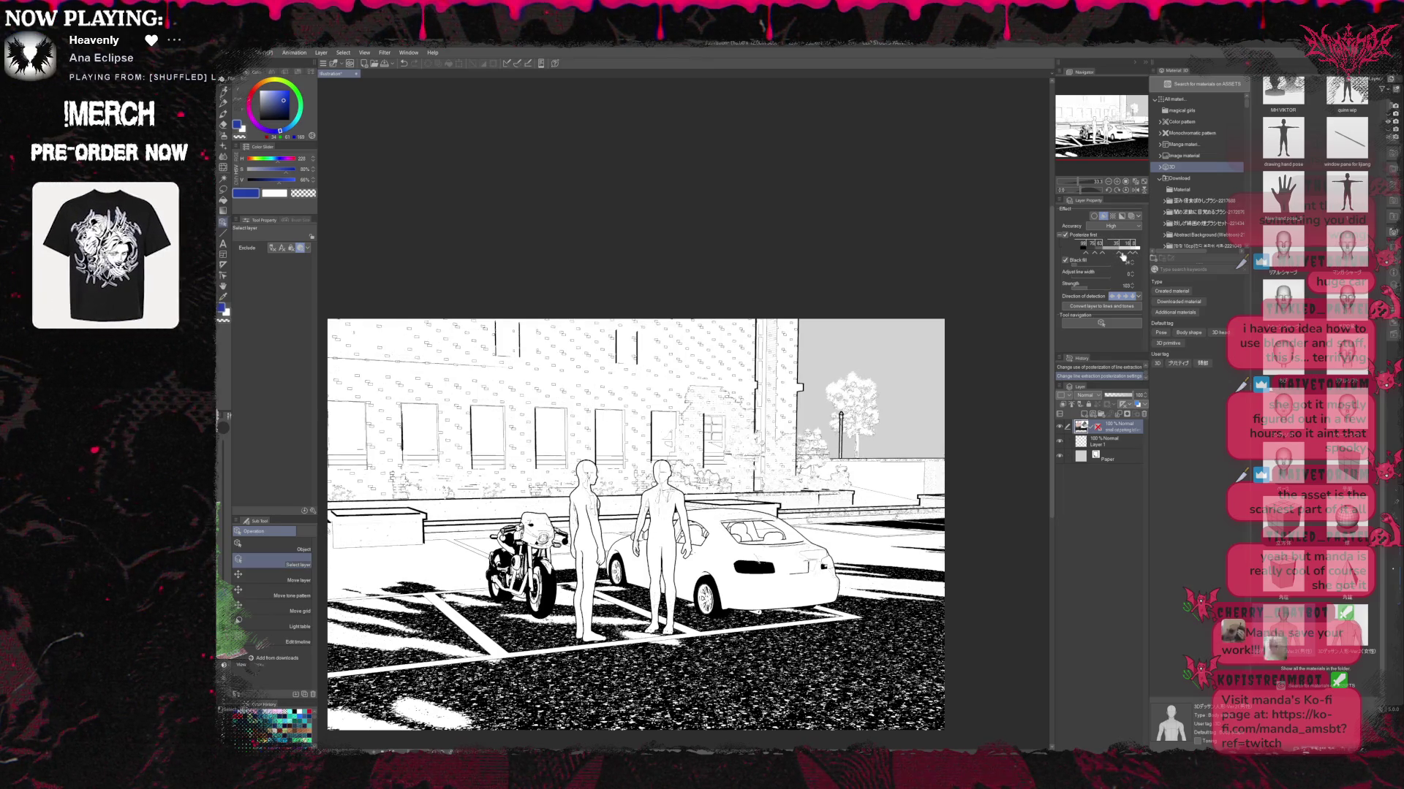
pyautogui.moveTo(1126, 256); pyautogui.dragTo(1126, 254)
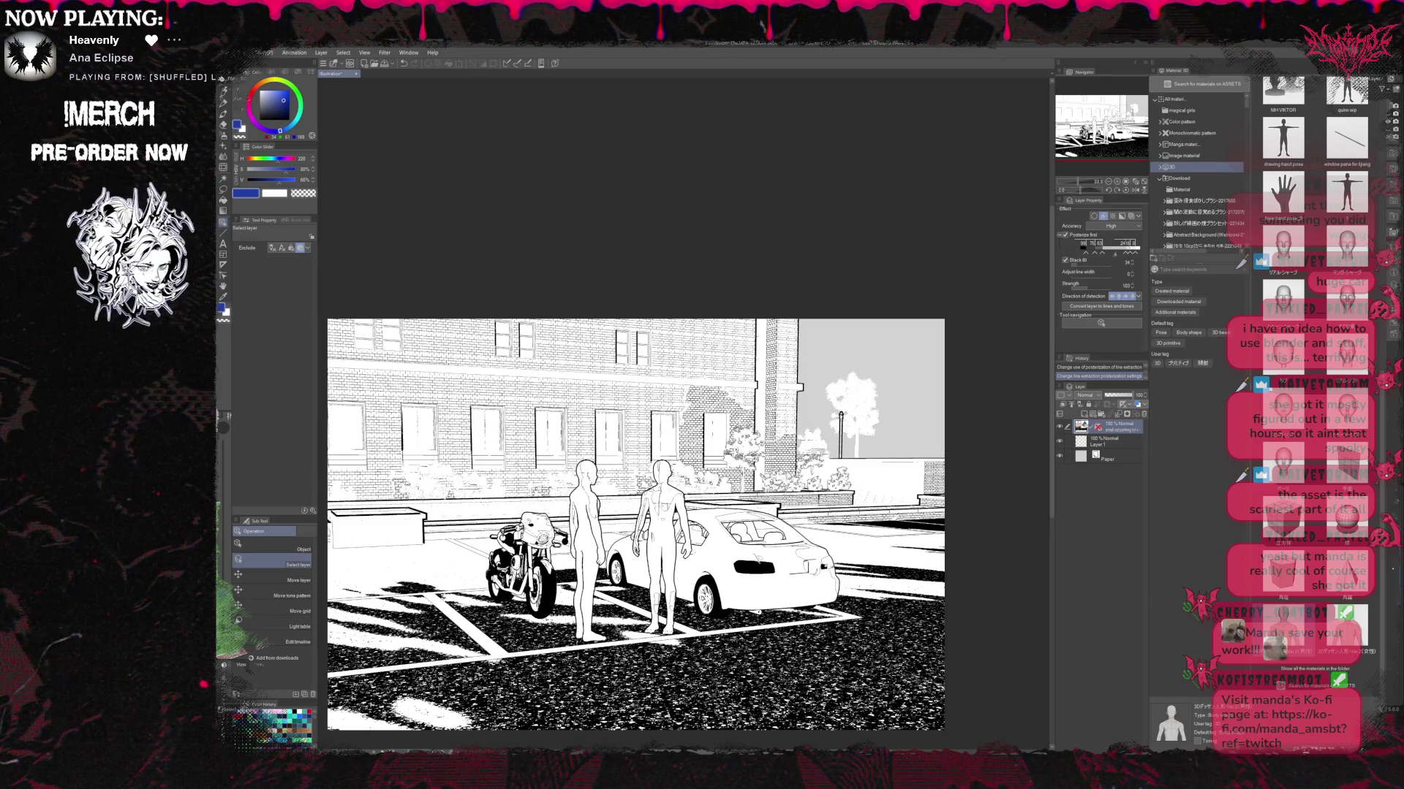
pyautogui.moveTo(1112, 256); pyautogui.dragTo(1114, 255)
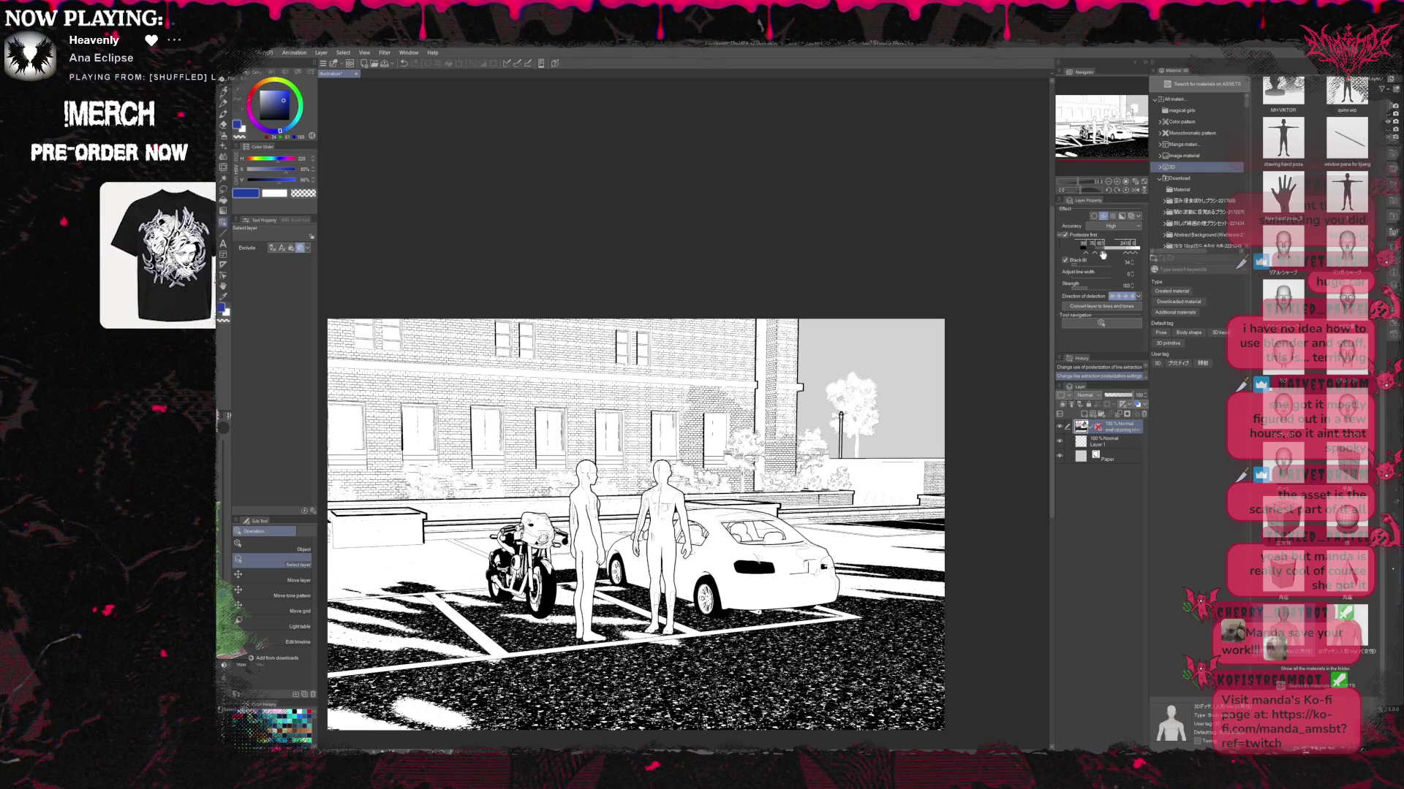
# Shift posterize thresholds to reduce brick detail and asphalt gravel texture.
pyautogui.moveTo(1103, 256)
pyautogui.mouseDown()
pyautogui.moveTo(1120, 257)
pyautogui.moveTo(1088, 255)
pyautogui.mouseUp()
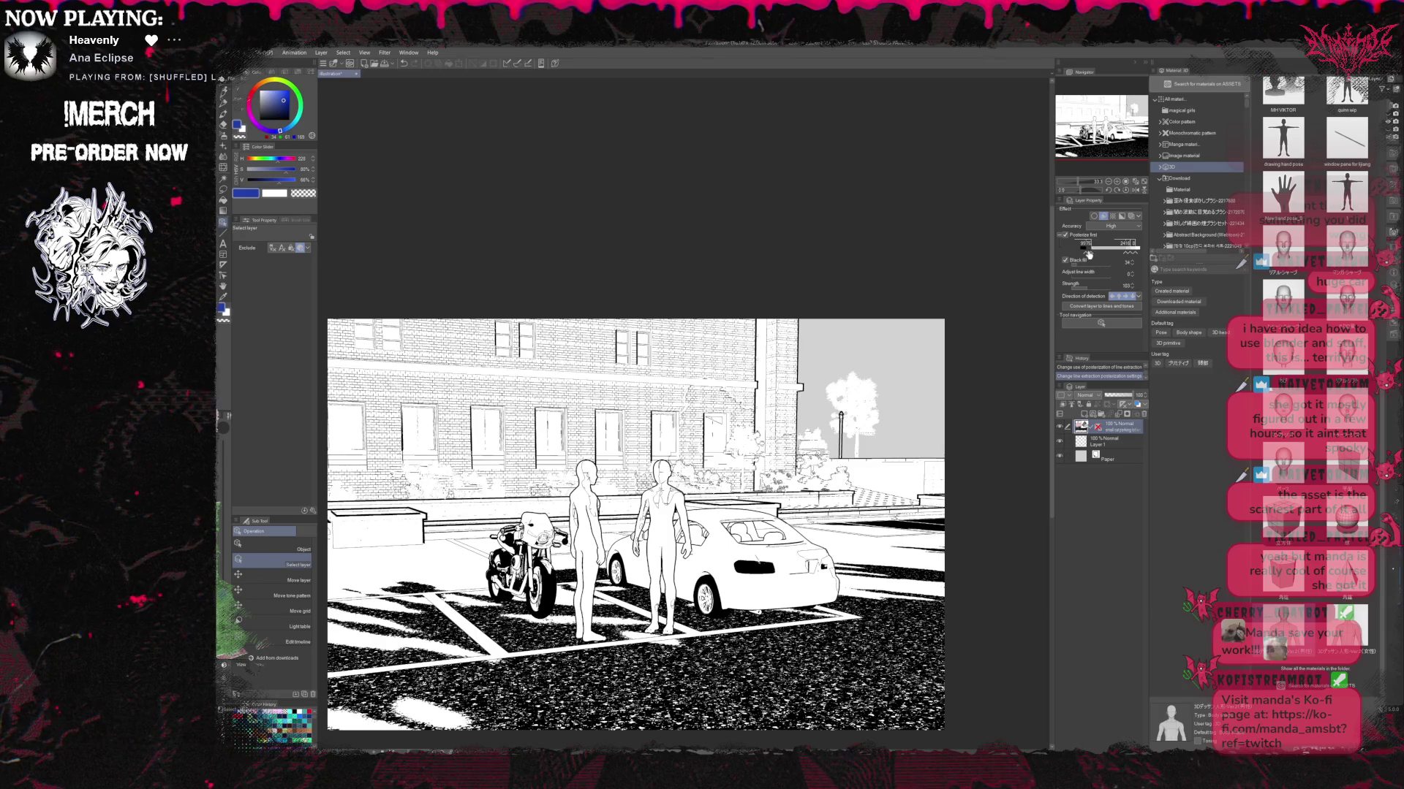
pyautogui.moveTo(1086, 255); pyautogui.dragTo(1094, 257)
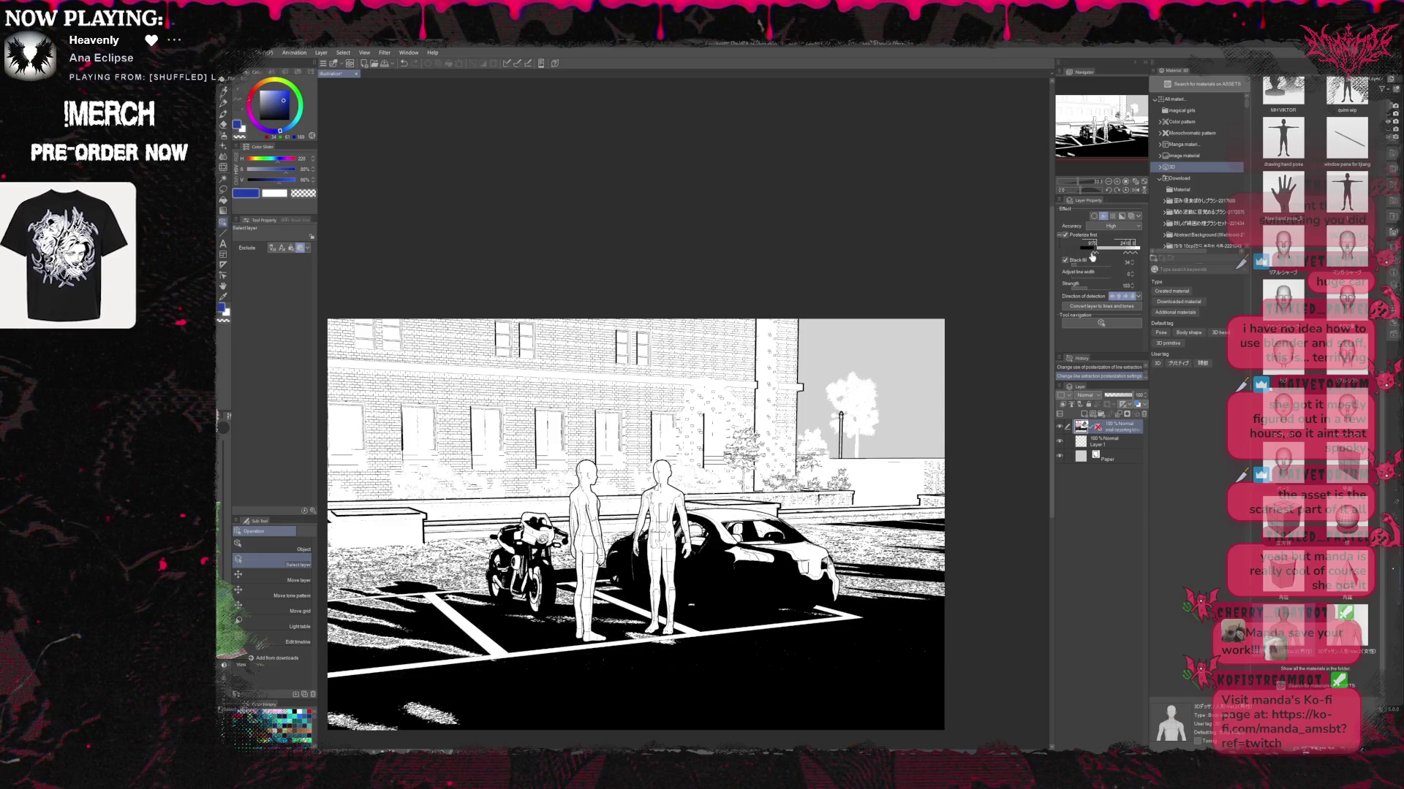
pyautogui.moveTo(1104, 257); pyautogui.dragTo(1094, 252)
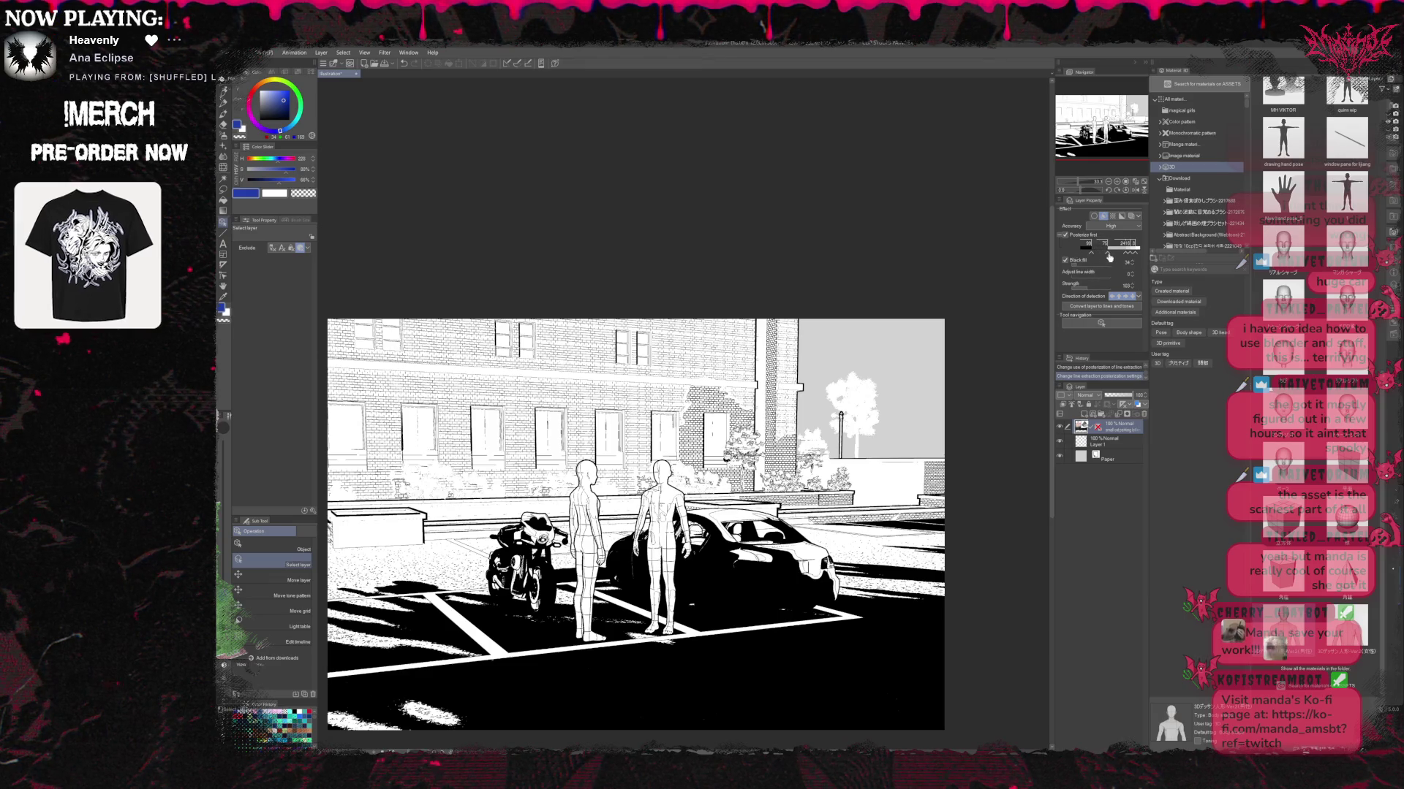
pyautogui.moveTo(1108, 257); pyautogui.dragTo(1098, 257)
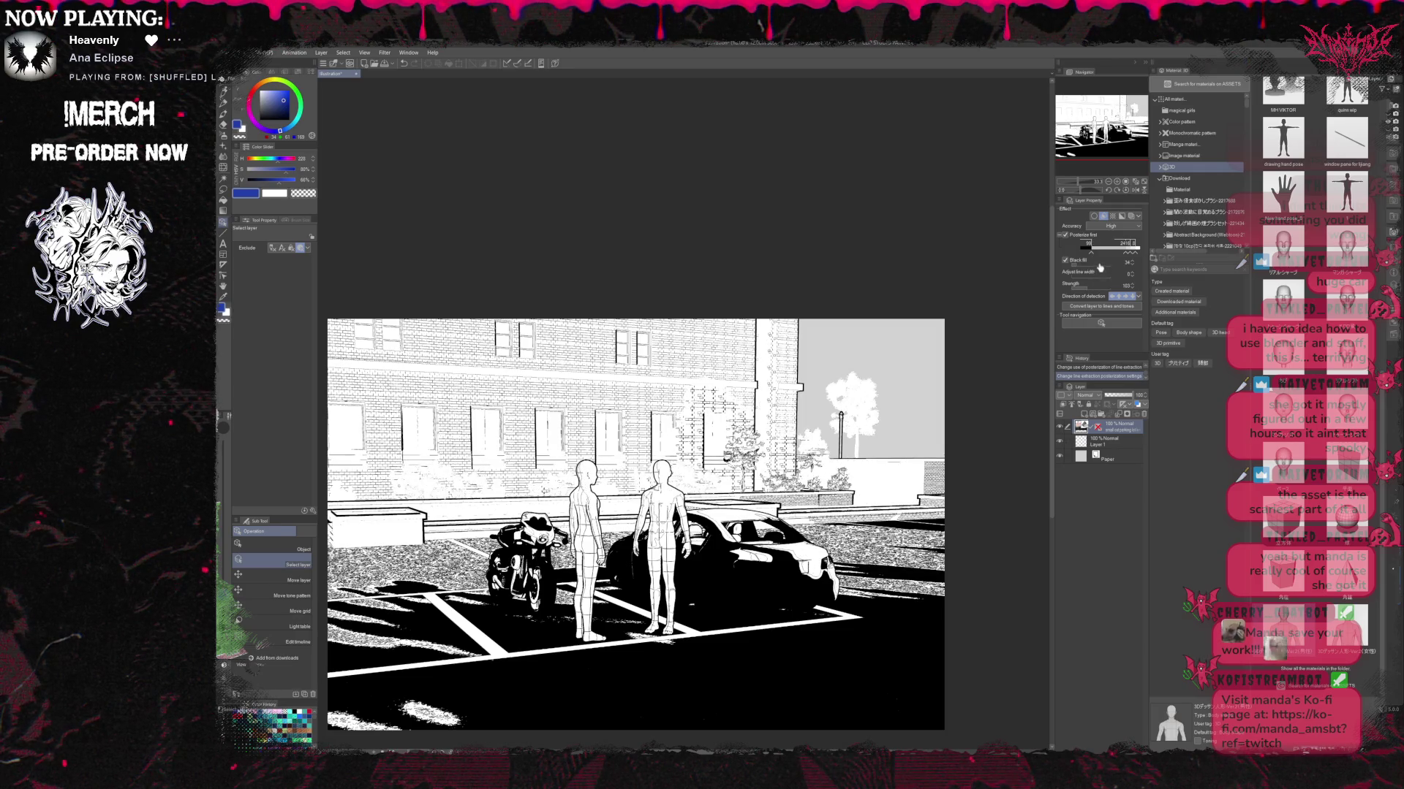
pyautogui.click(1096, 255)
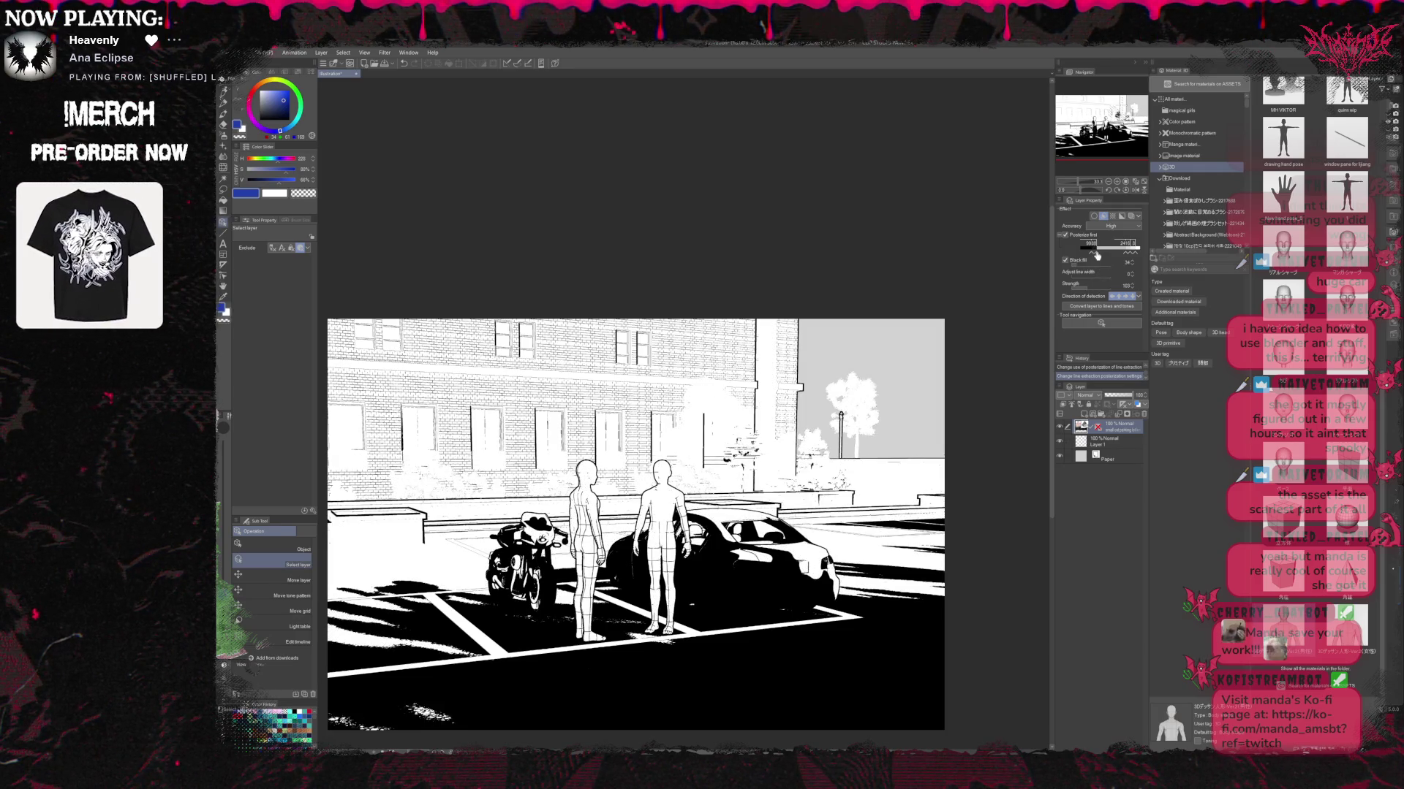
# Add a fourth posterize level and tune thresholds to thin brick texture and sharpen window frames.
pyautogui.click(1104, 255)
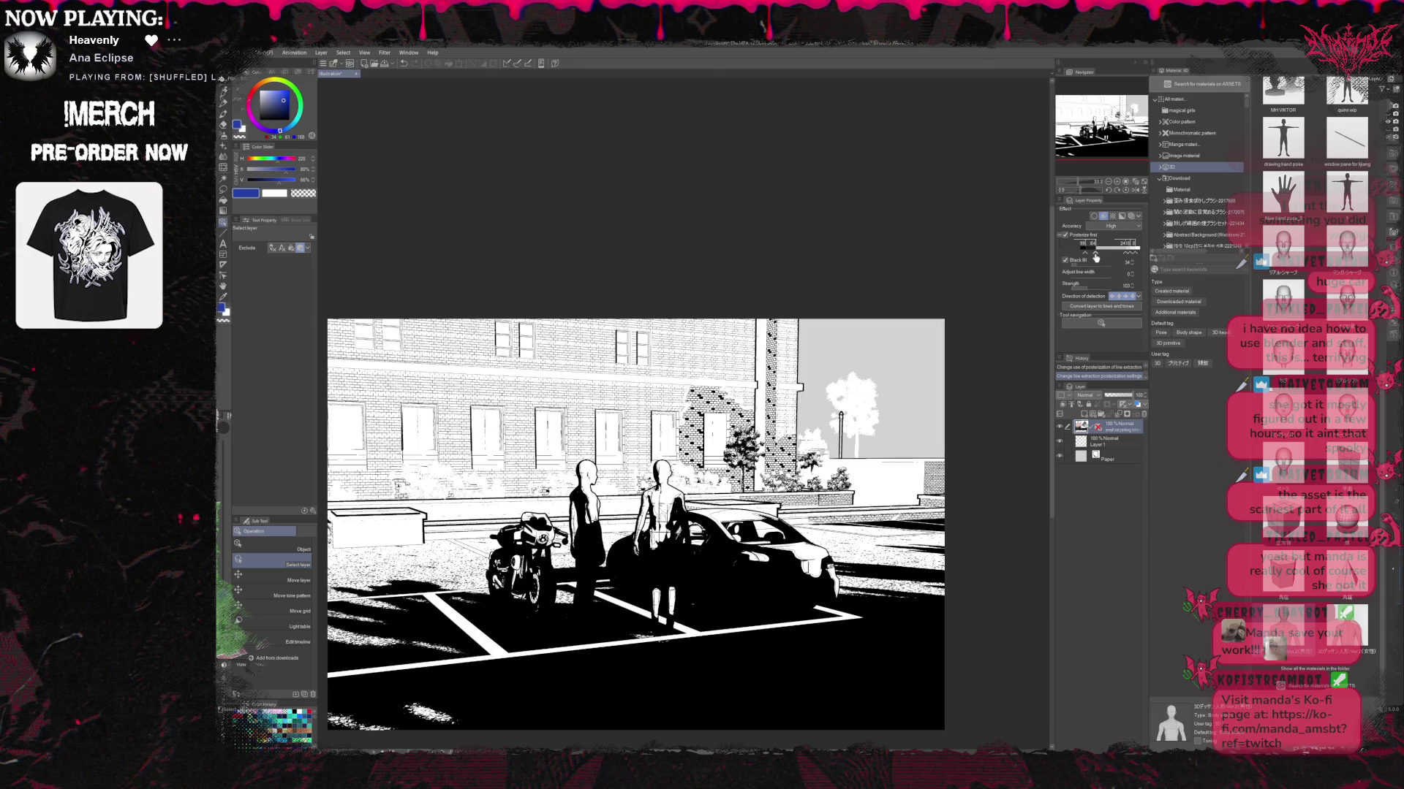
pyautogui.moveTo(1095, 257)
pyautogui.mouseDown()
pyautogui.moveTo(1123, 257)
pyautogui.moveTo(1108, 258)
pyautogui.mouseUp()
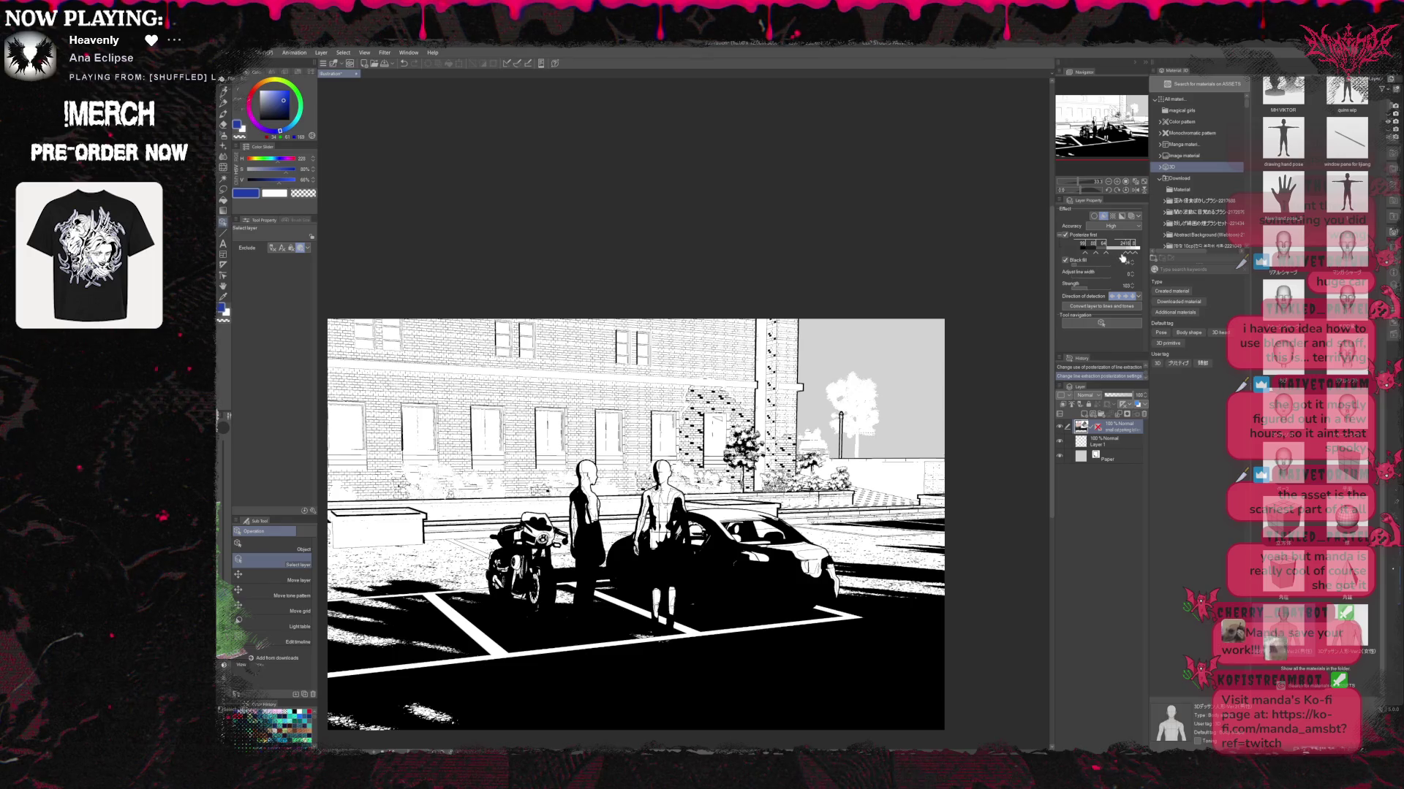
pyautogui.moveTo(1129, 263); pyautogui.dragTo(1120, 256)
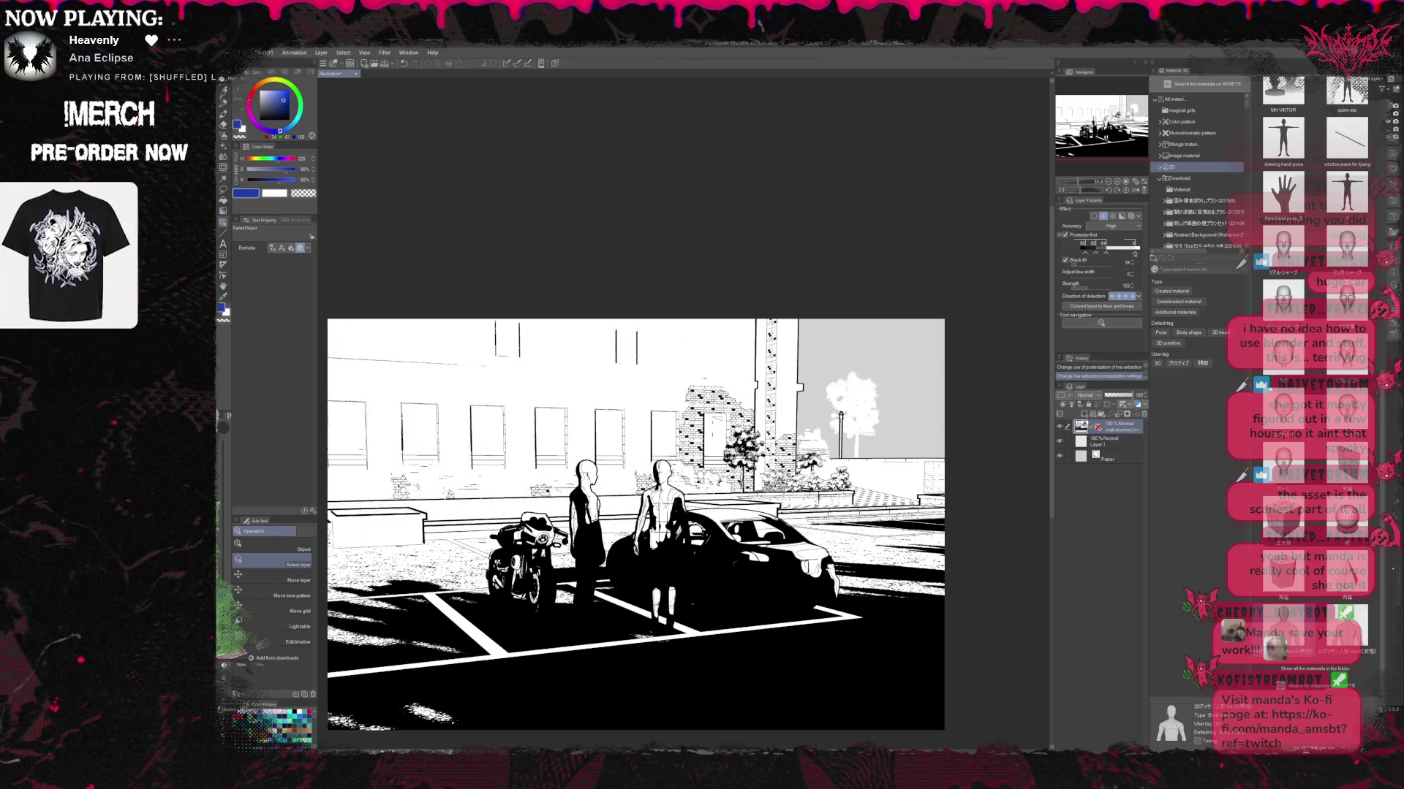
pyautogui.click(1120, 255)
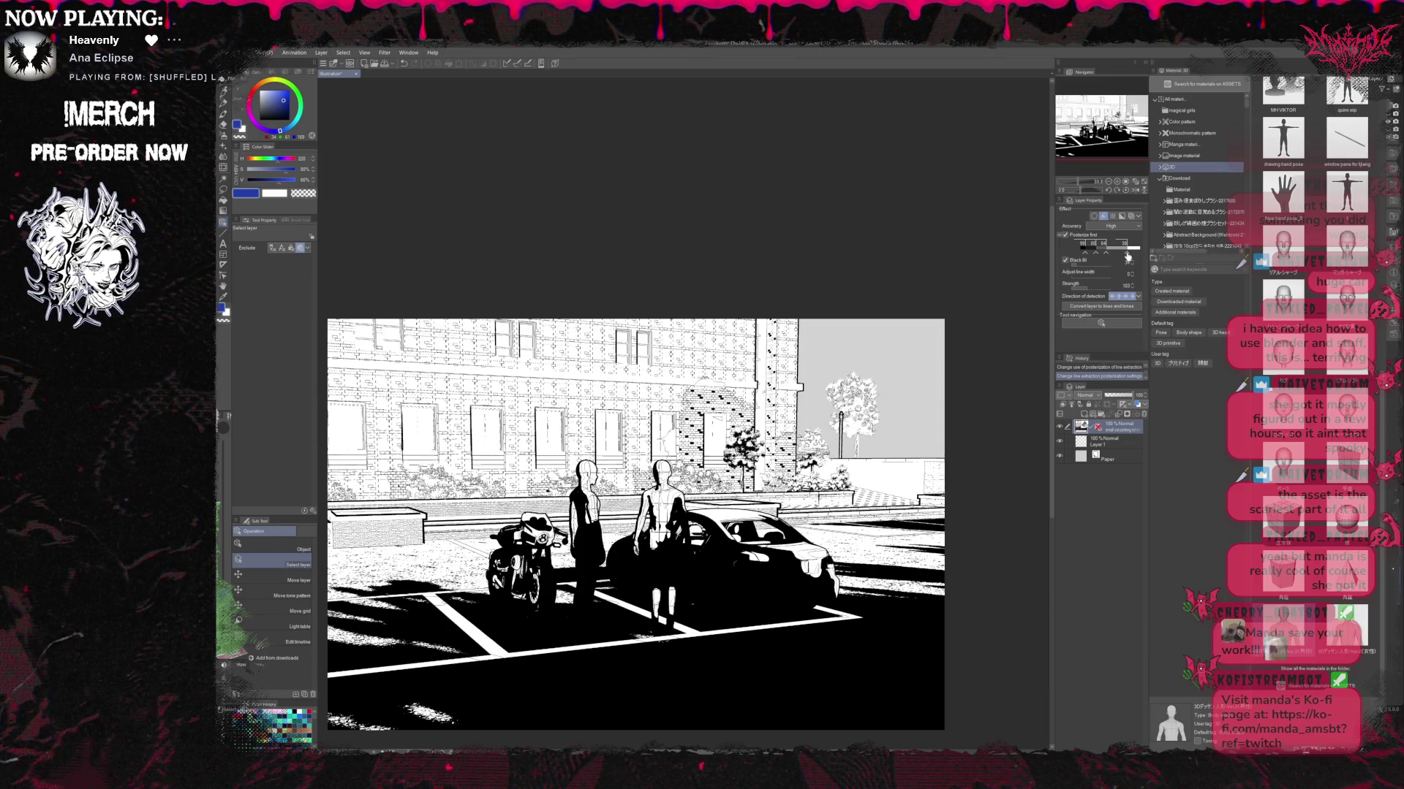
pyautogui.moveTo(1118, 255); pyautogui.dragTo(1127, 258)
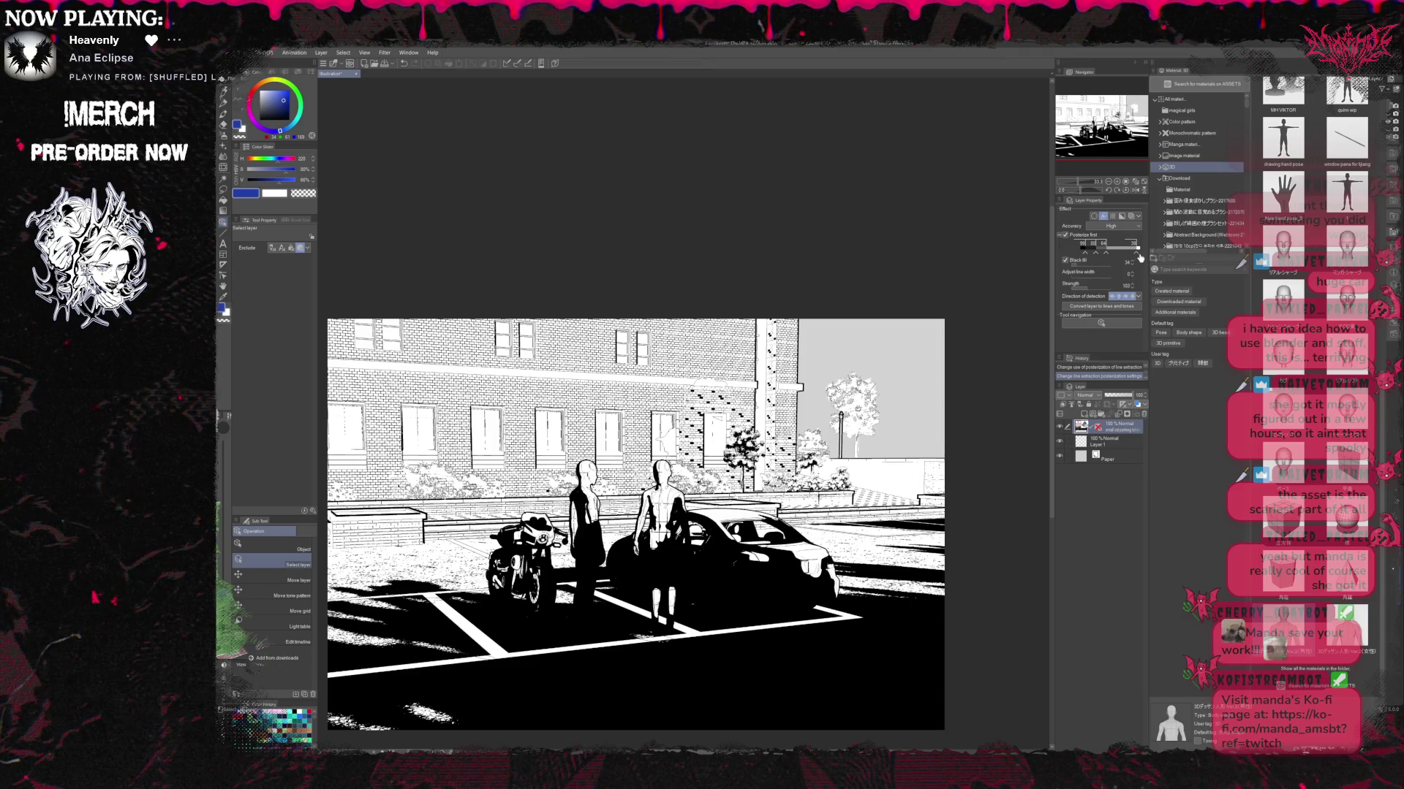
pyautogui.click(1139, 256)
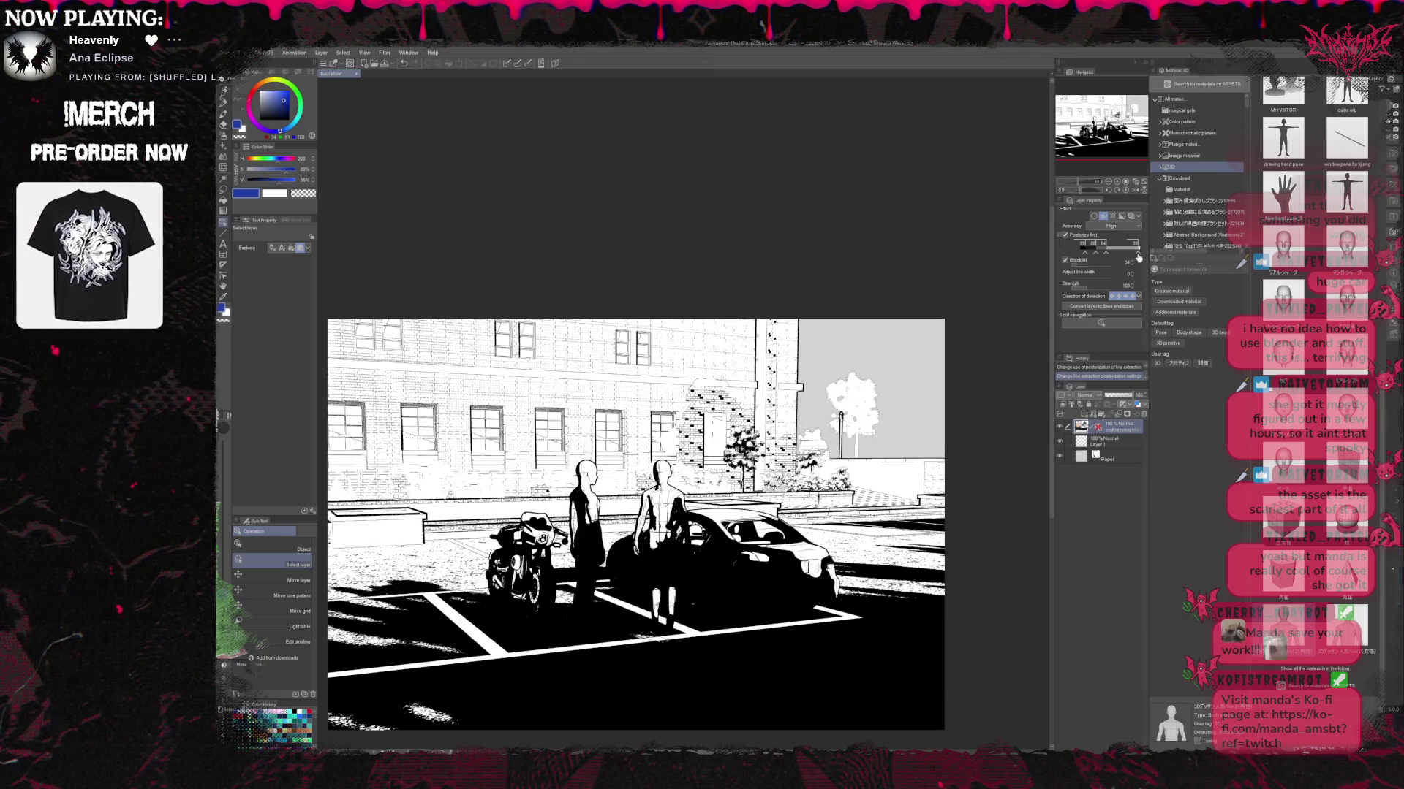
pyautogui.click(1141, 257)
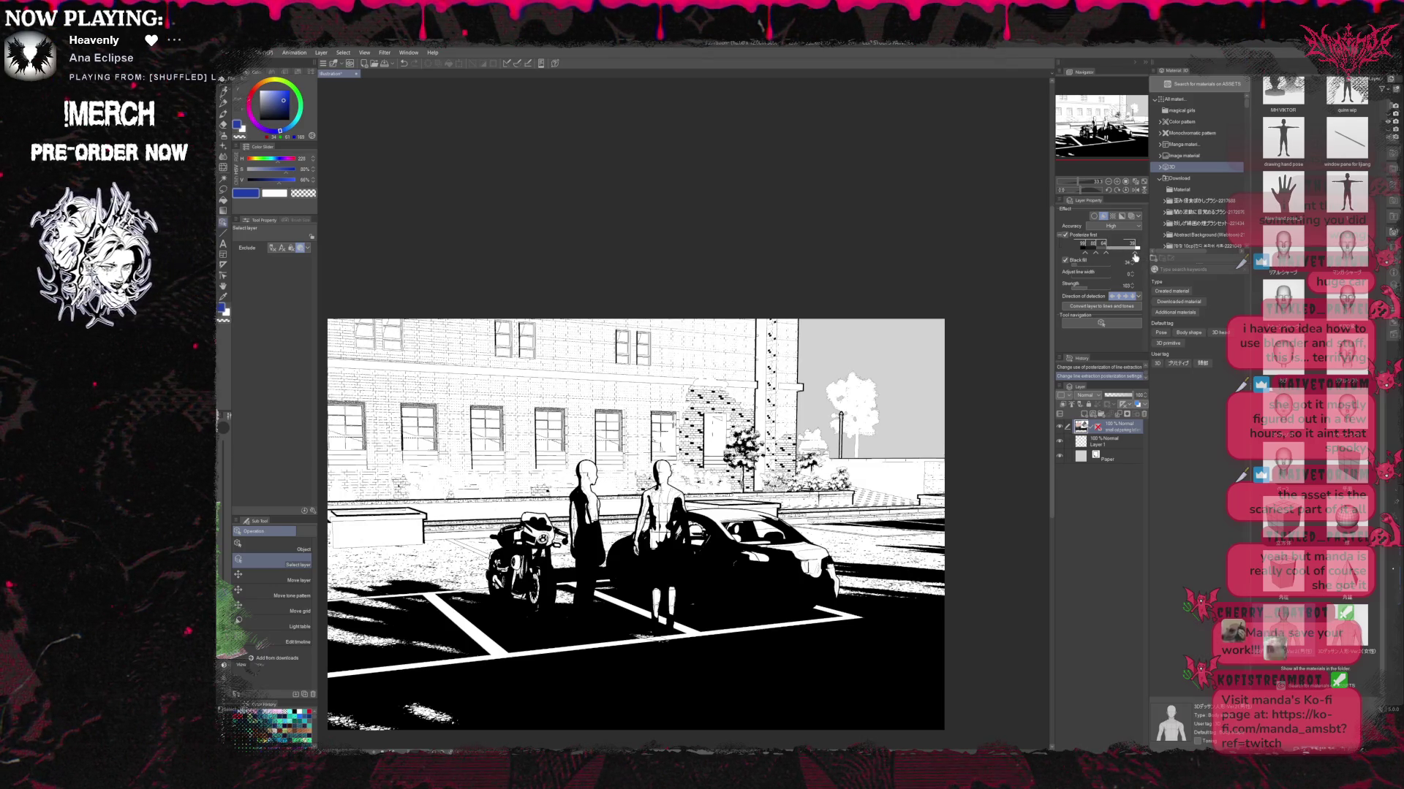
pyautogui.click(1131, 257)
pyautogui.click(1139, 257)
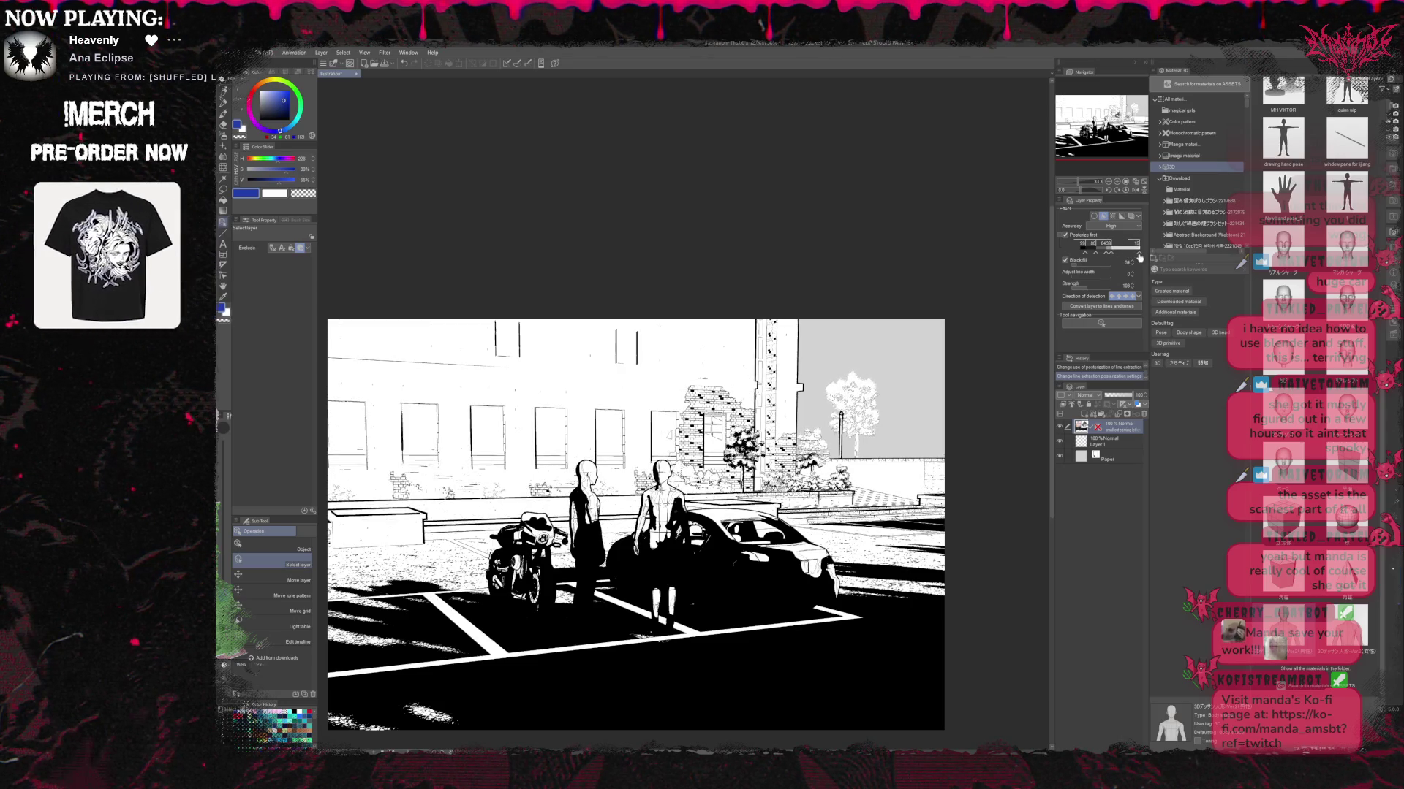
pyautogui.moveTo(1116, 255); pyautogui.dragTo(1136, 257)
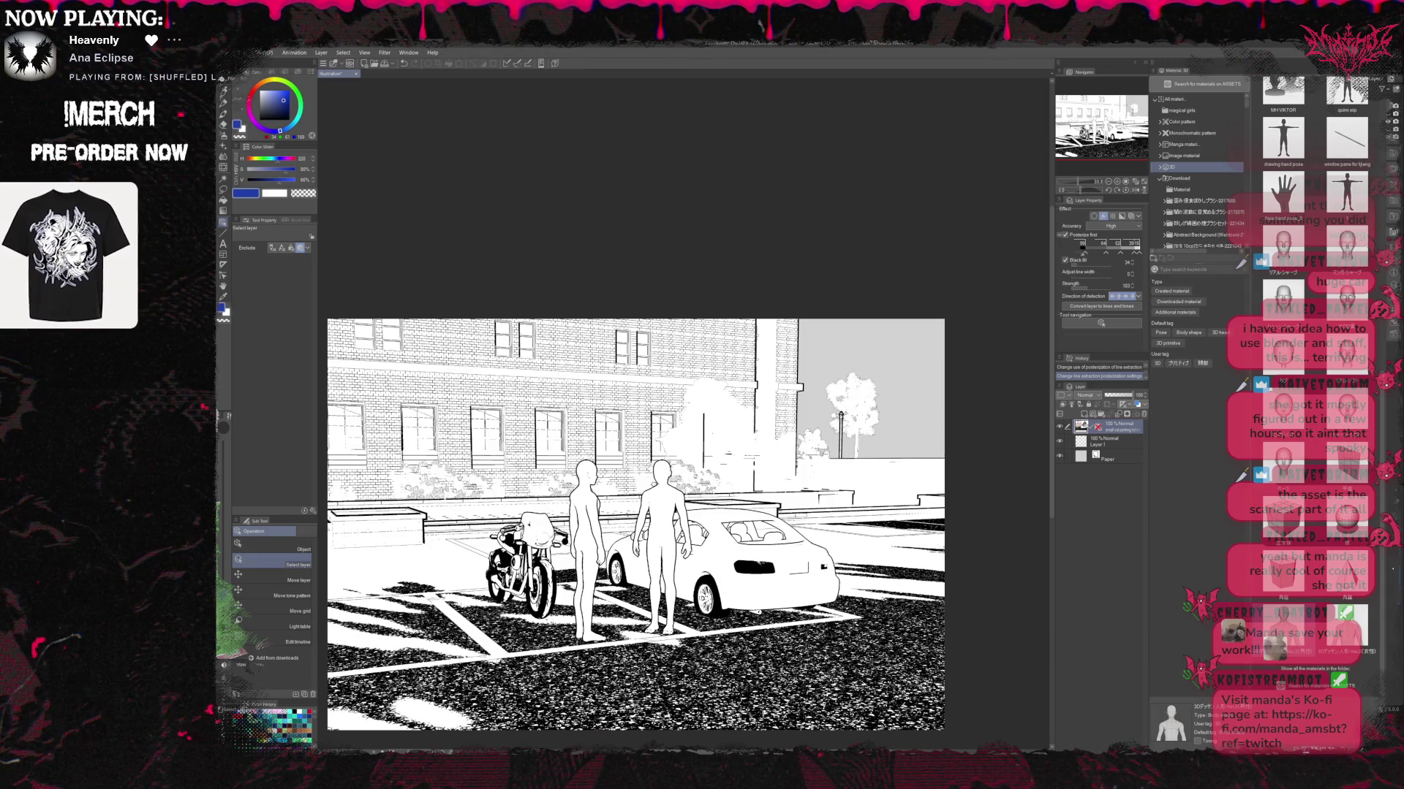
# Shift posterize thresholds to brighten the scene and turn the car white.
pyautogui.moveTo(1084, 253); pyautogui.dragTo(1092, 254)
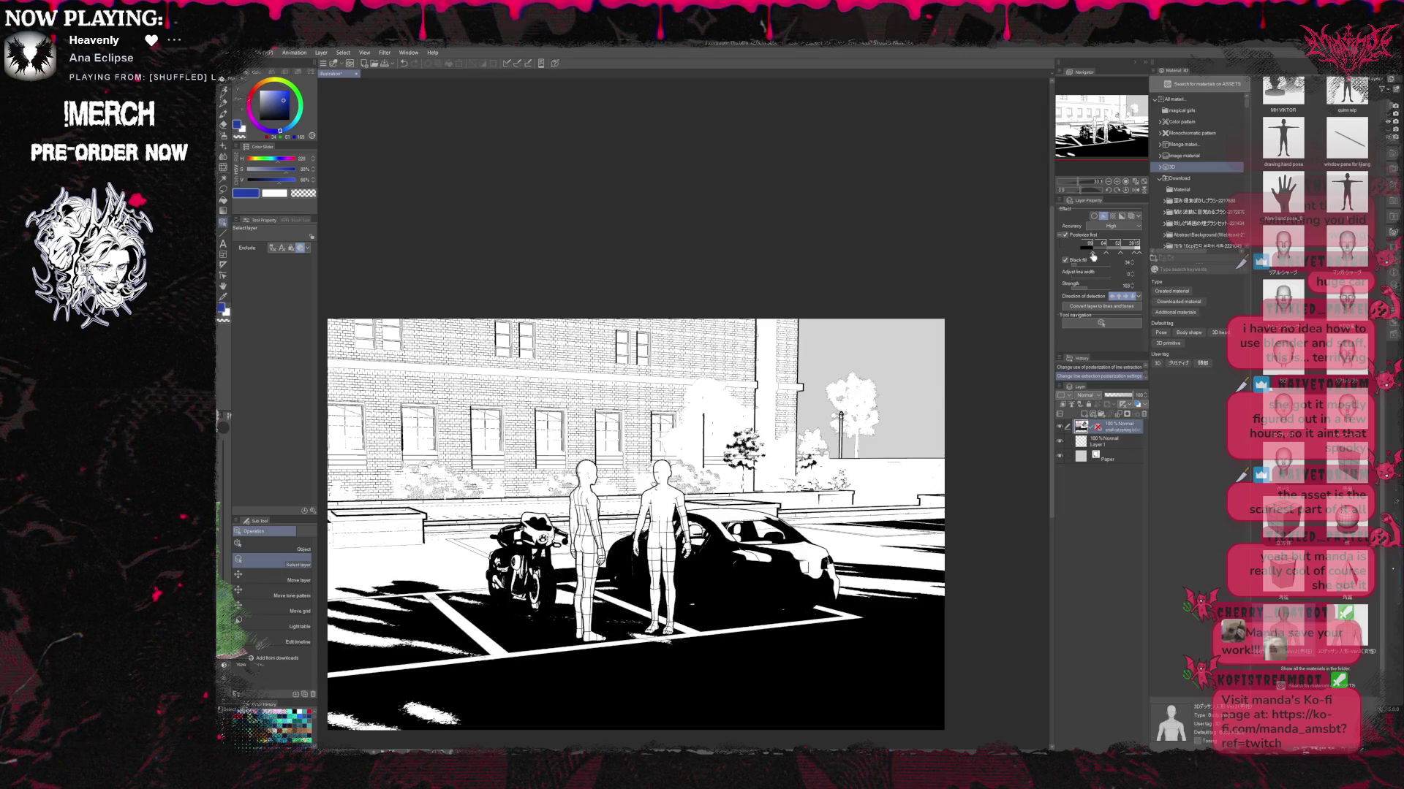
pyautogui.click(1095, 254)
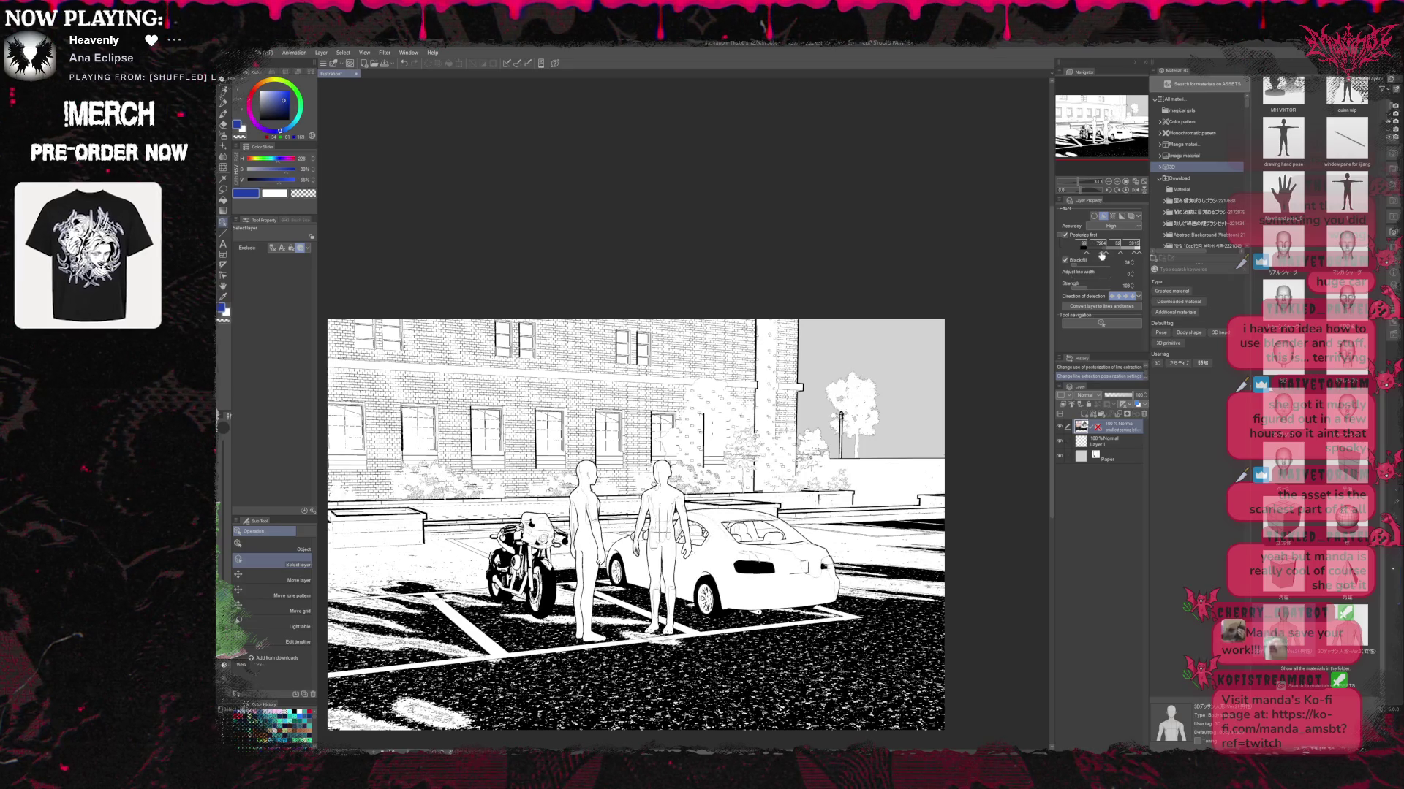
pyautogui.moveTo(1101, 256); pyautogui.dragTo(1096, 255)
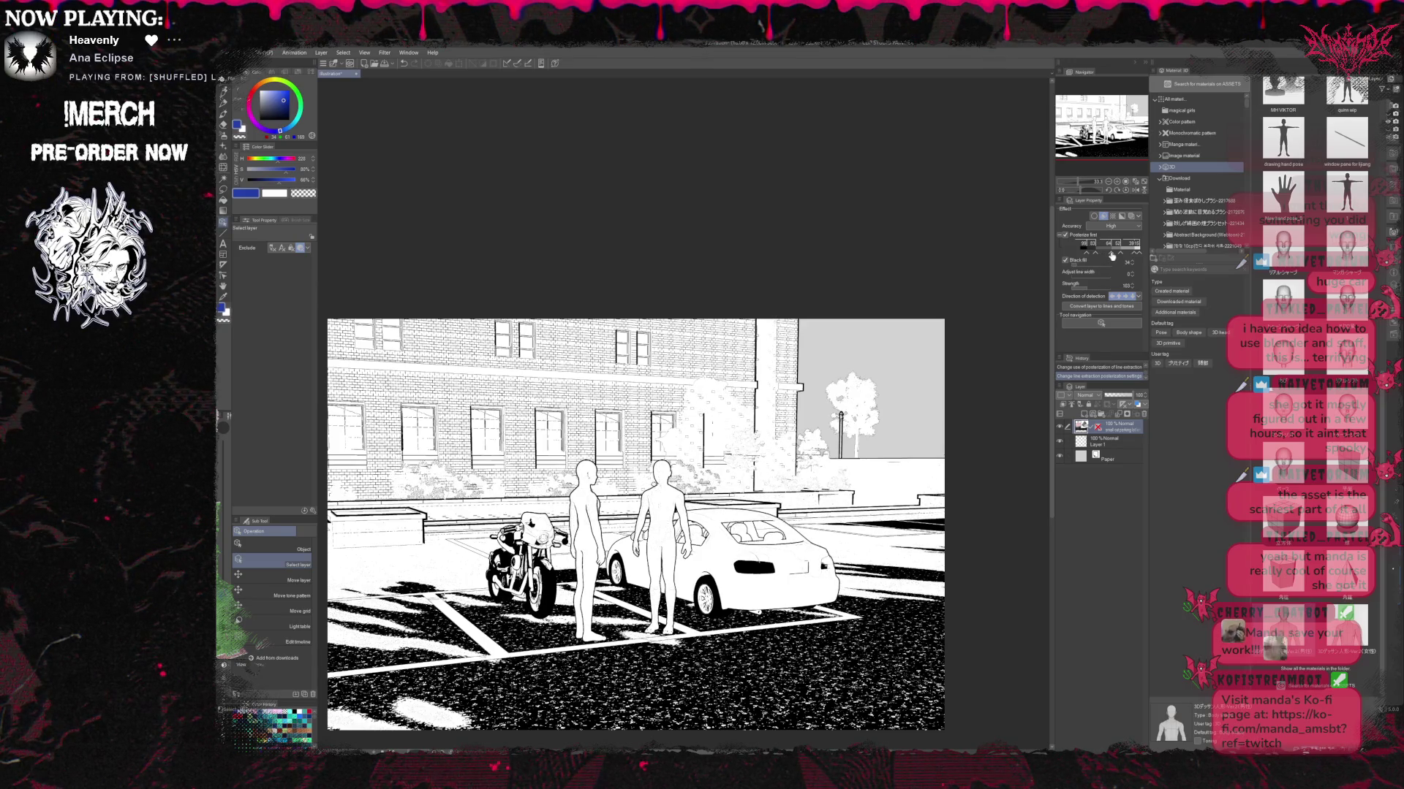
pyautogui.moveTo(1112, 256); pyautogui.dragTo(1098, 256)
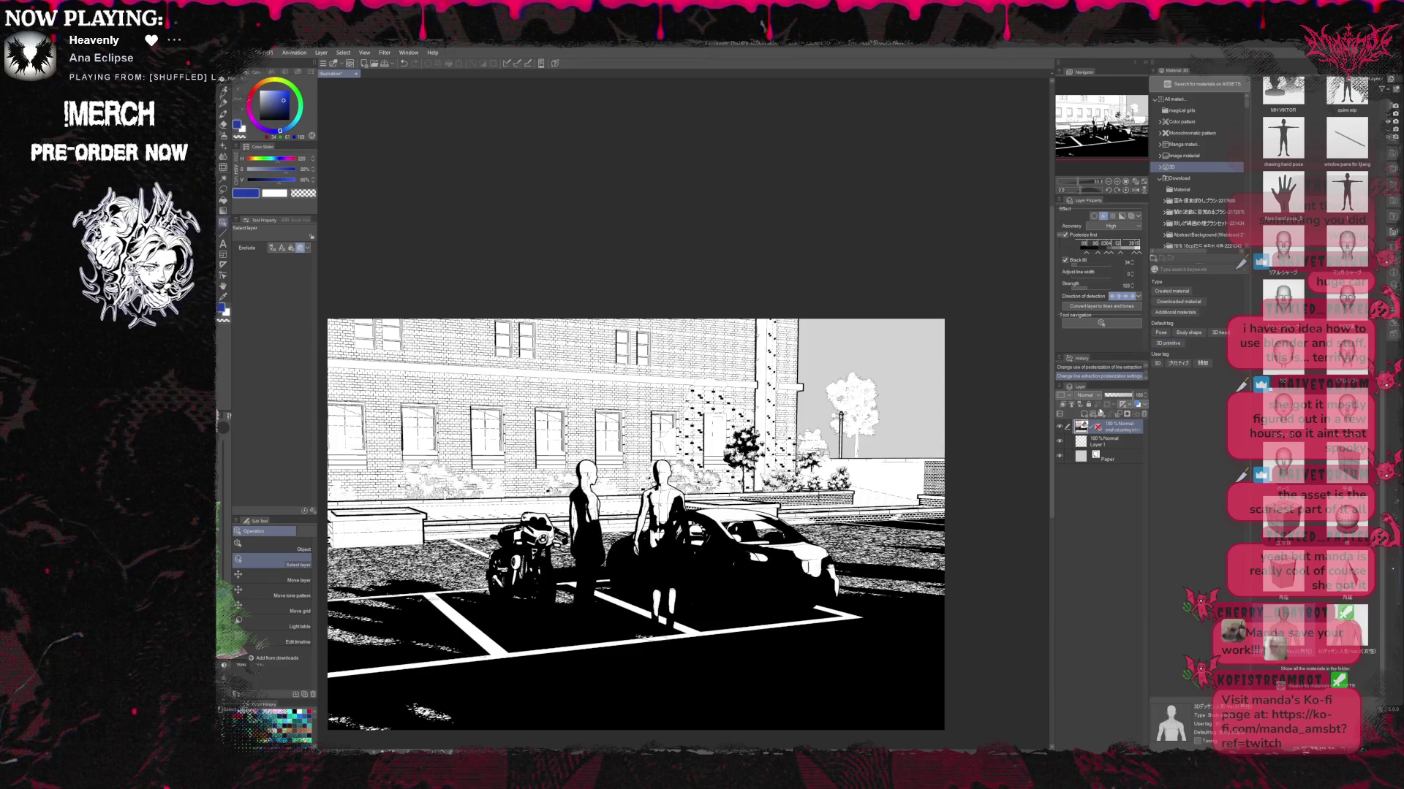
pyautogui.moveTo(1096, 253); pyautogui.dragTo(1111, 252)
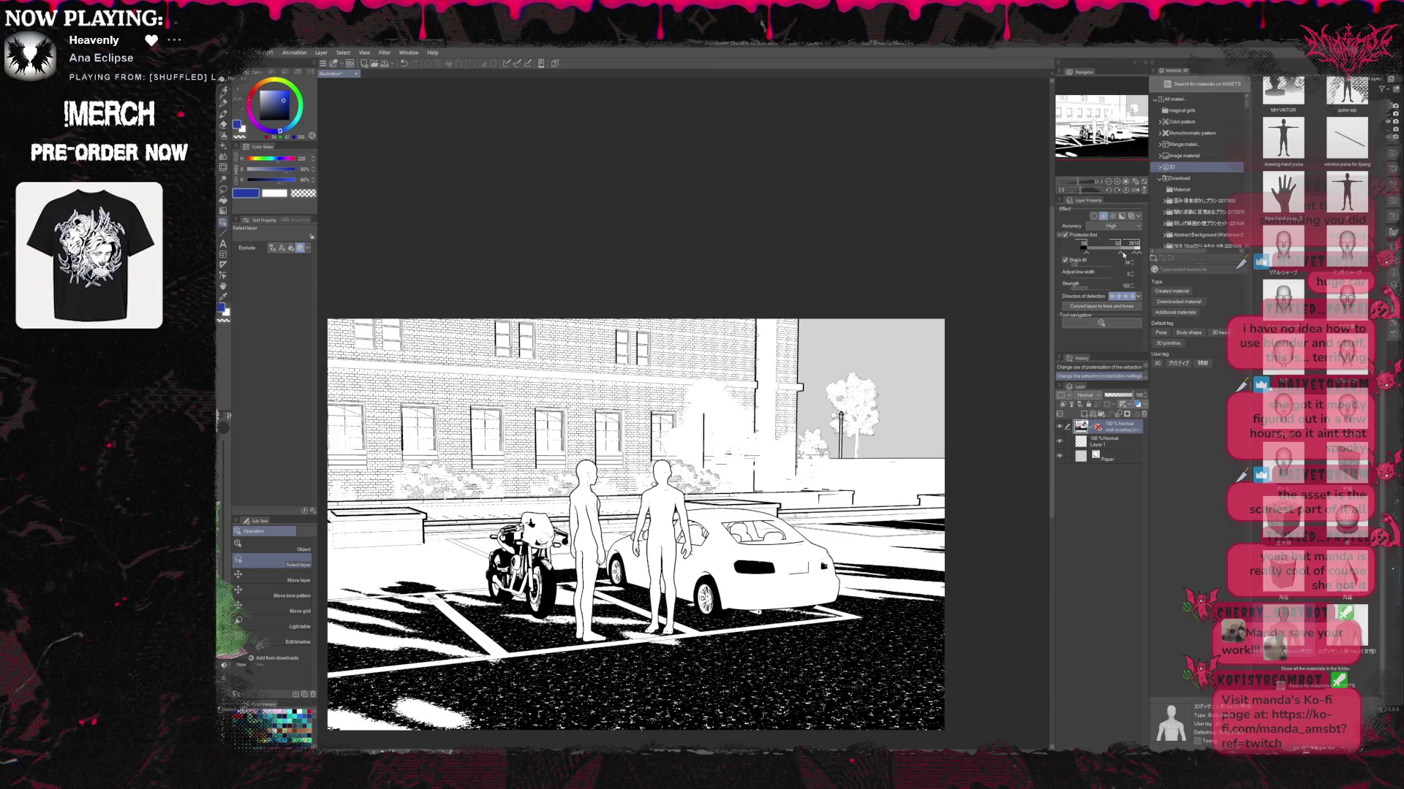
pyautogui.click(1134, 257)
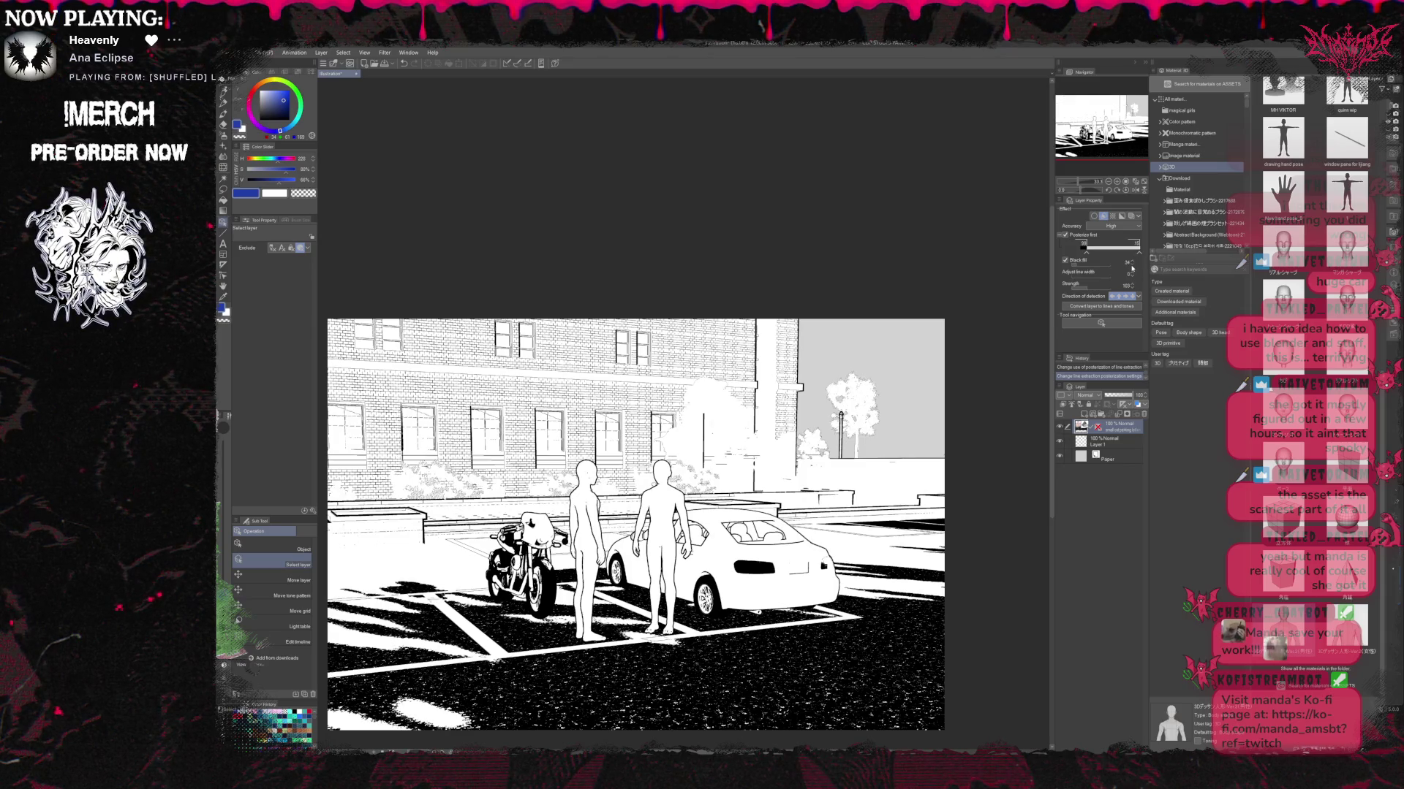
# Turn off posterization, change detection direction, and take line strength through 255 and 119 down to 0.
pyautogui.click(1065, 236)
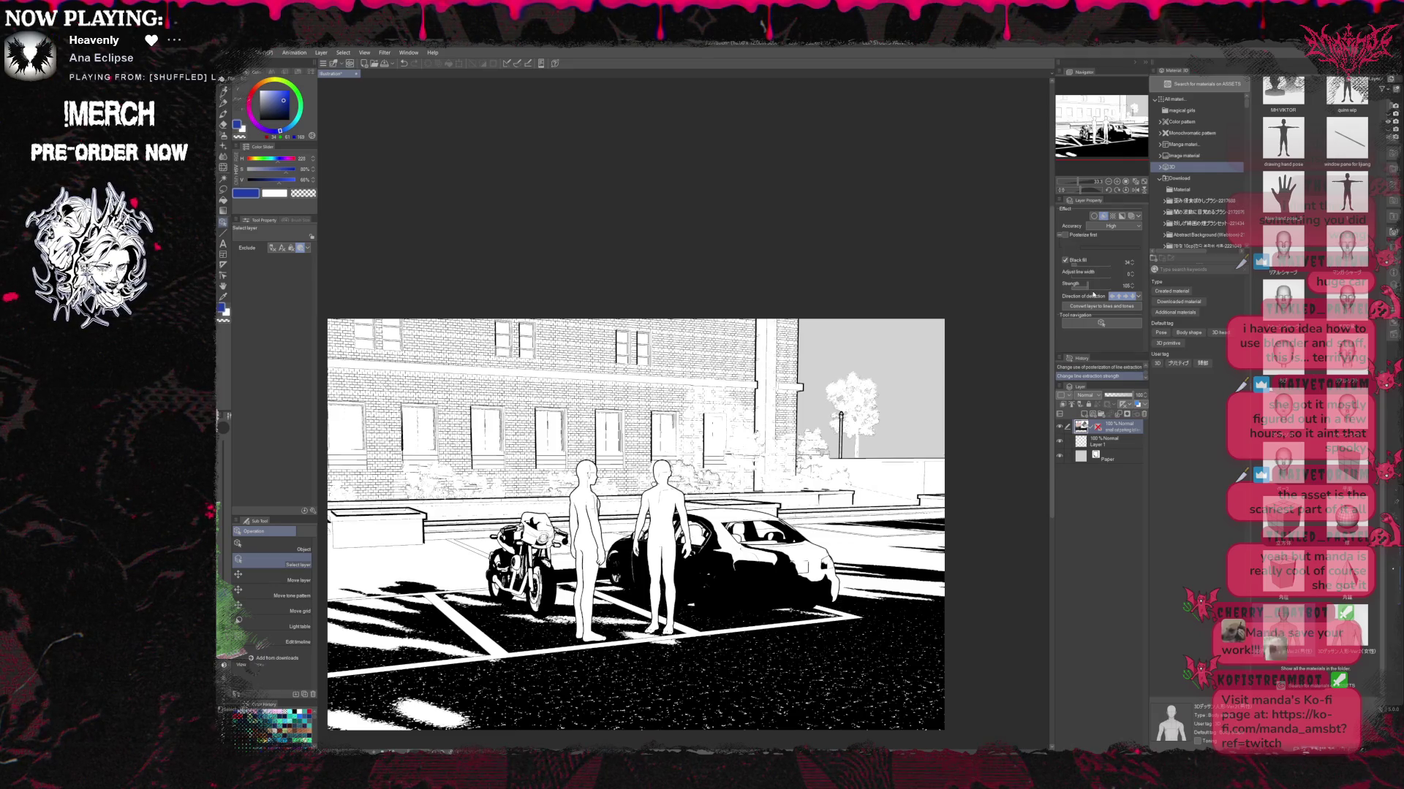
pyautogui.click(1096, 291)
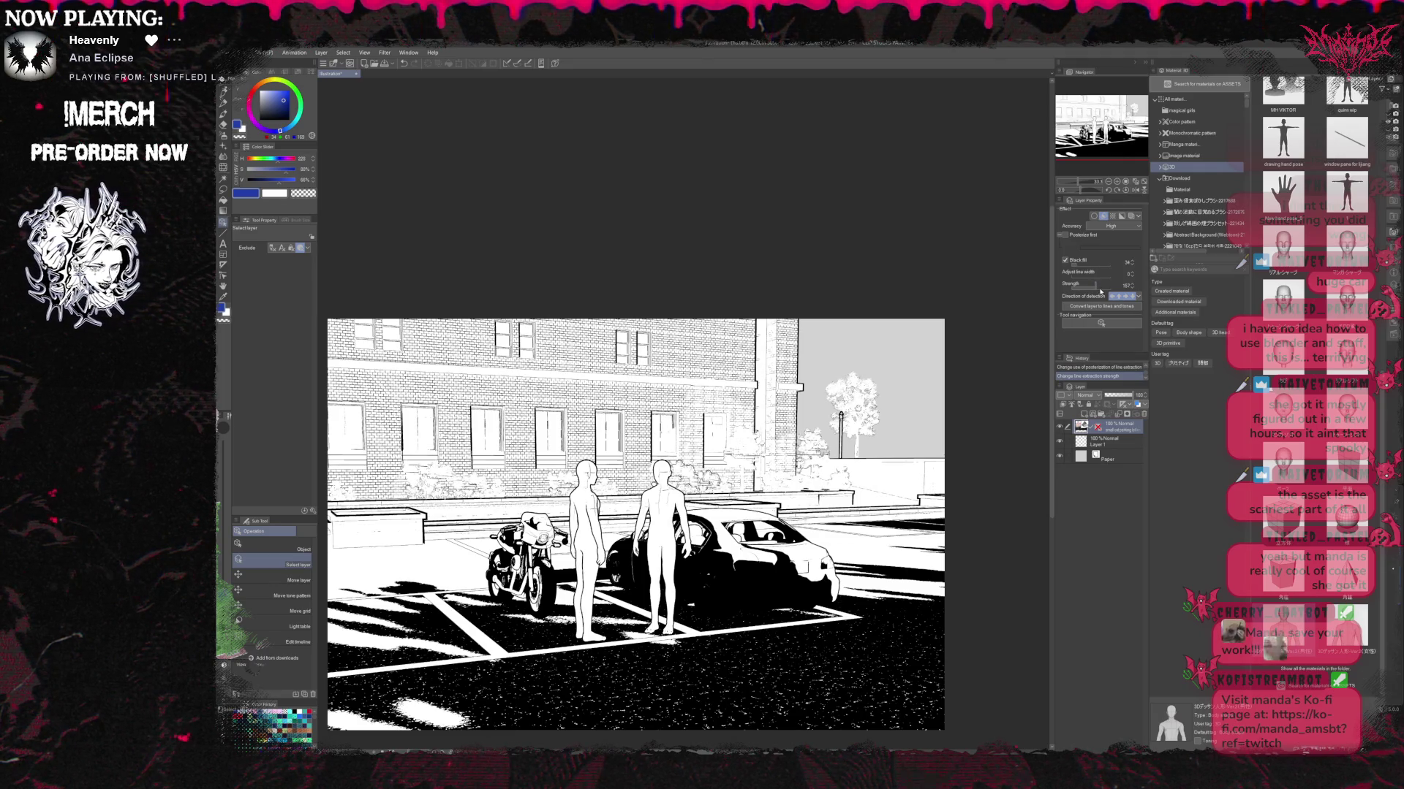
pyautogui.moveTo(1101, 291); pyautogui.dragTo(1114, 295)
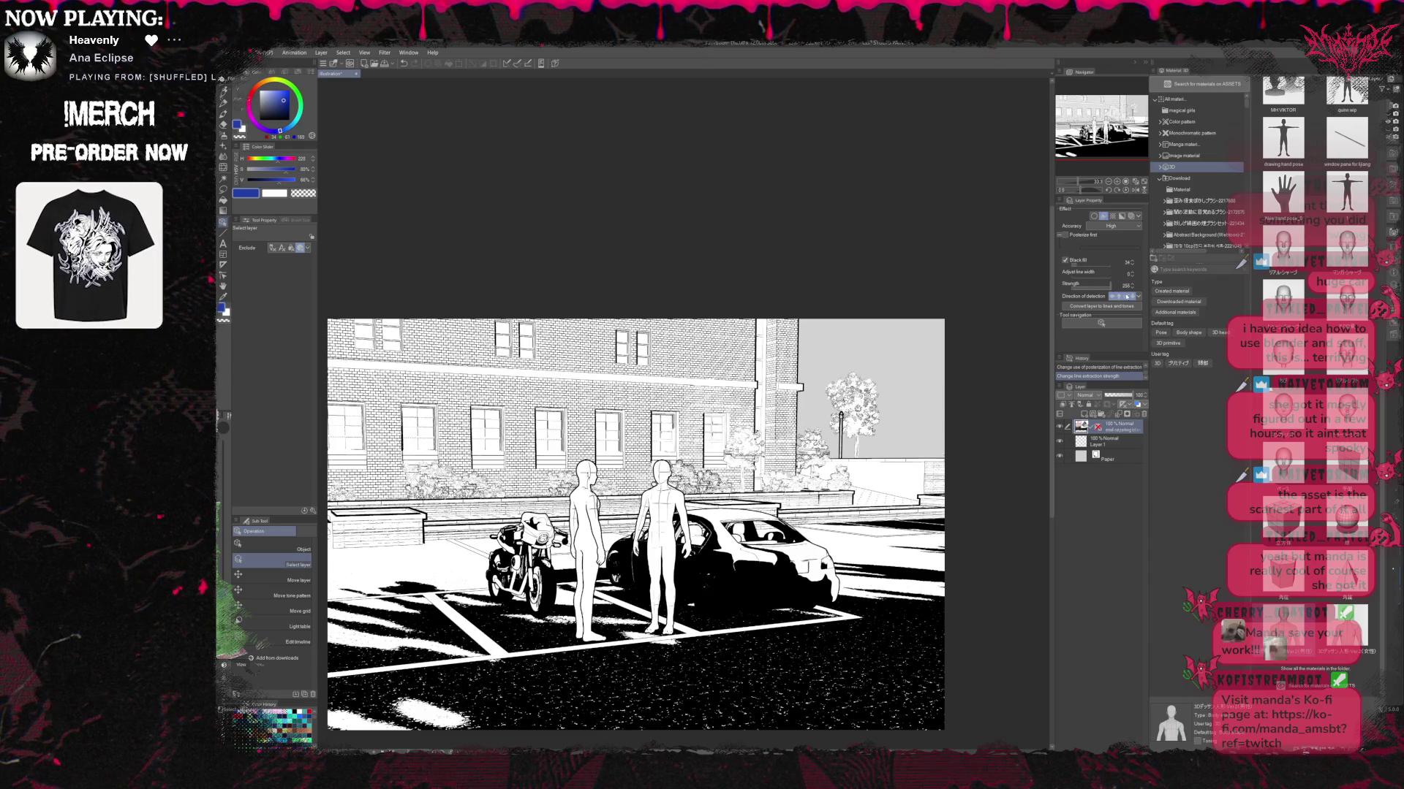
pyautogui.click(1133, 298)
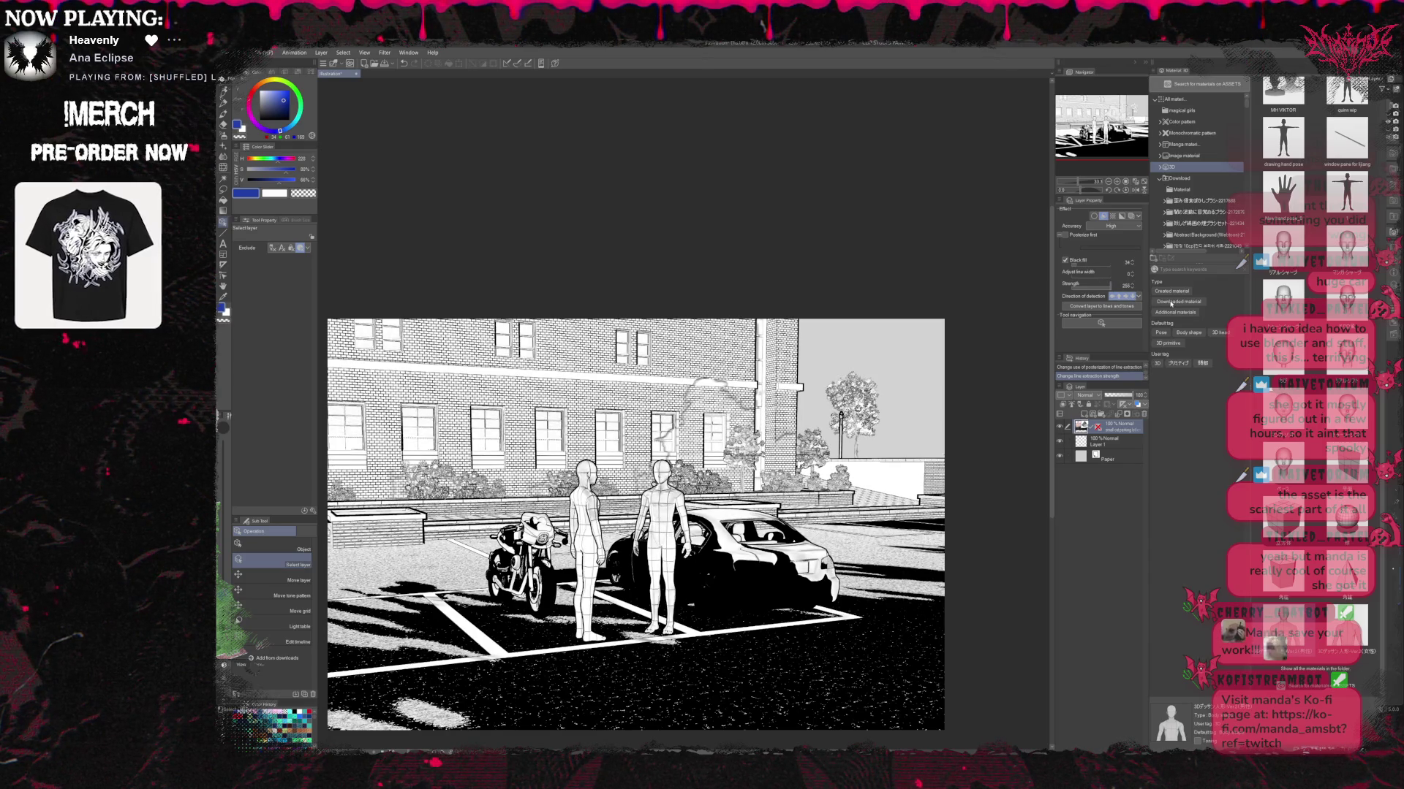
pyautogui.click(1090, 287)
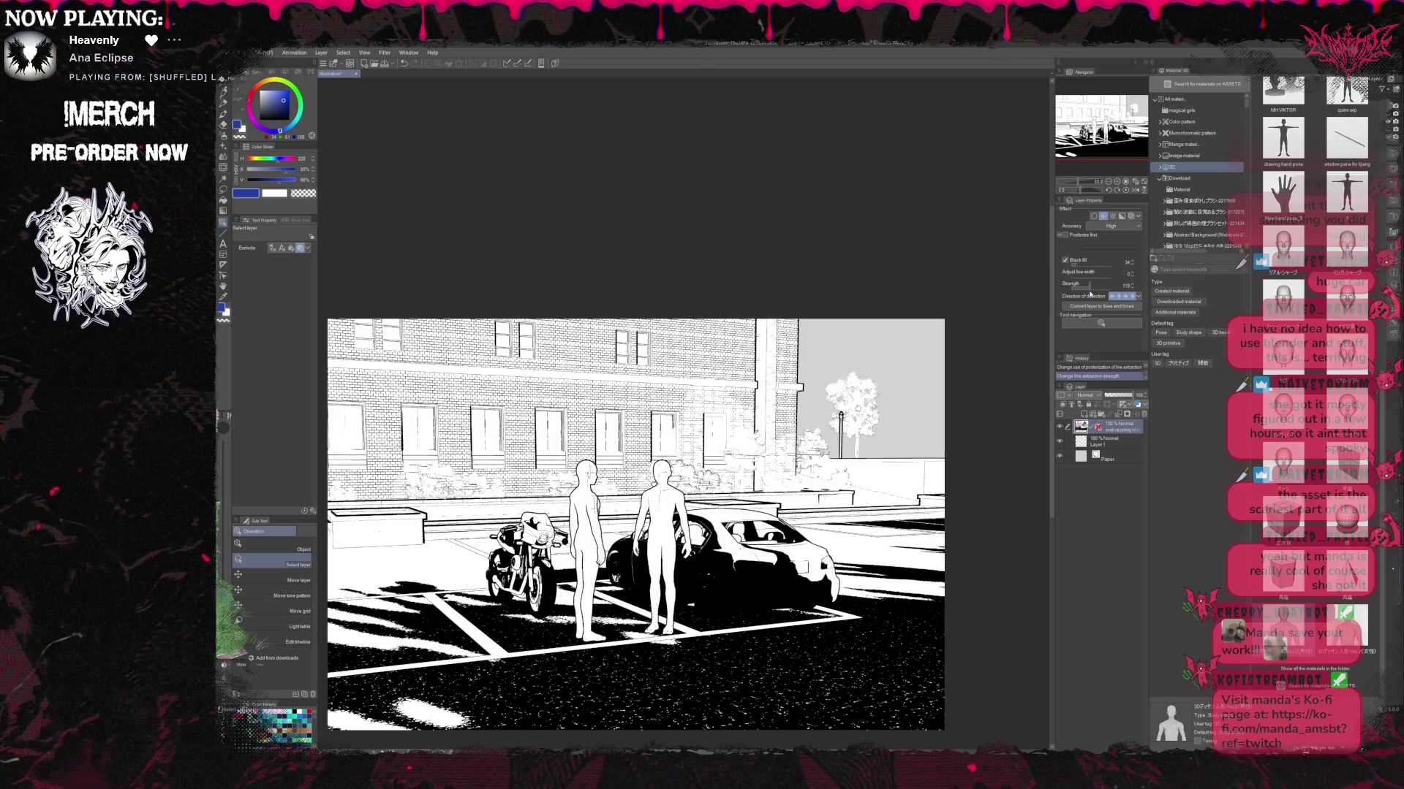
pyautogui.moveTo(1083, 293)
pyautogui.mouseDown()
pyautogui.moveTo(1069, 293)
pyautogui.moveTo(1107, 298)
pyautogui.mouseUp()
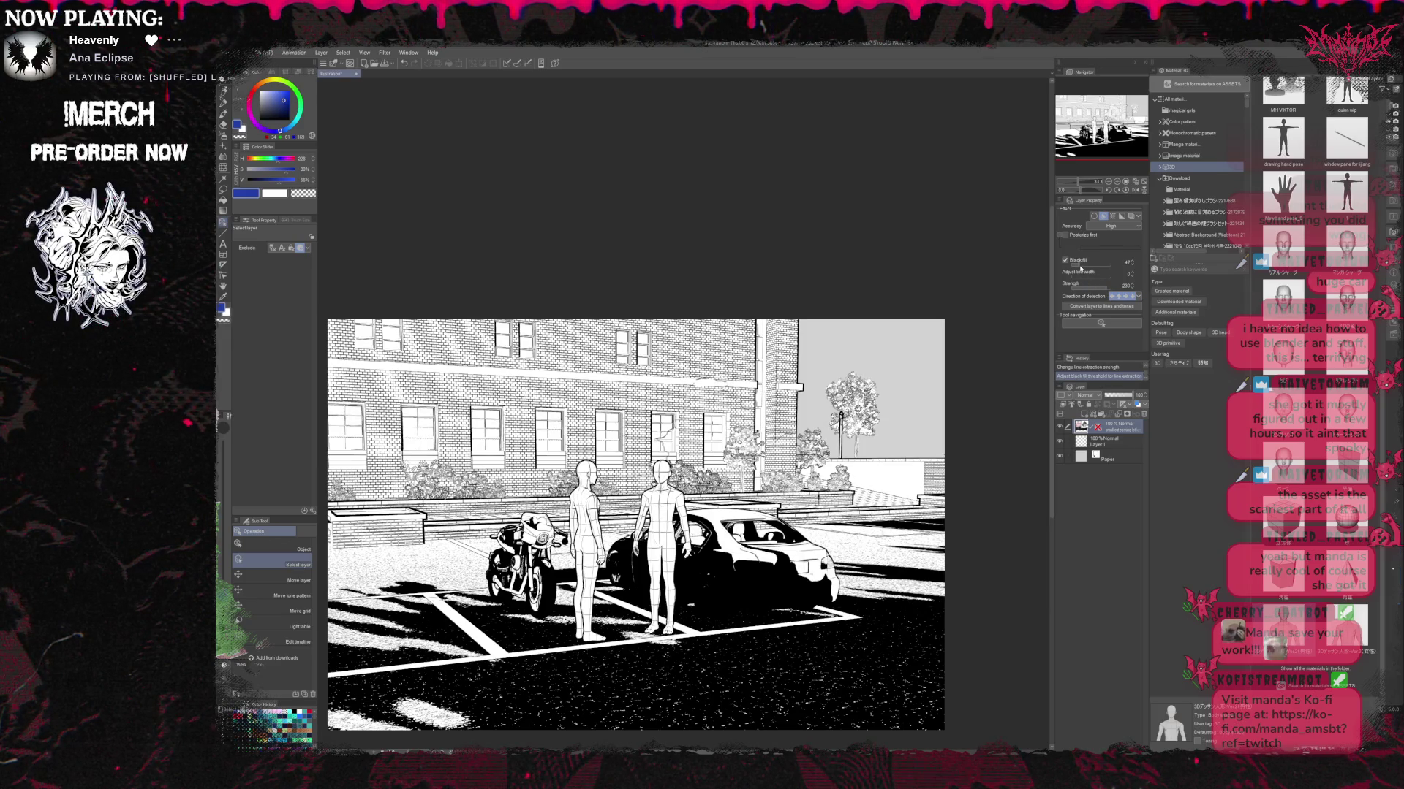
# Tweak Black fill to around 31, then switch off Line extraction to show the colour render.
pyautogui.moveTo(1080, 268); pyautogui.dragTo(1097, 269)
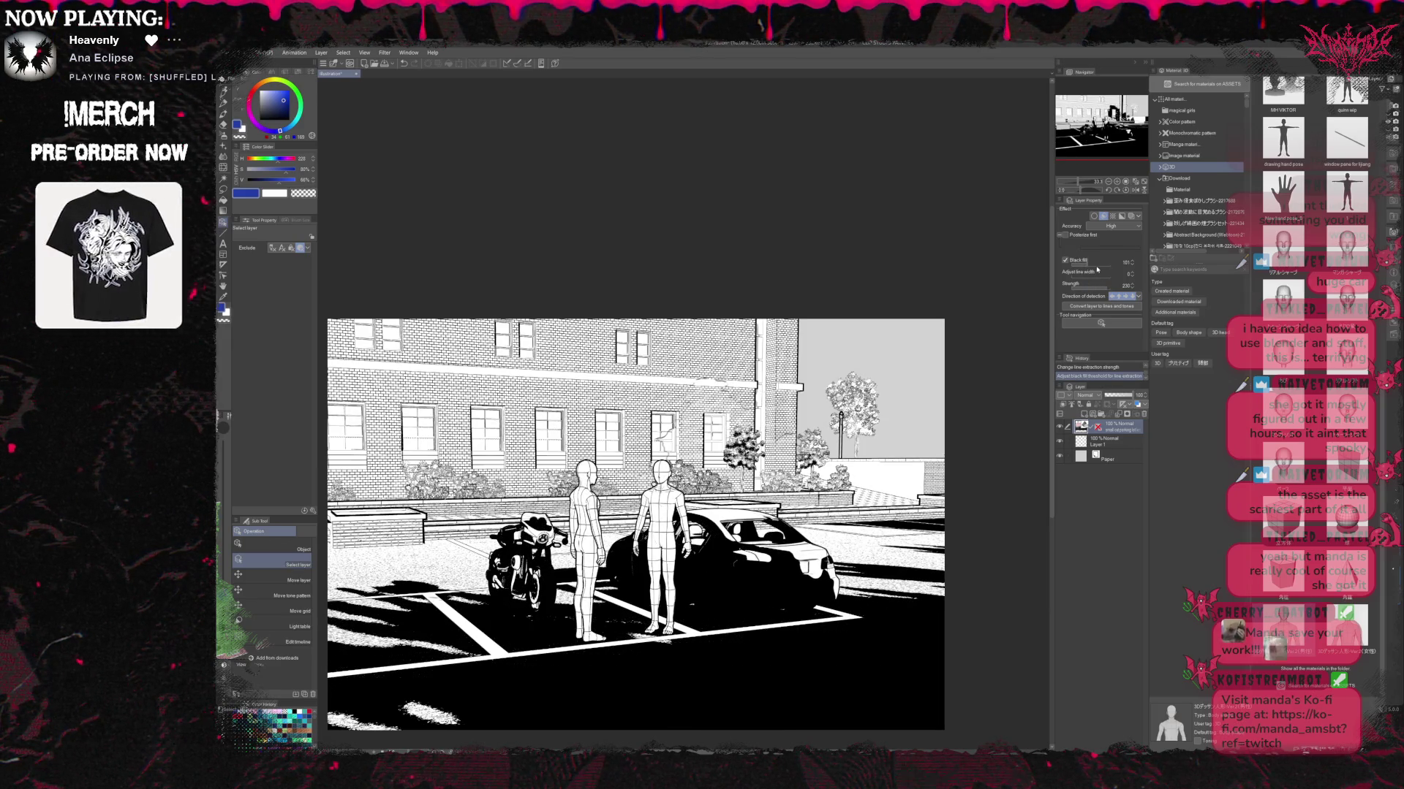
pyautogui.moveTo(1097, 269); pyautogui.dragTo(1091, 269)
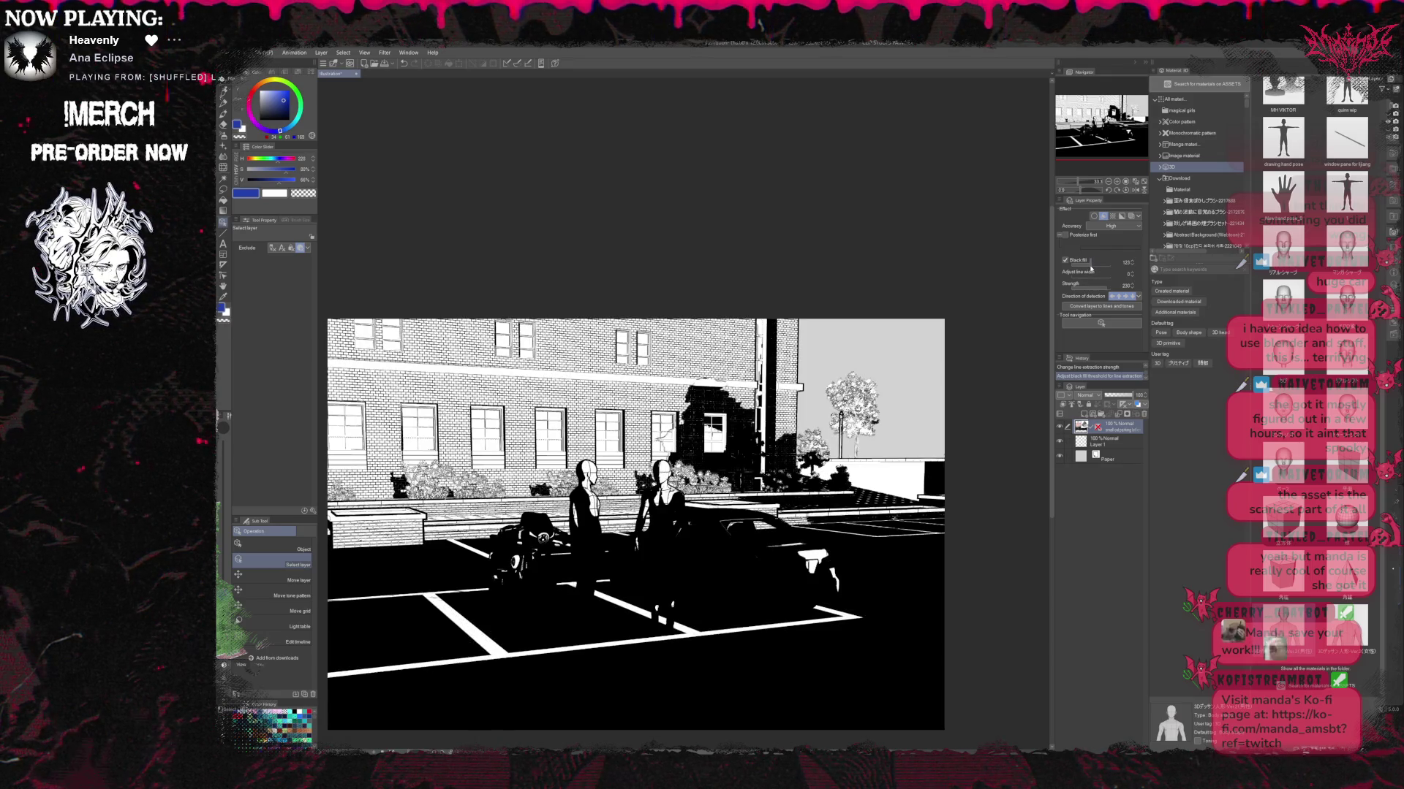
pyautogui.moveTo(1089, 269); pyautogui.dragTo(1075, 269)
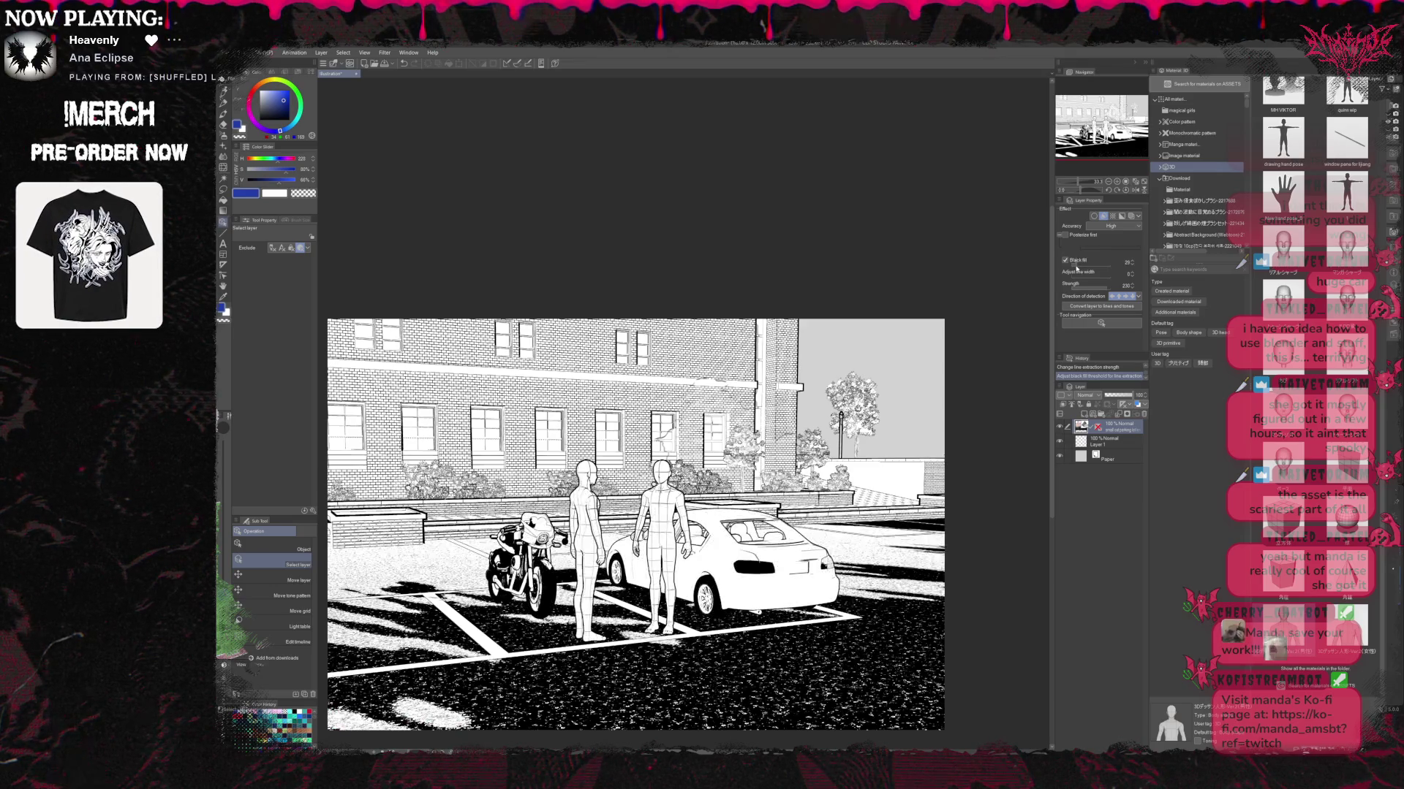
pyautogui.moveTo(1079, 269); pyautogui.dragTo(1077, 269)
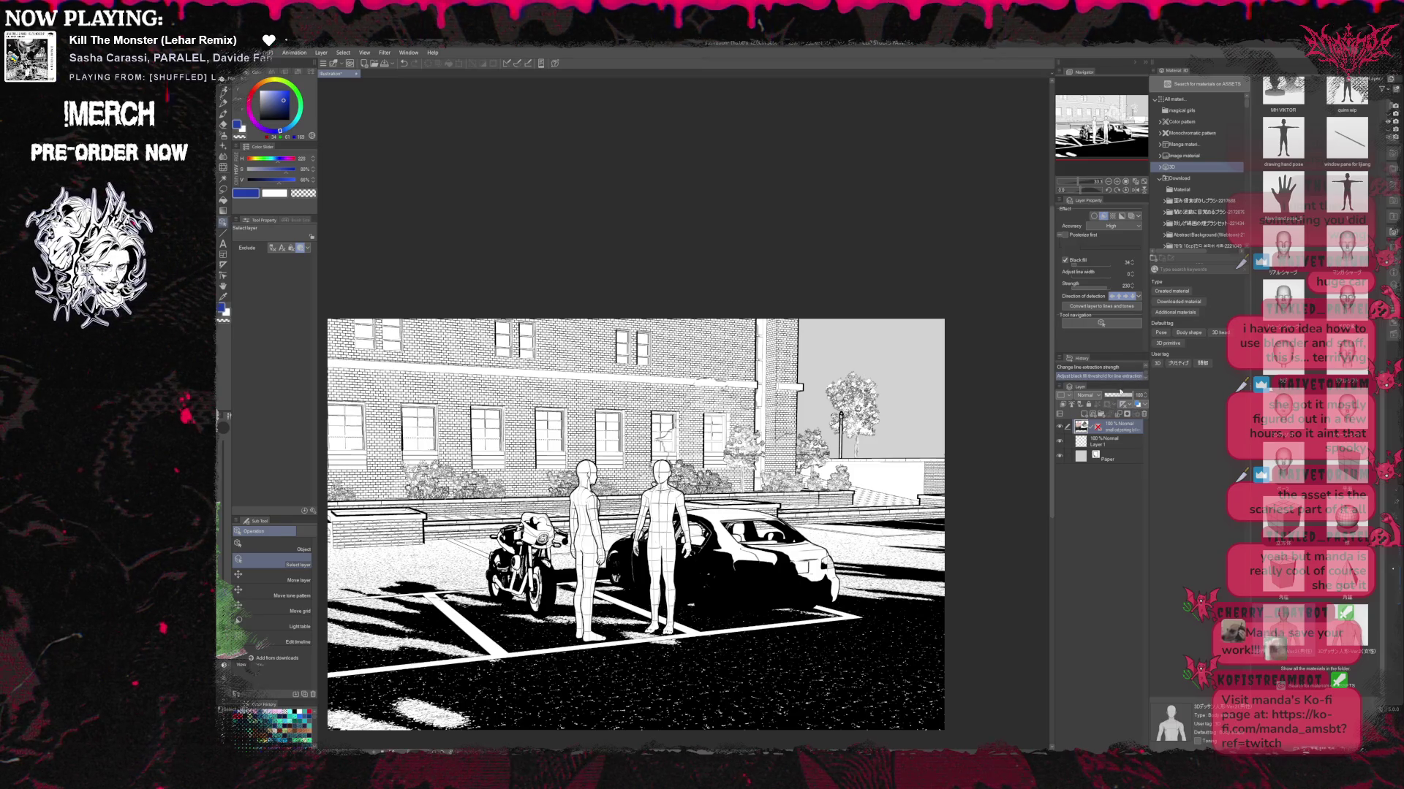
pyautogui.click(1103, 217)
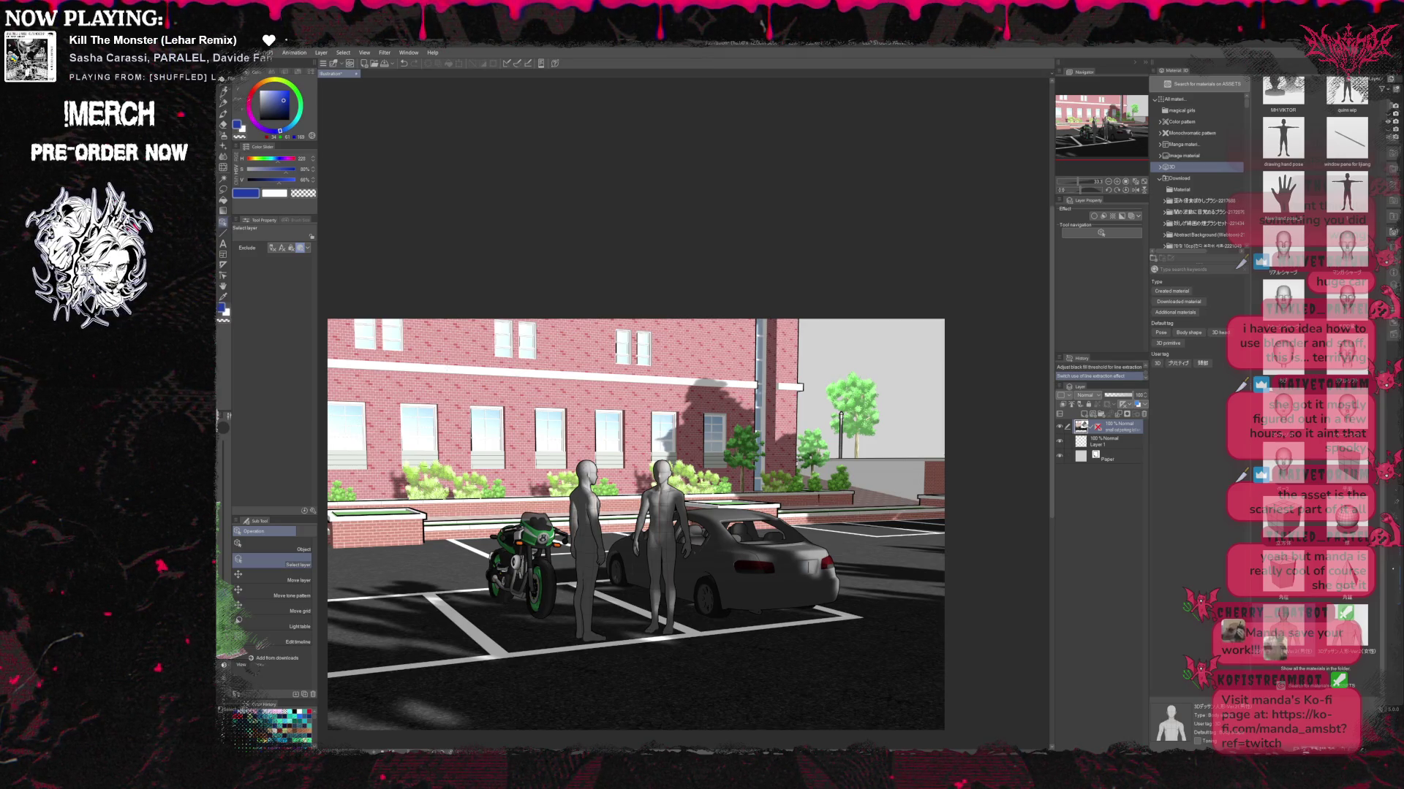
# With the Object sub tool, swing the light sphere so sunlight comes overhead, then select the car.
pyautogui.click(280, 549)
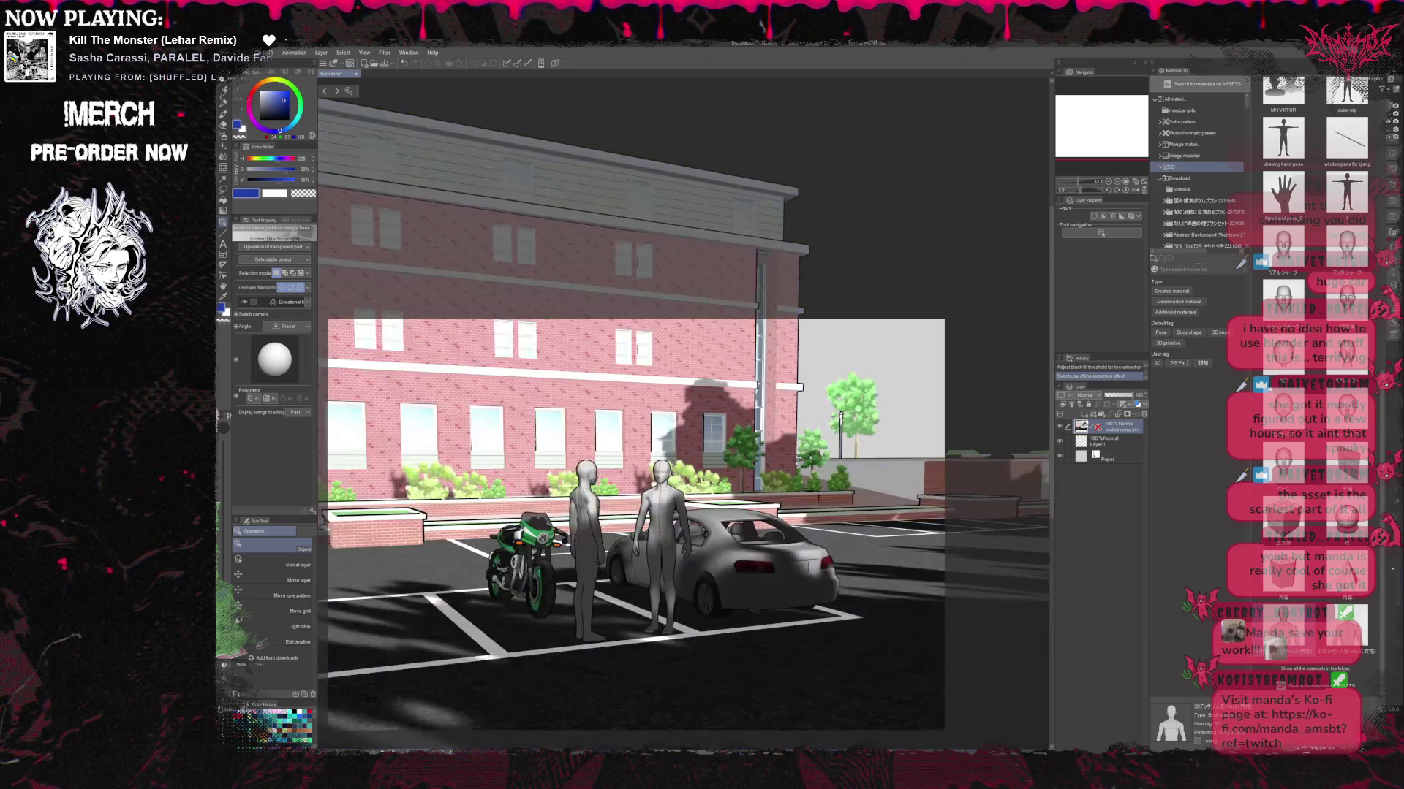
pyautogui.moveTo(283, 367)
pyautogui.mouseDown()
pyautogui.moveTo(260, 345)
pyautogui.moveTo(289, 381)
pyautogui.mouseUp()
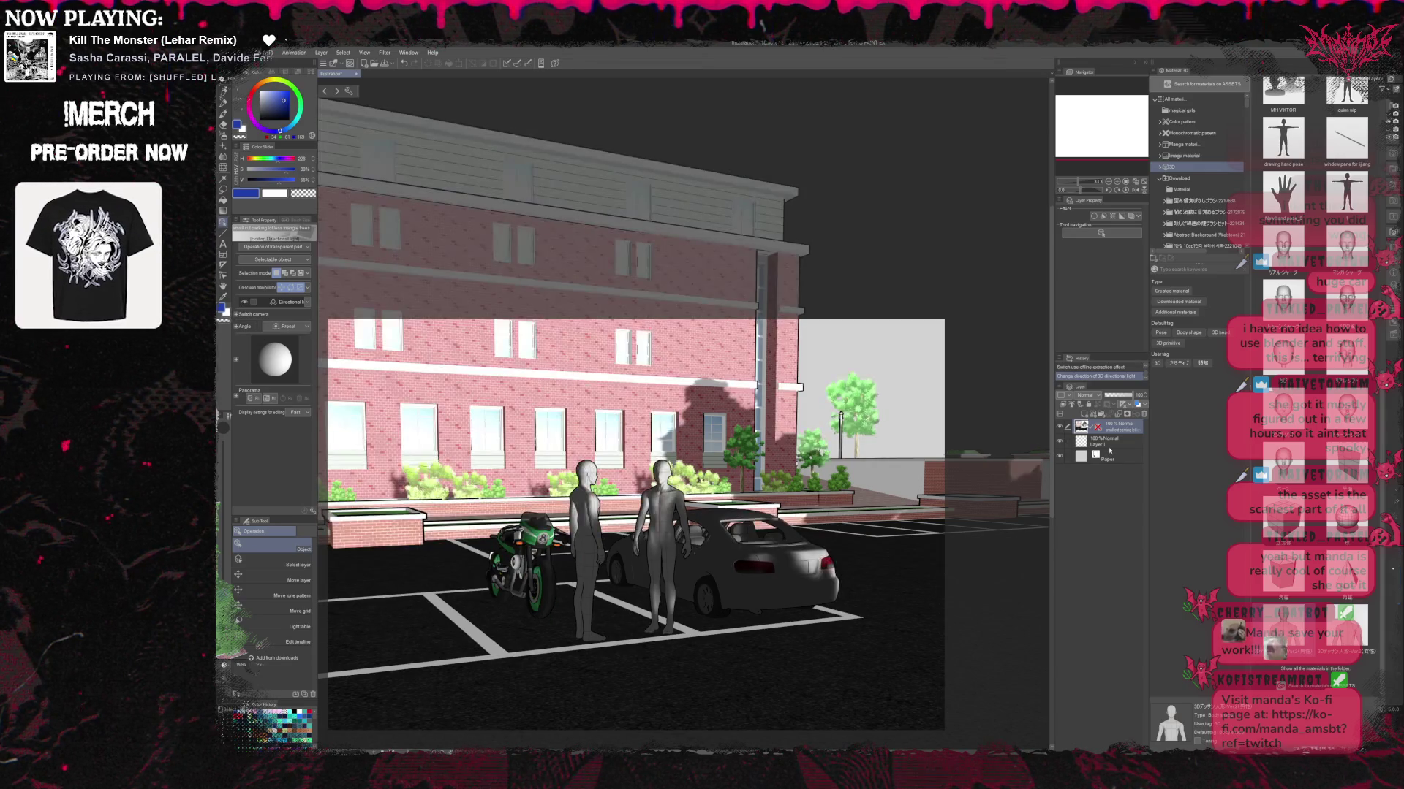
pyautogui.moveTo(281, 365)
pyautogui.mouseDown()
pyautogui.moveTo(272, 349)
pyautogui.moveTo(293, 351)
pyautogui.mouseUp()
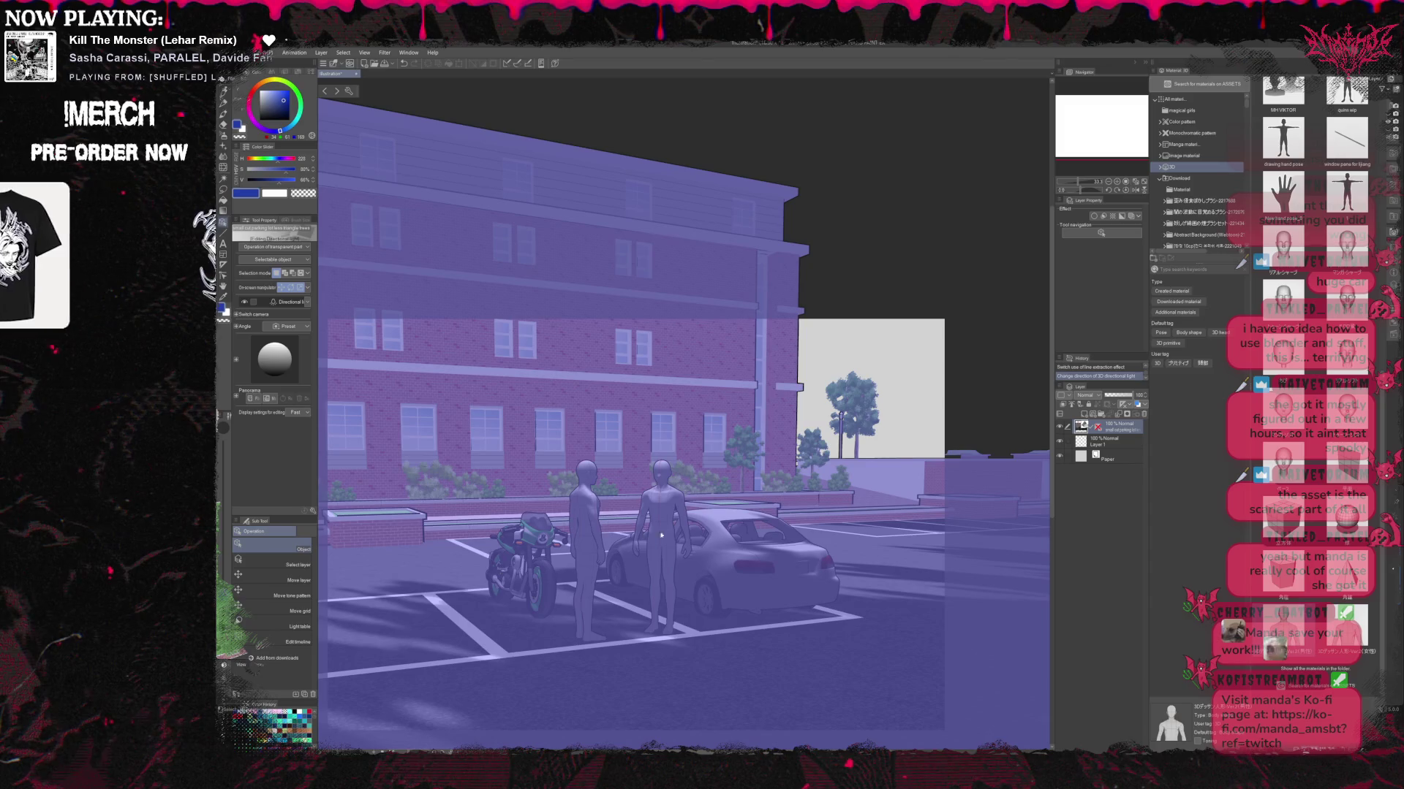
pyautogui.click(735, 572)
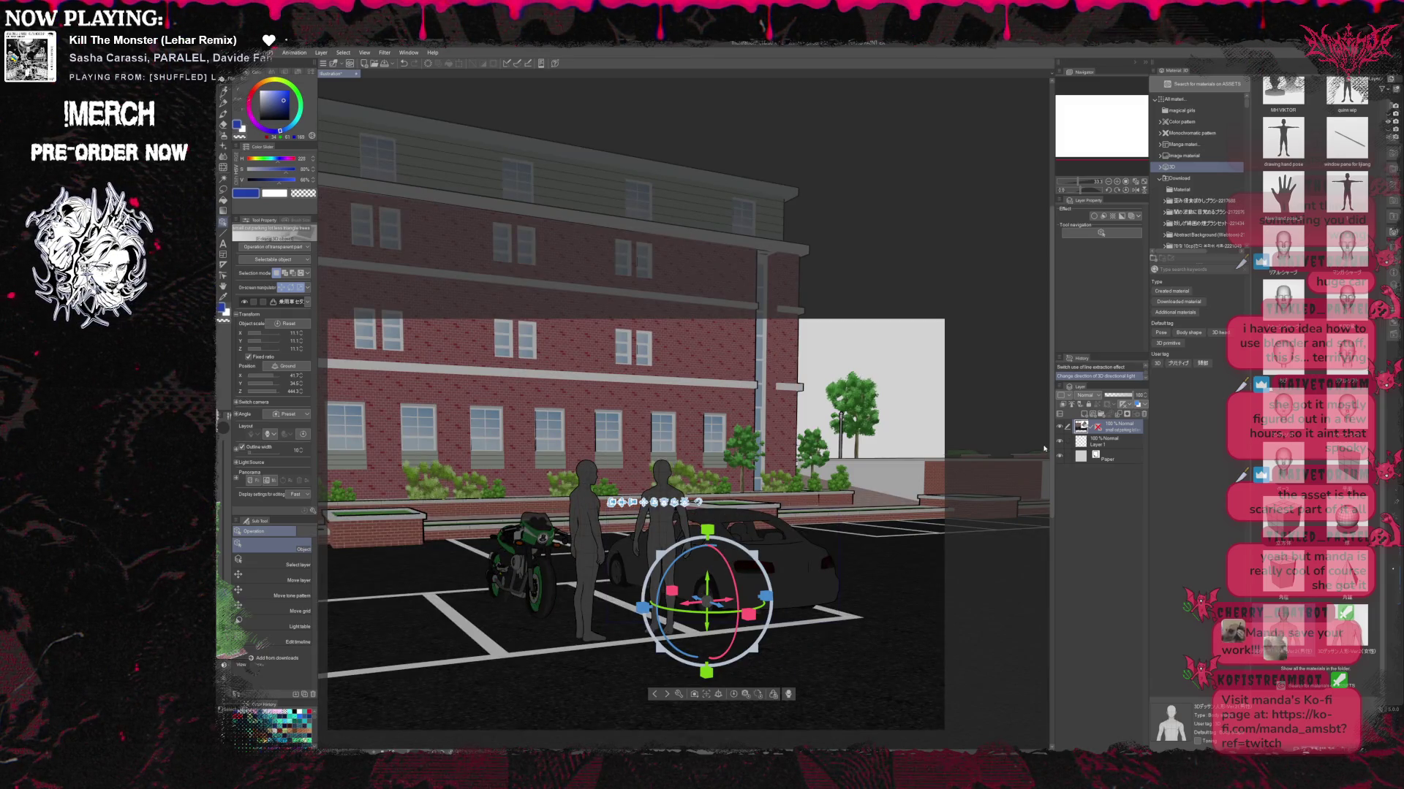
# Deselect the car, re-aim the sunlight with the light sphere, and reselect the car.
pyautogui.click(1044, 449)
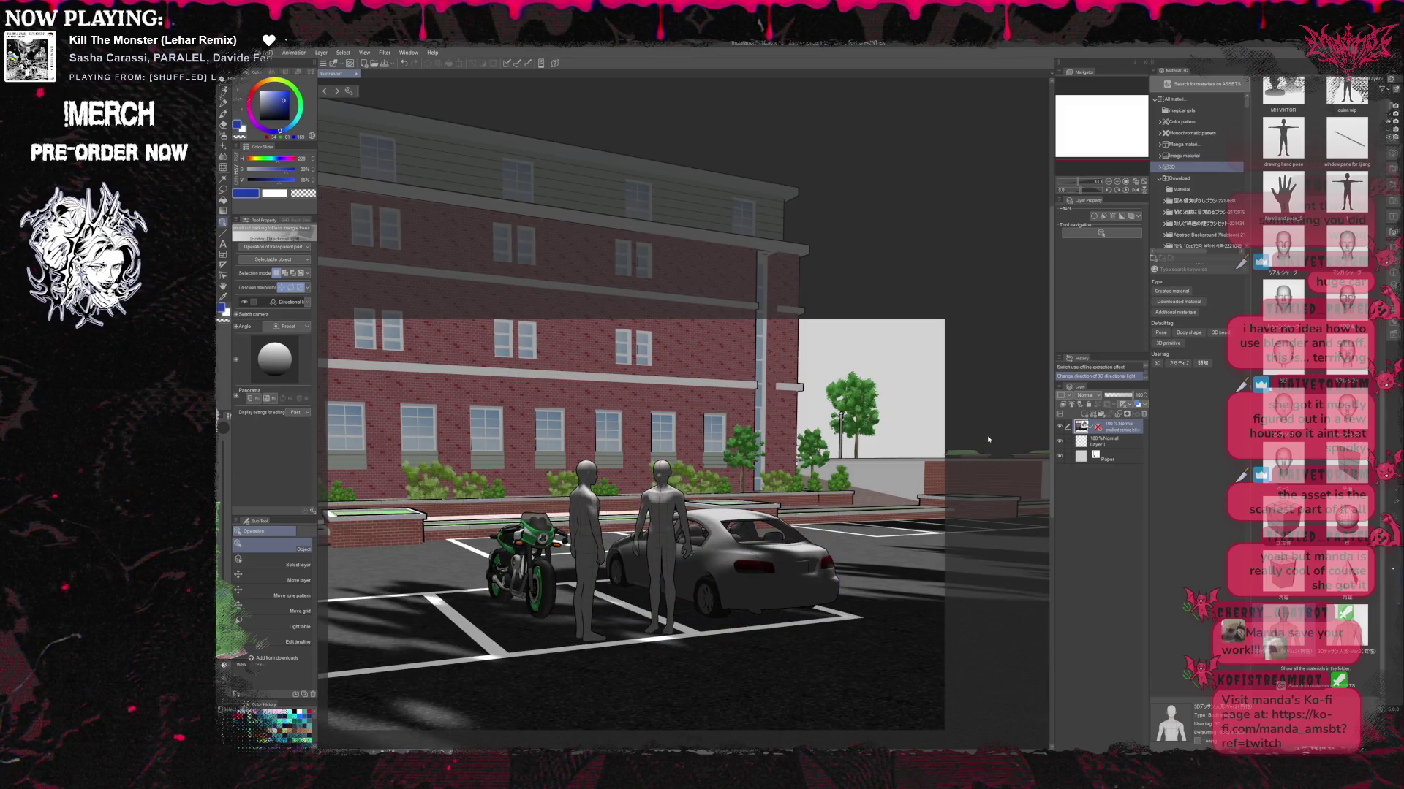
pyautogui.moveTo(1149, 446); pyautogui.dragTo(1154, 449)
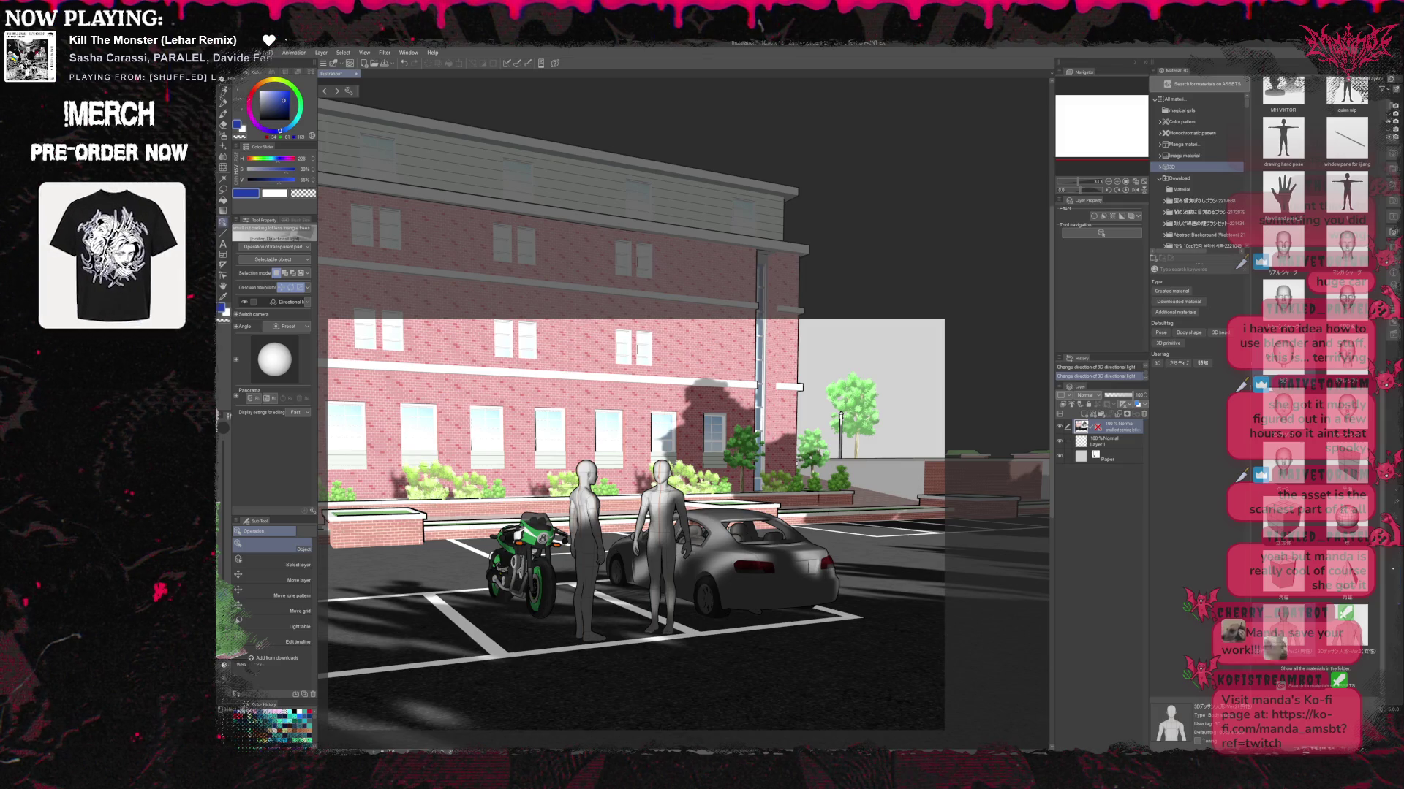
pyautogui.click(754, 570)
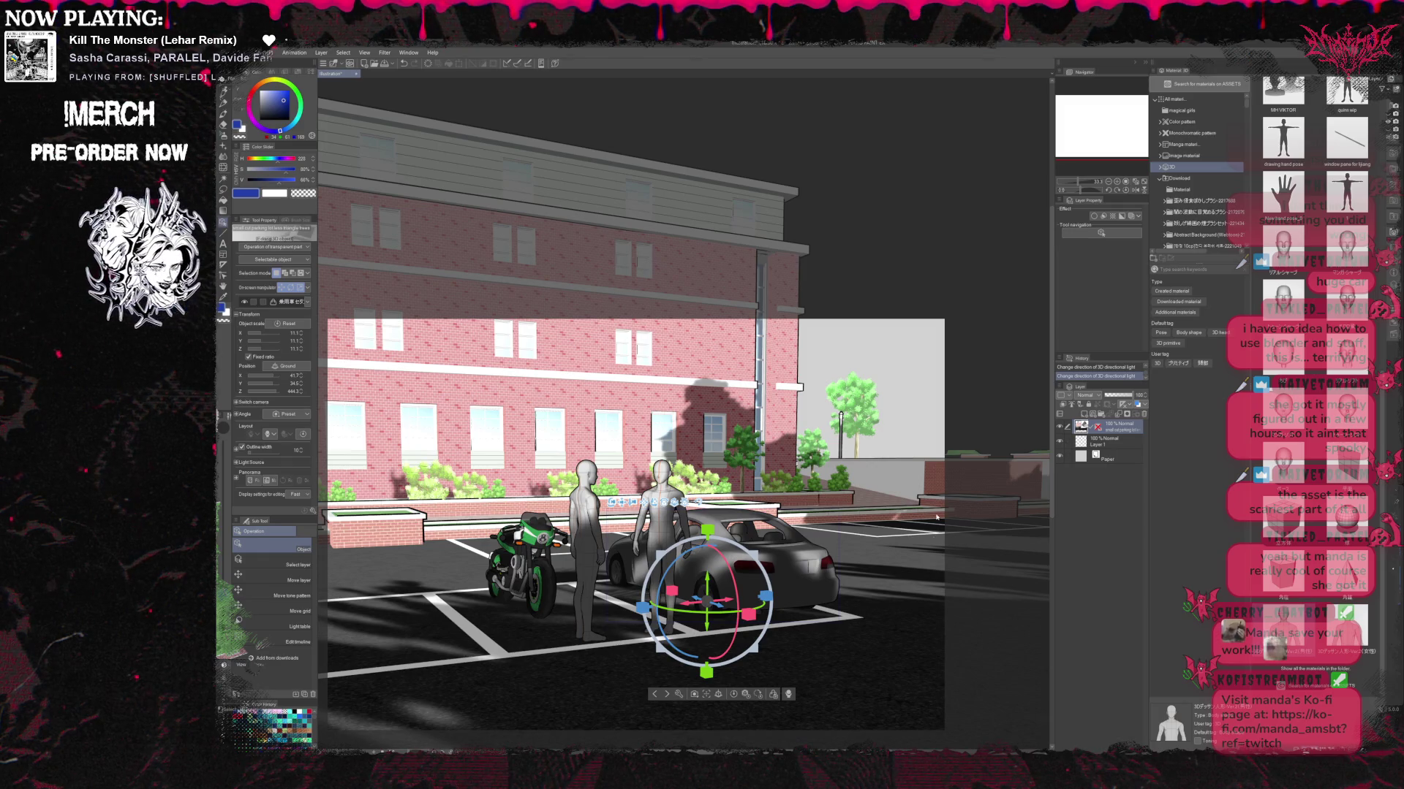
# Set the car's Outline width to 22 and toggle the 3D layer's visibility to compare.
pyautogui.click(267, 453)
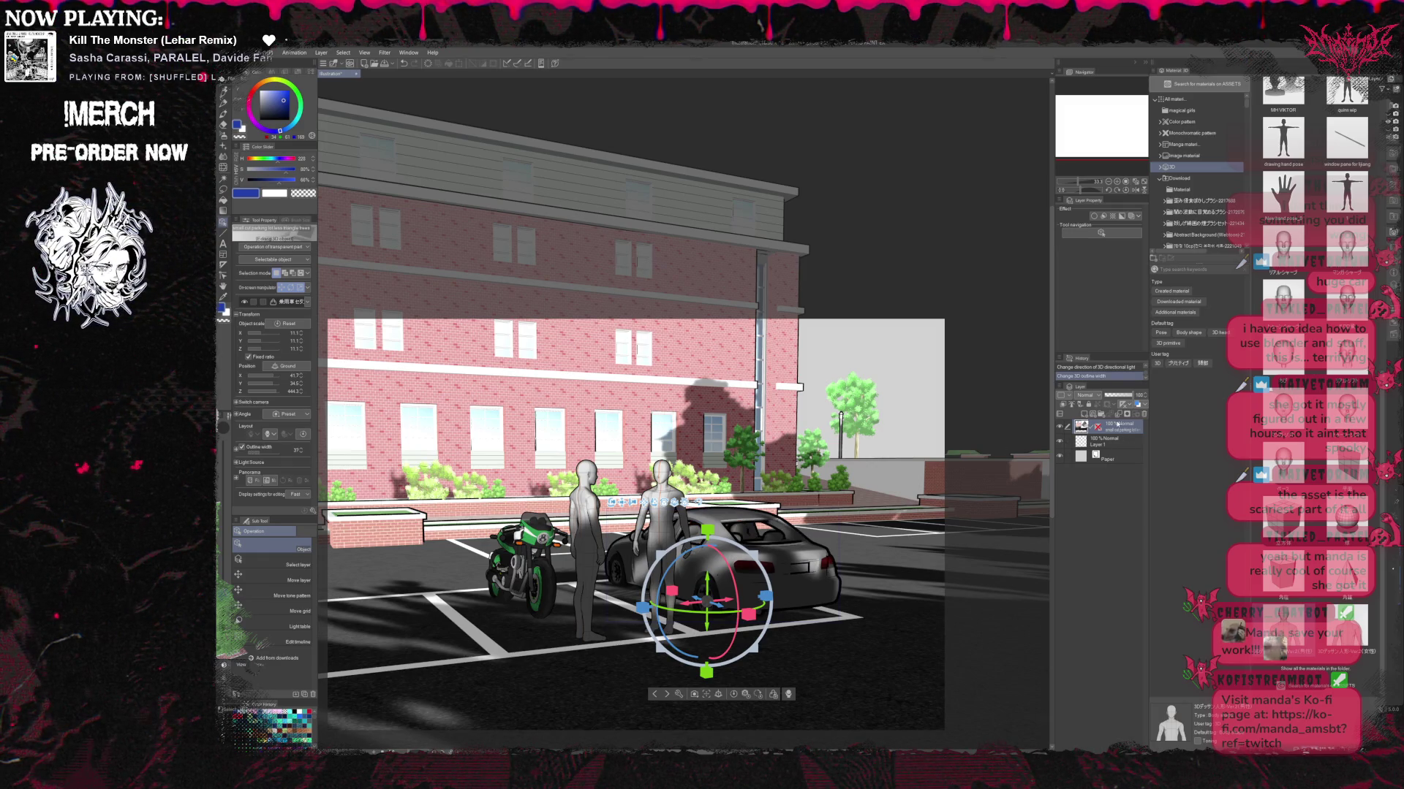
pyautogui.click(264, 453)
pyautogui.click(264, 453)
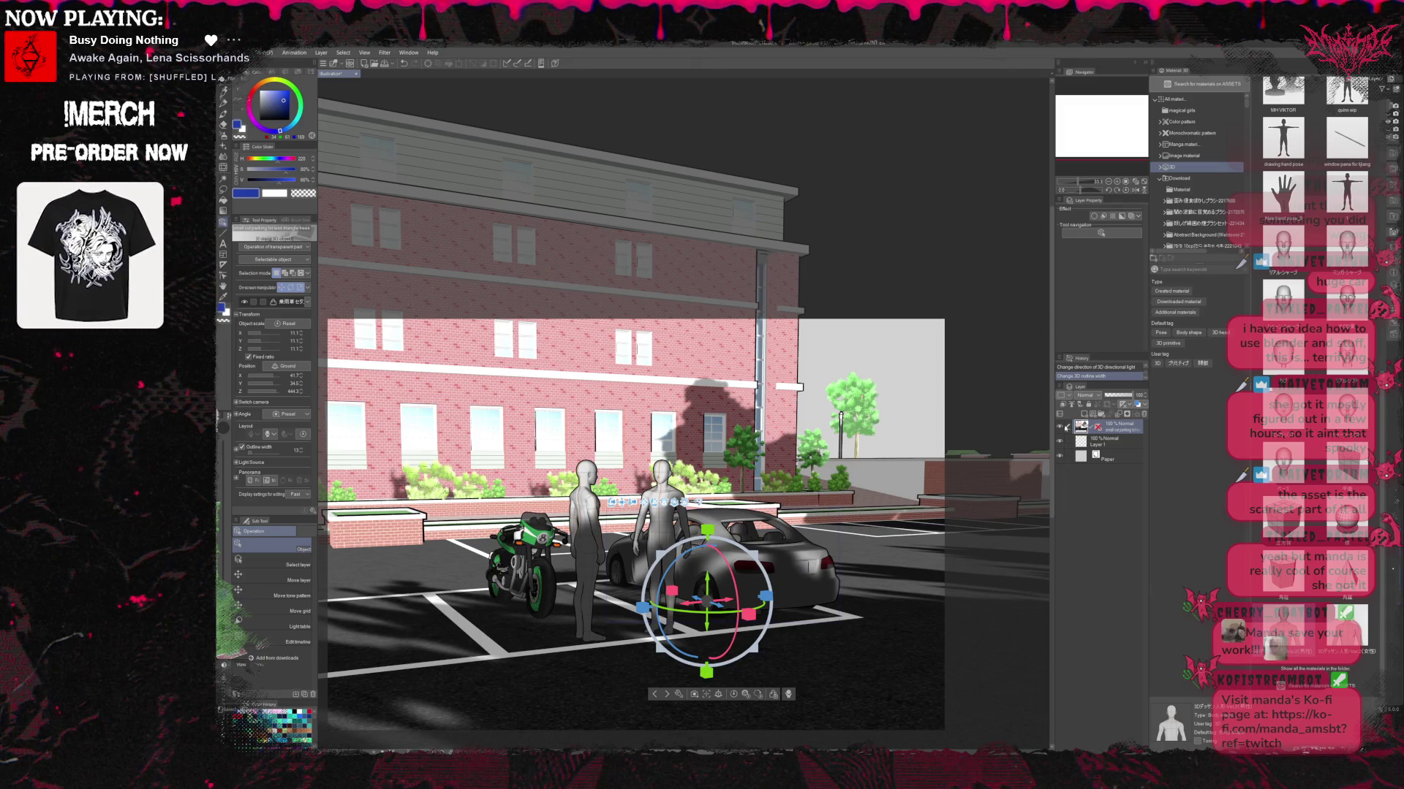
pyautogui.click(1060, 427)
pyautogui.click(1060, 427)
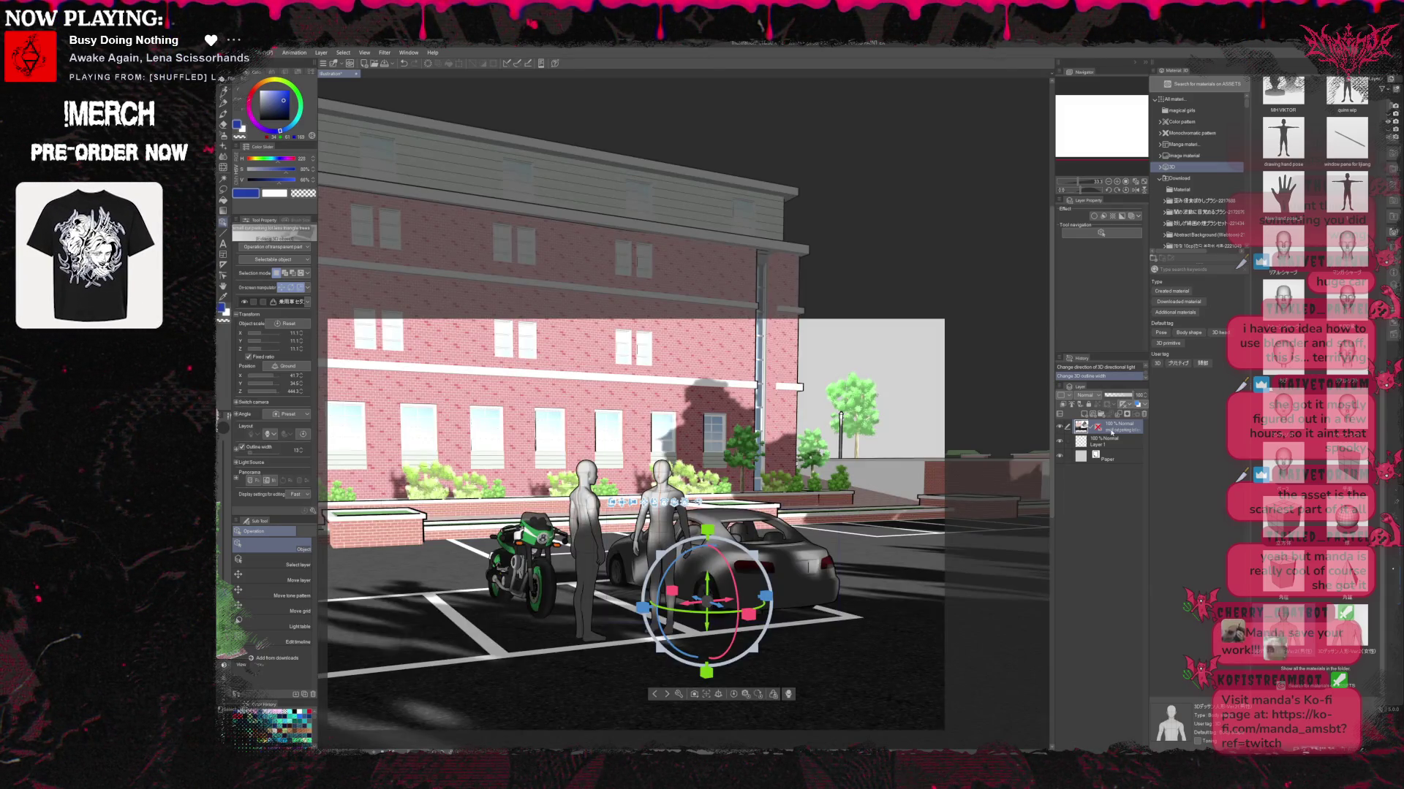
pyautogui.scroll(-2, 896, 485)
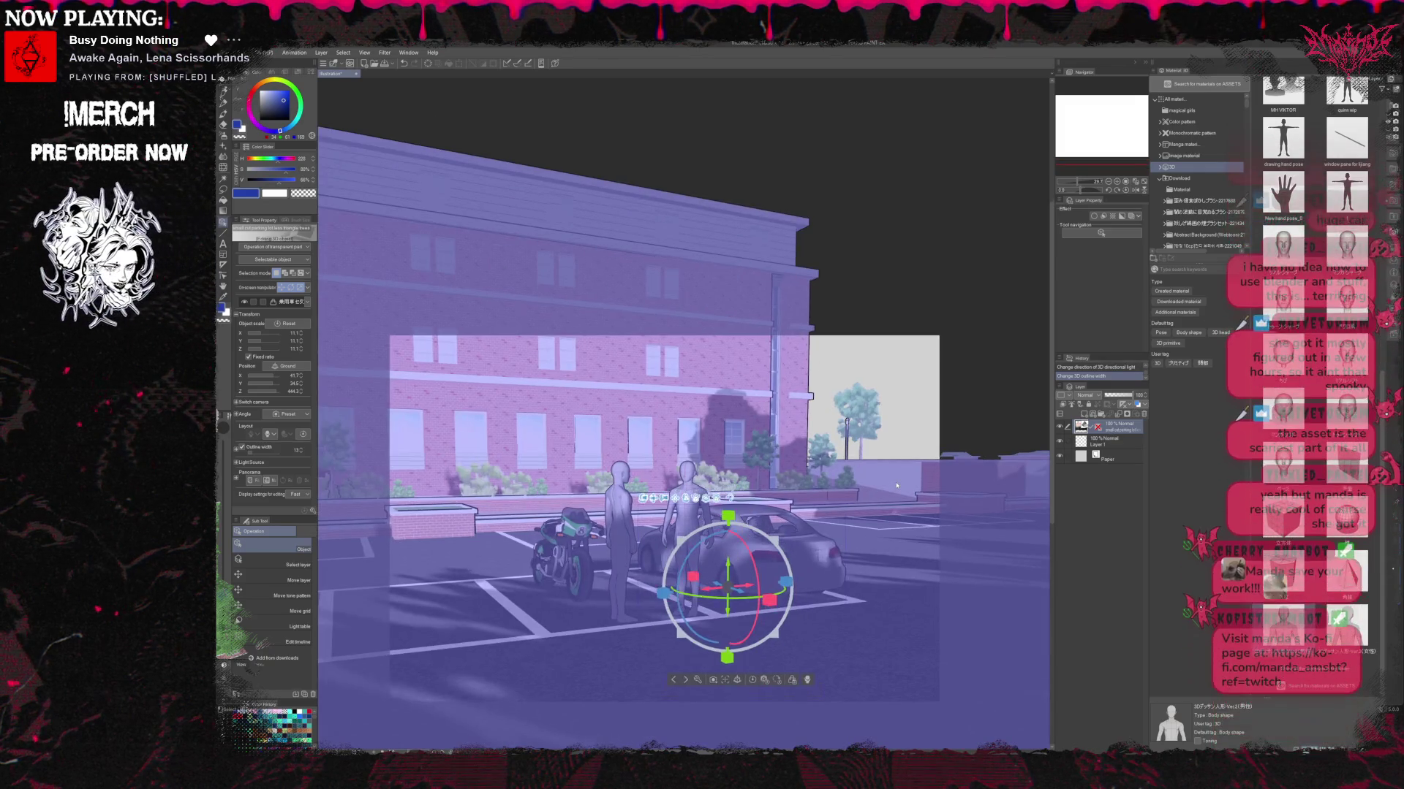
# Re-enable Line extraction in Layer Property for the 3D parking-lot layer.
pyautogui.scroll(2, 896, 485)
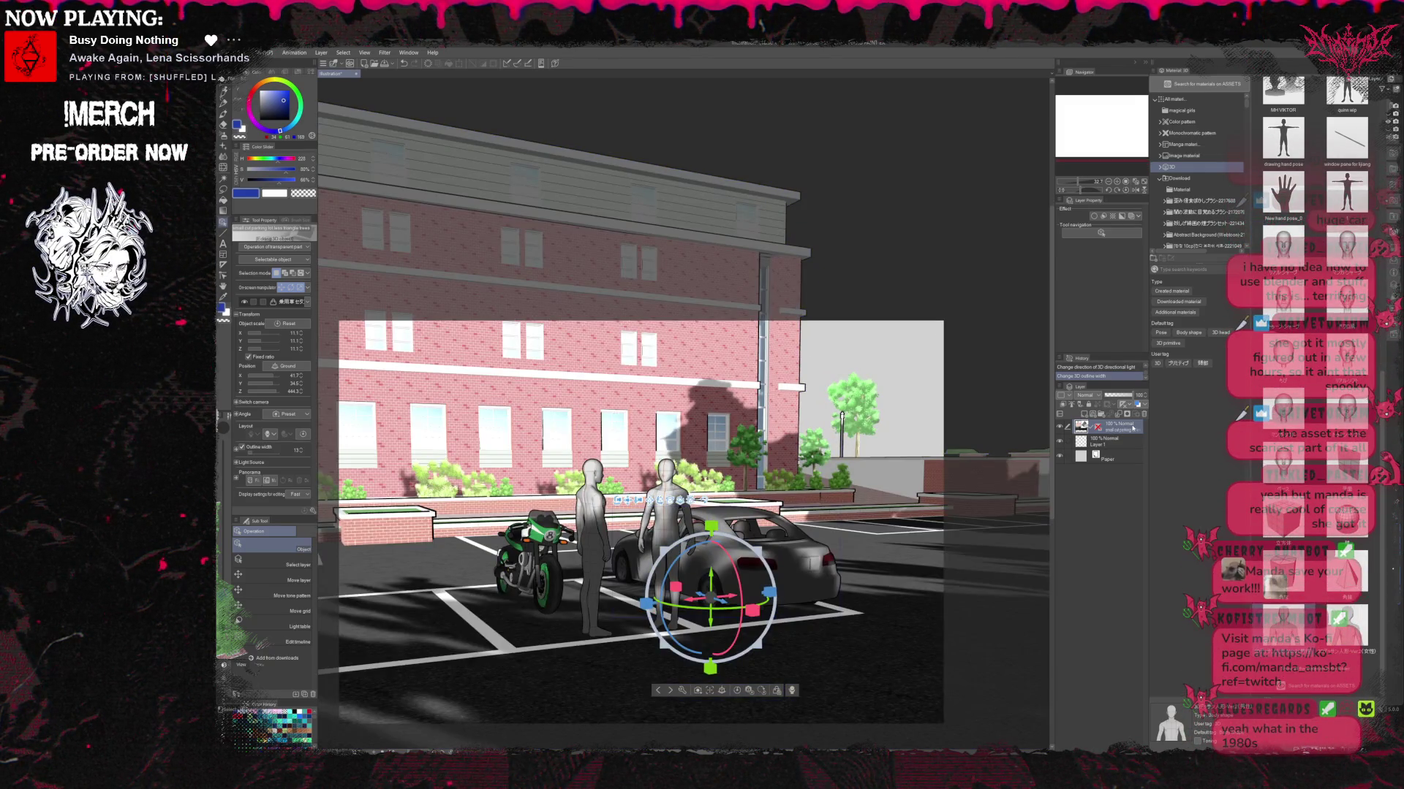
pyautogui.click(1104, 217)
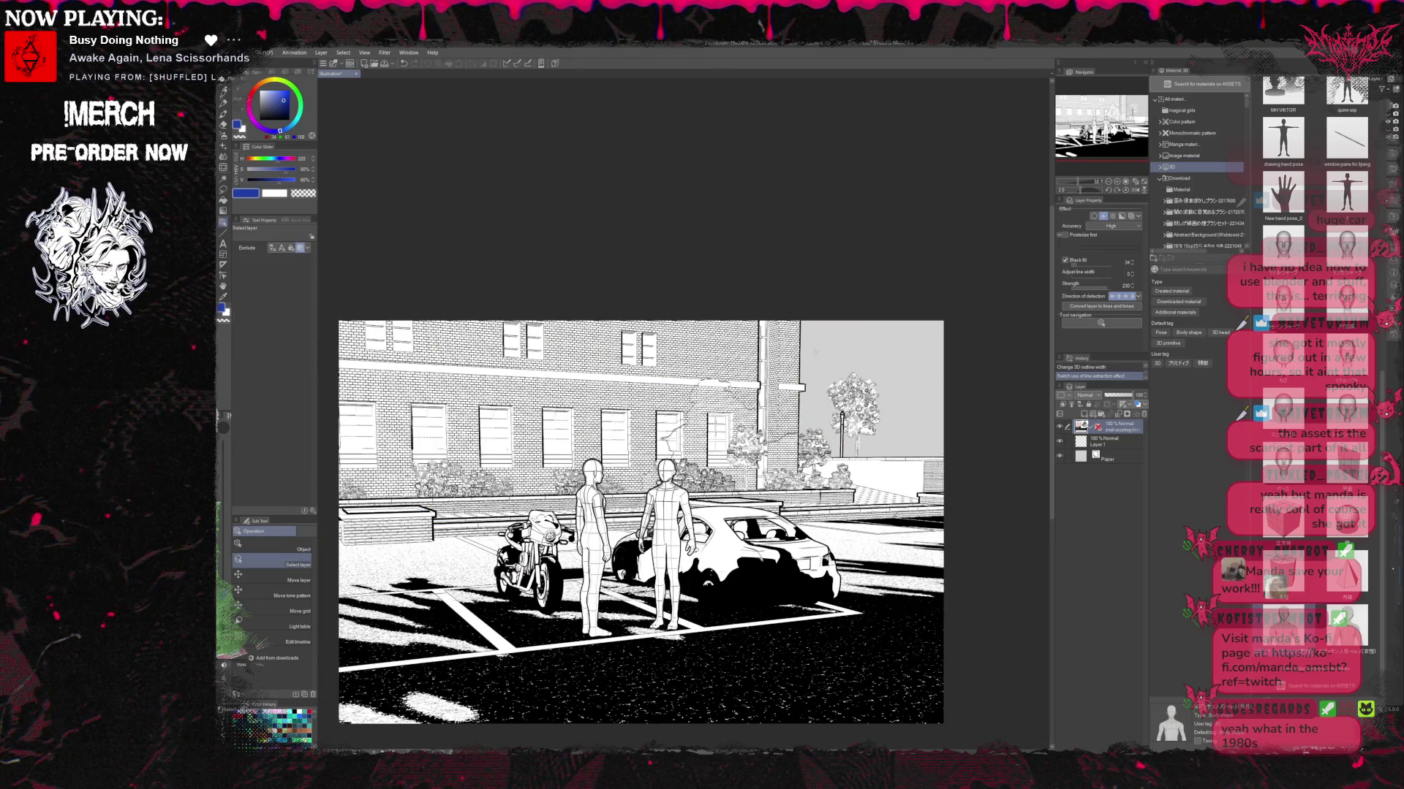
# Duplicate the 3D scene layer and turn off line extraction on the copy to show colour.
pyautogui.click(1060, 428)
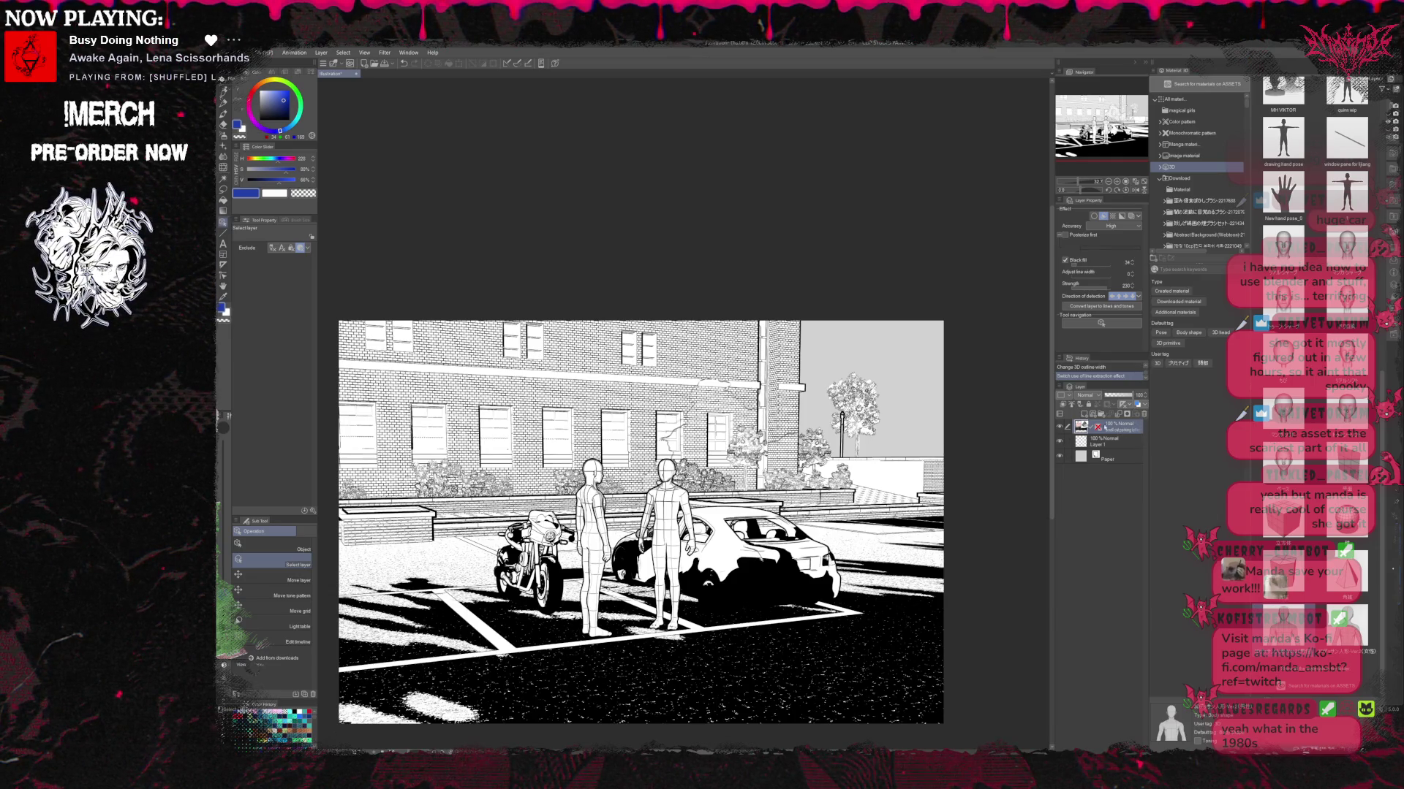
pyautogui.hotkey('ctrl', 'j')
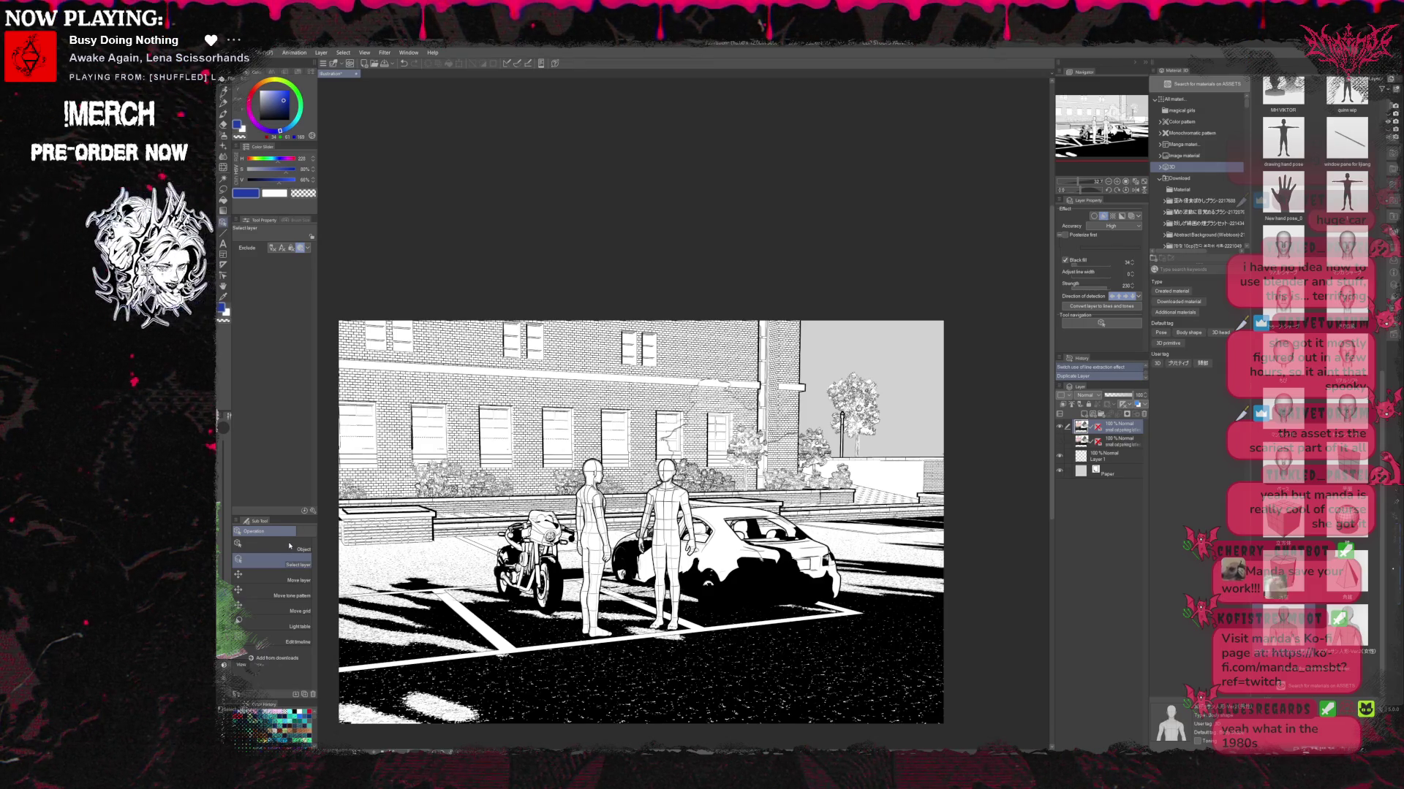
pyautogui.hotkey('ctrl', 'e')
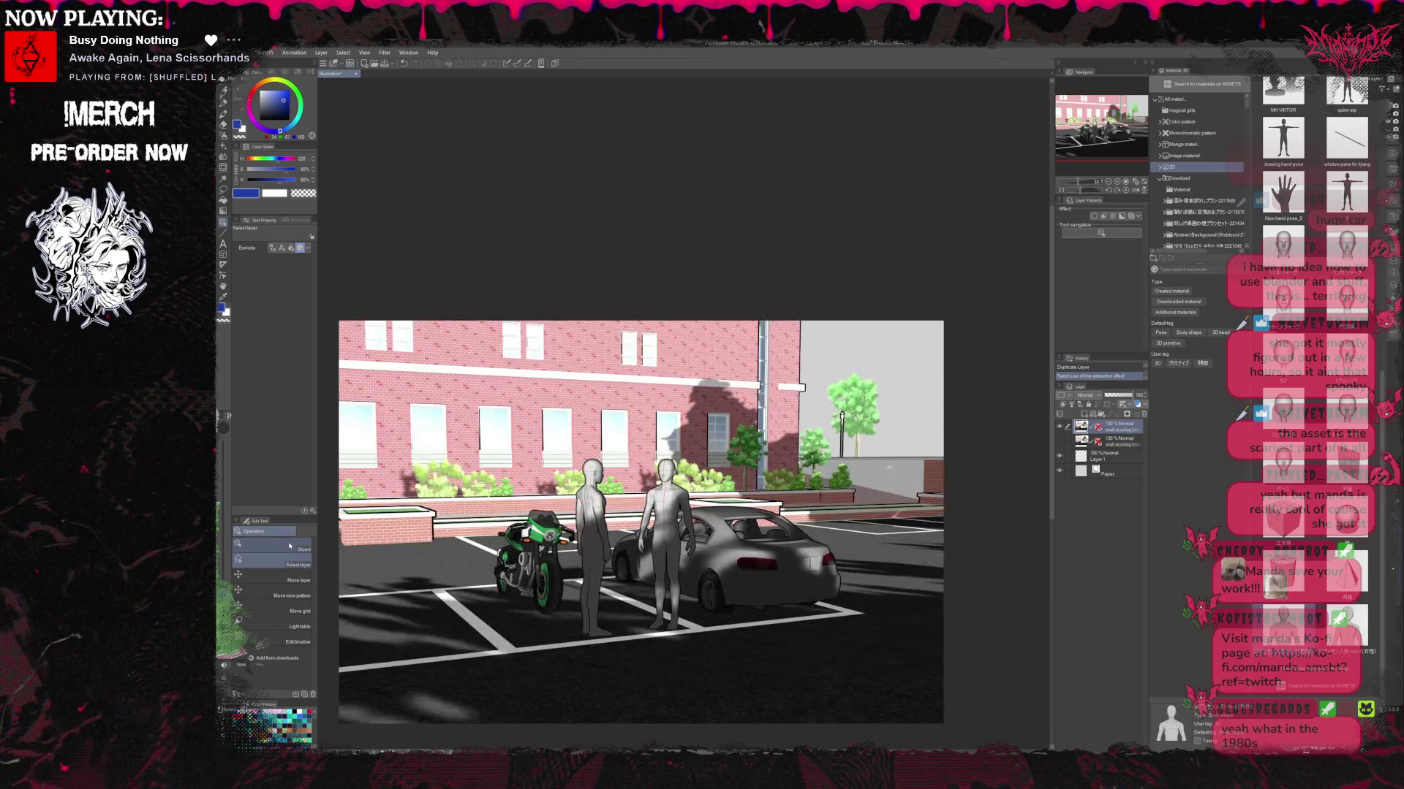
# Delete both mannequin figures with the Object sub tool and re-enable Line extraction on the layer.
pyautogui.click(290, 546)
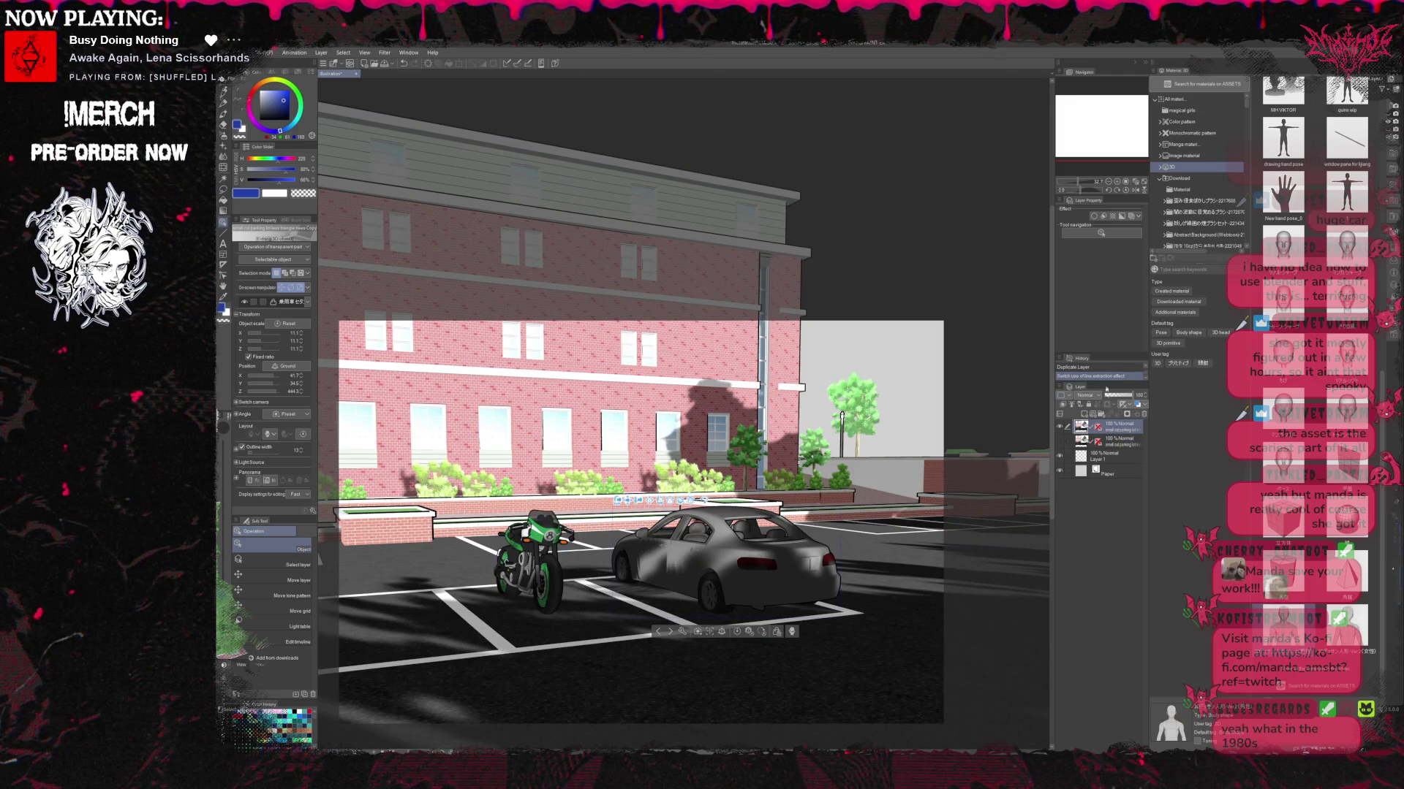
pyautogui.click(1104, 216)
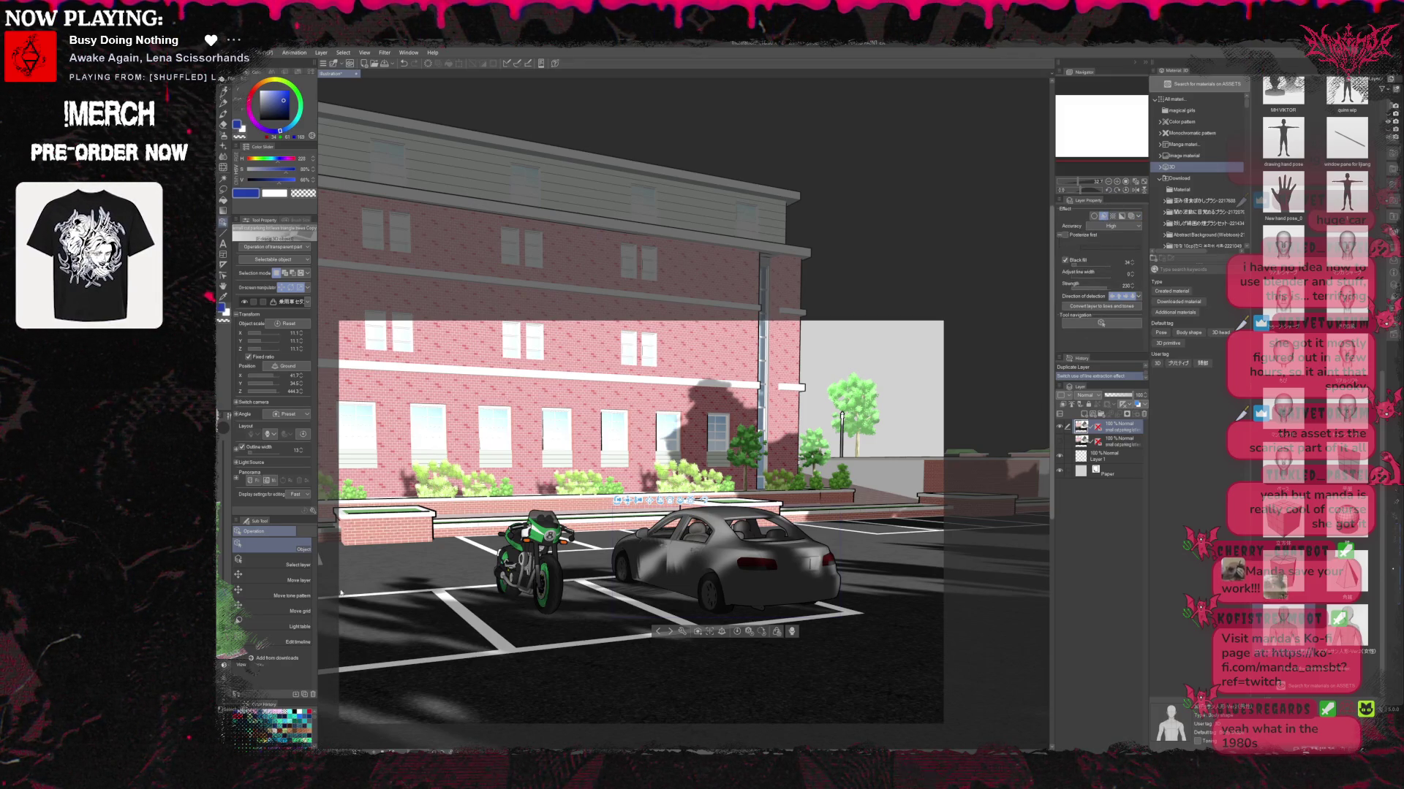
pyautogui.click(299, 569)
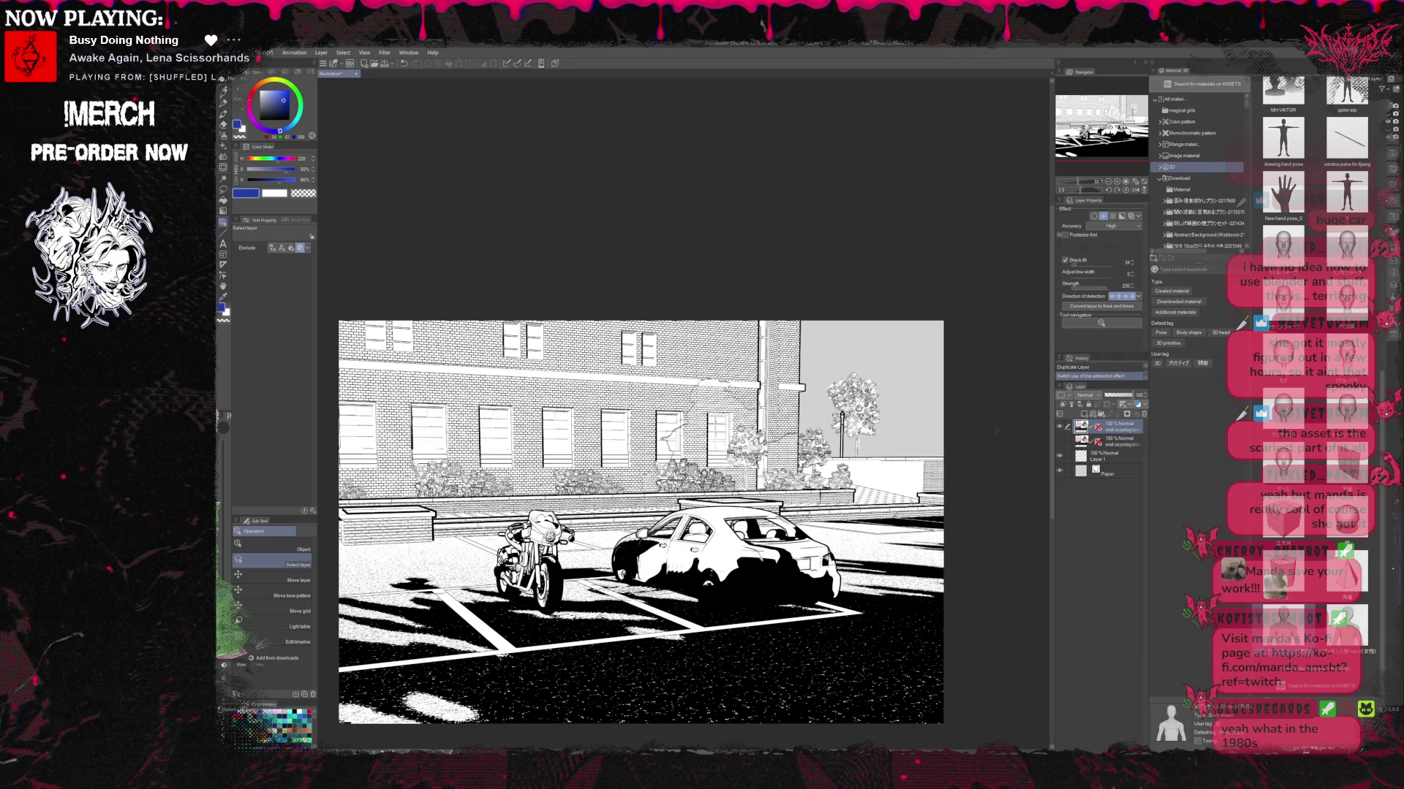
# Toggle the top layer off and on to compare, then drop Black fill to 16.
pyautogui.click(1060, 427)
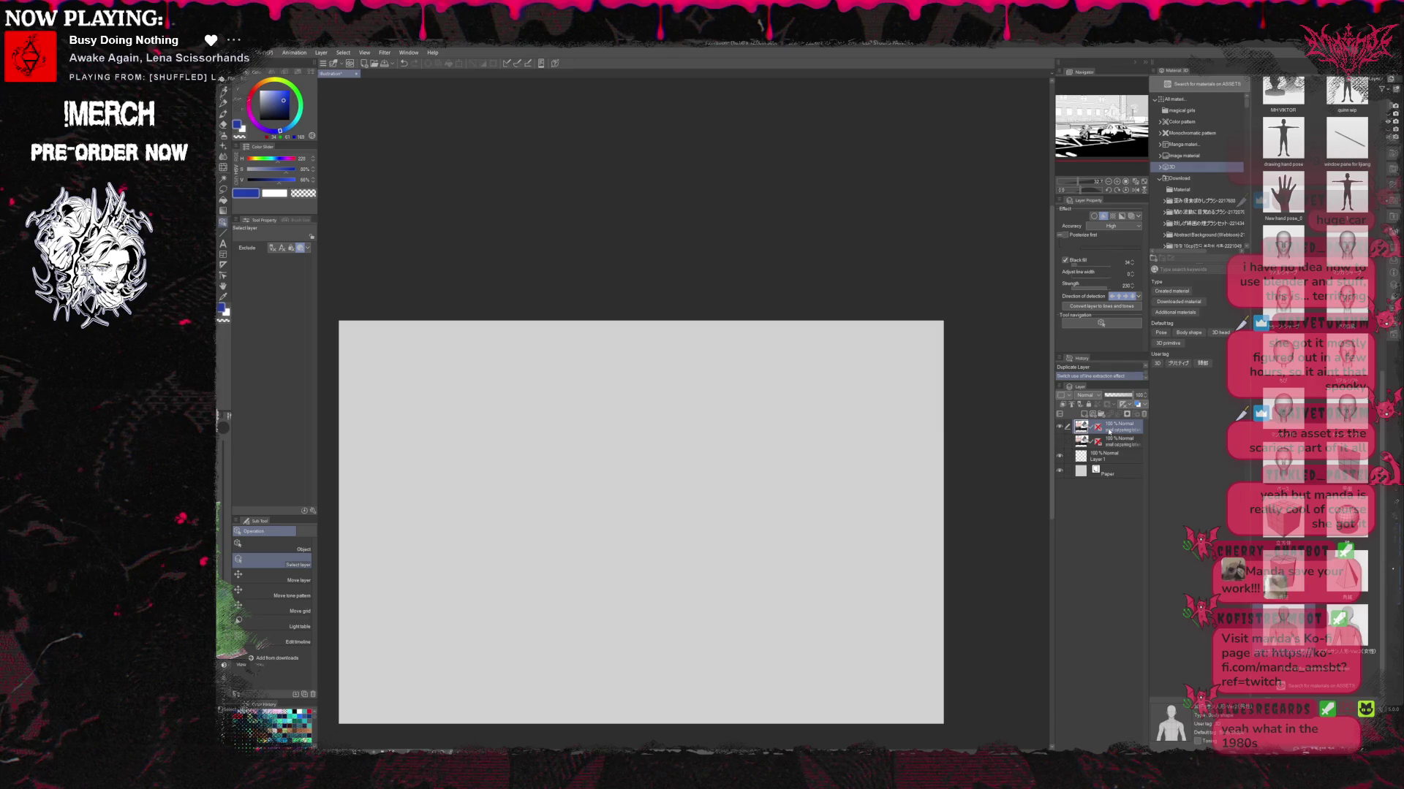
pyautogui.click(1059, 427)
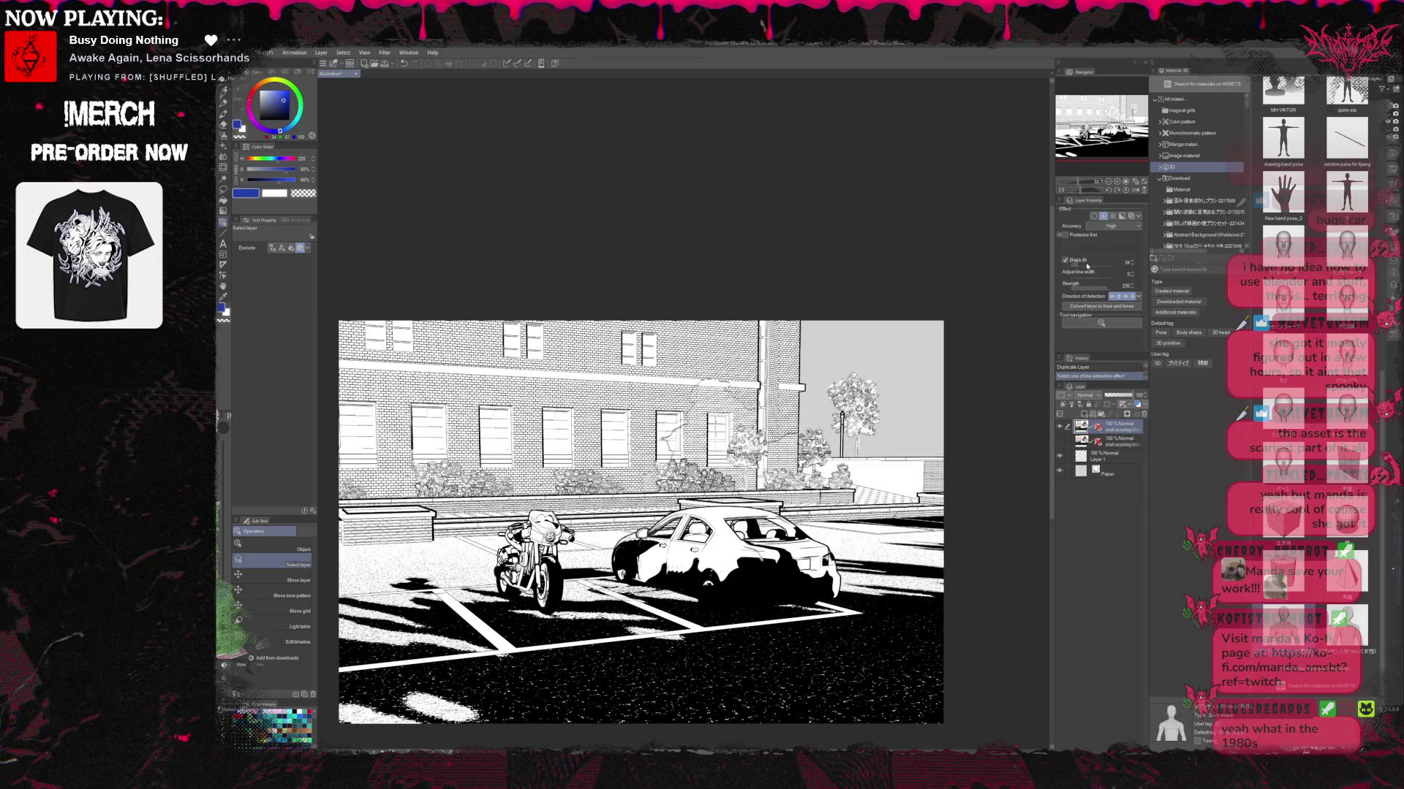
pyautogui.moveTo(1085, 267); pyautogui.dragTo(1074, 268)
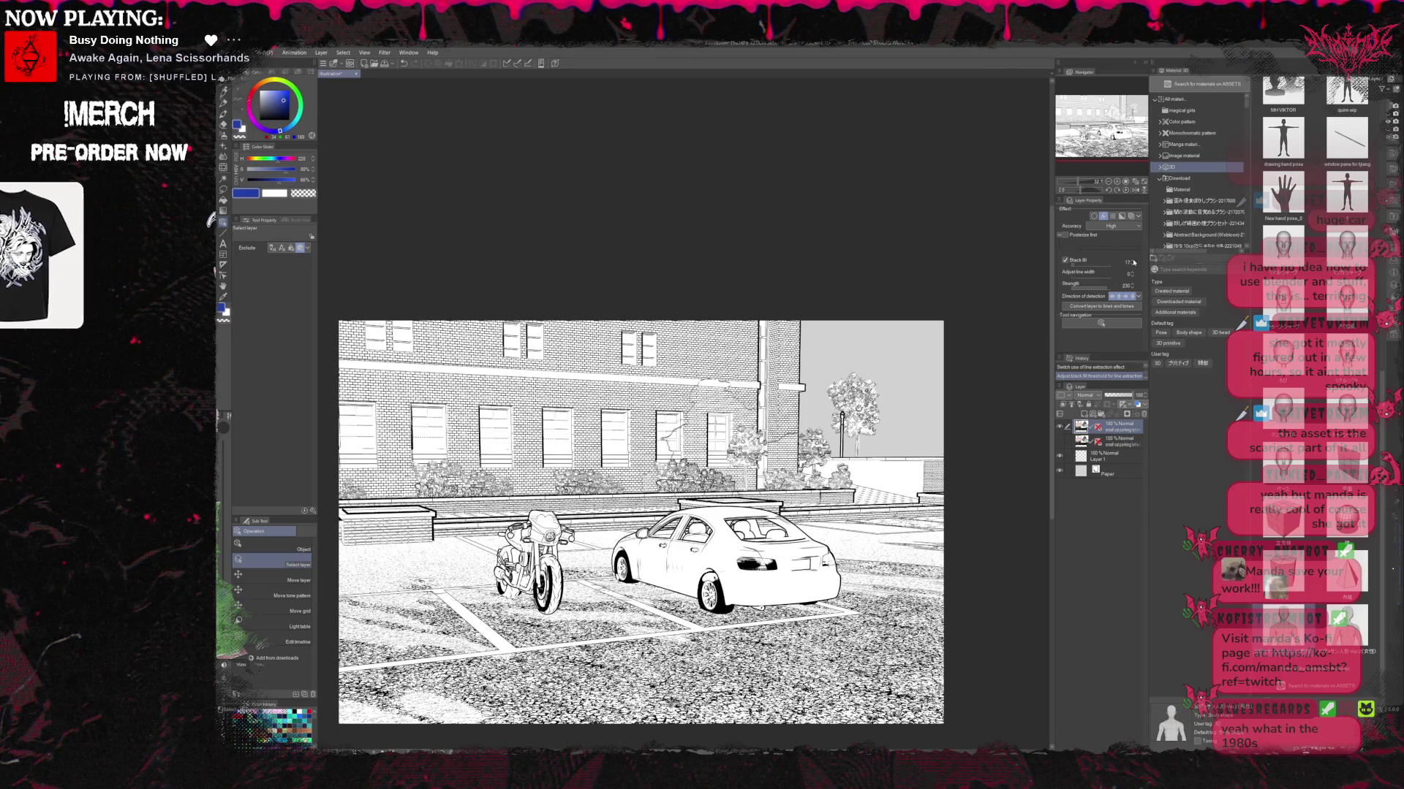
# Raise Black fill to 17 and fine-tune the line extraction Strength slider.
pyautogui.click(1133, 261)
pyautogui.moveTo(1133, 291); pyautogui.dragTo(1079, 290)
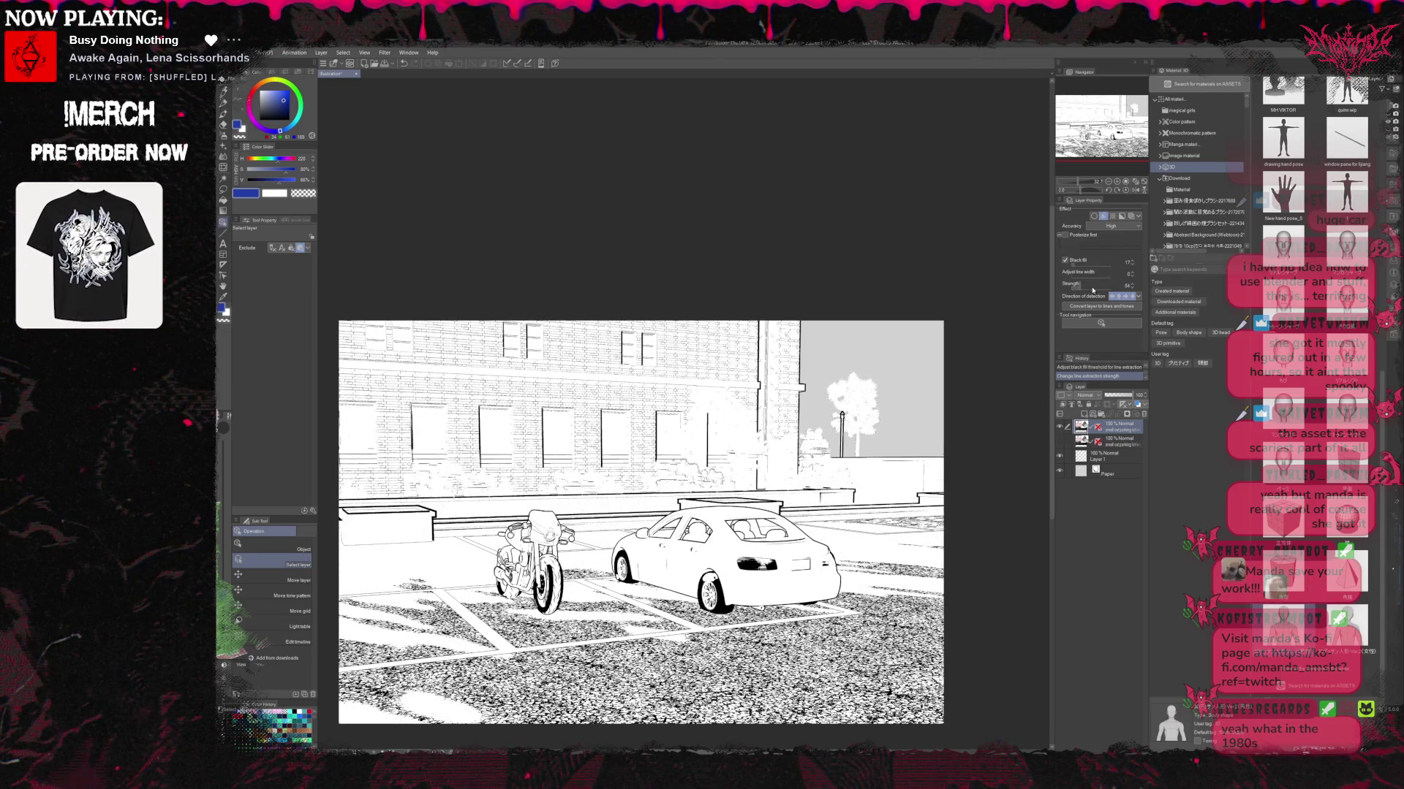
pyautogui.moveTo(1093, 290); pyautogui.dragTo(1108, 292)
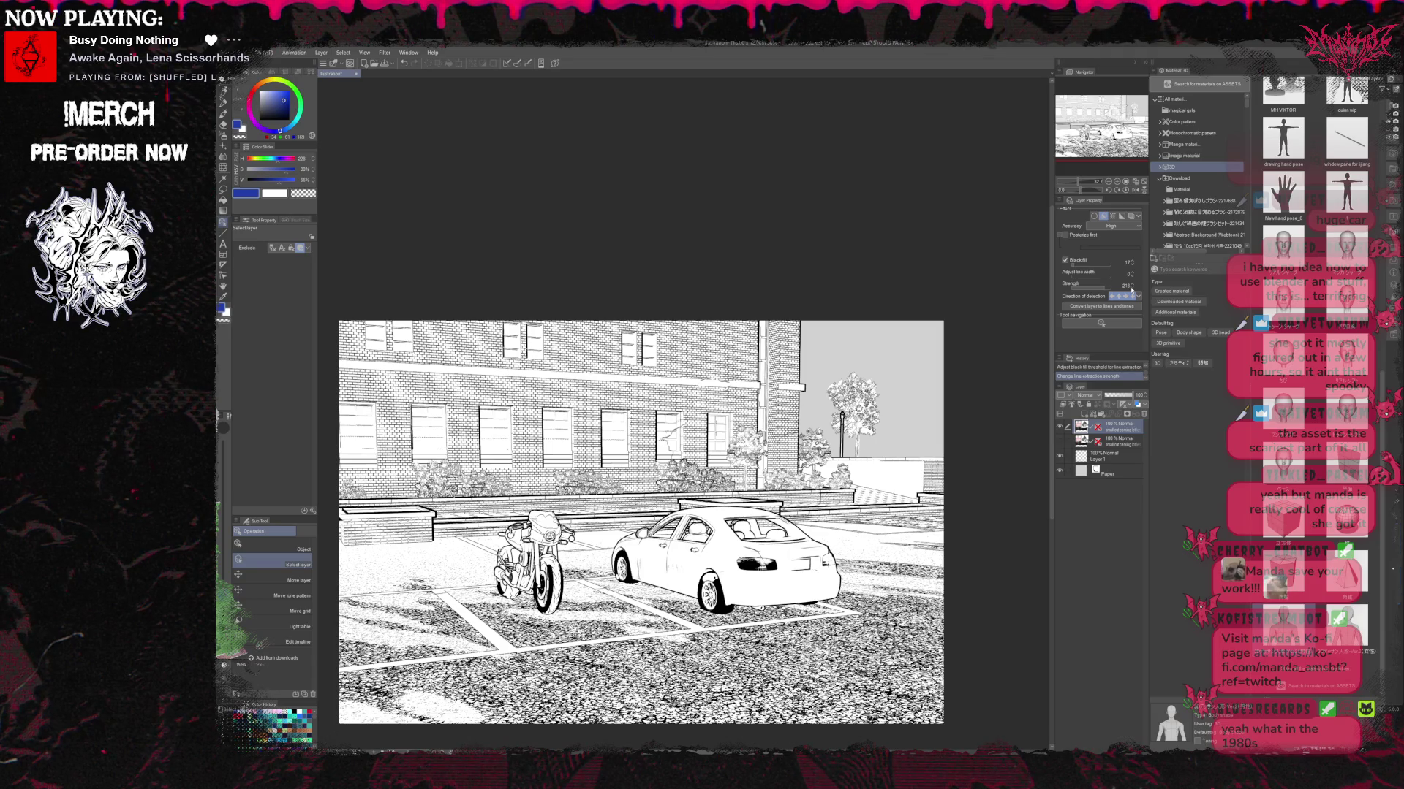
pyautogui.click(1132, 288)
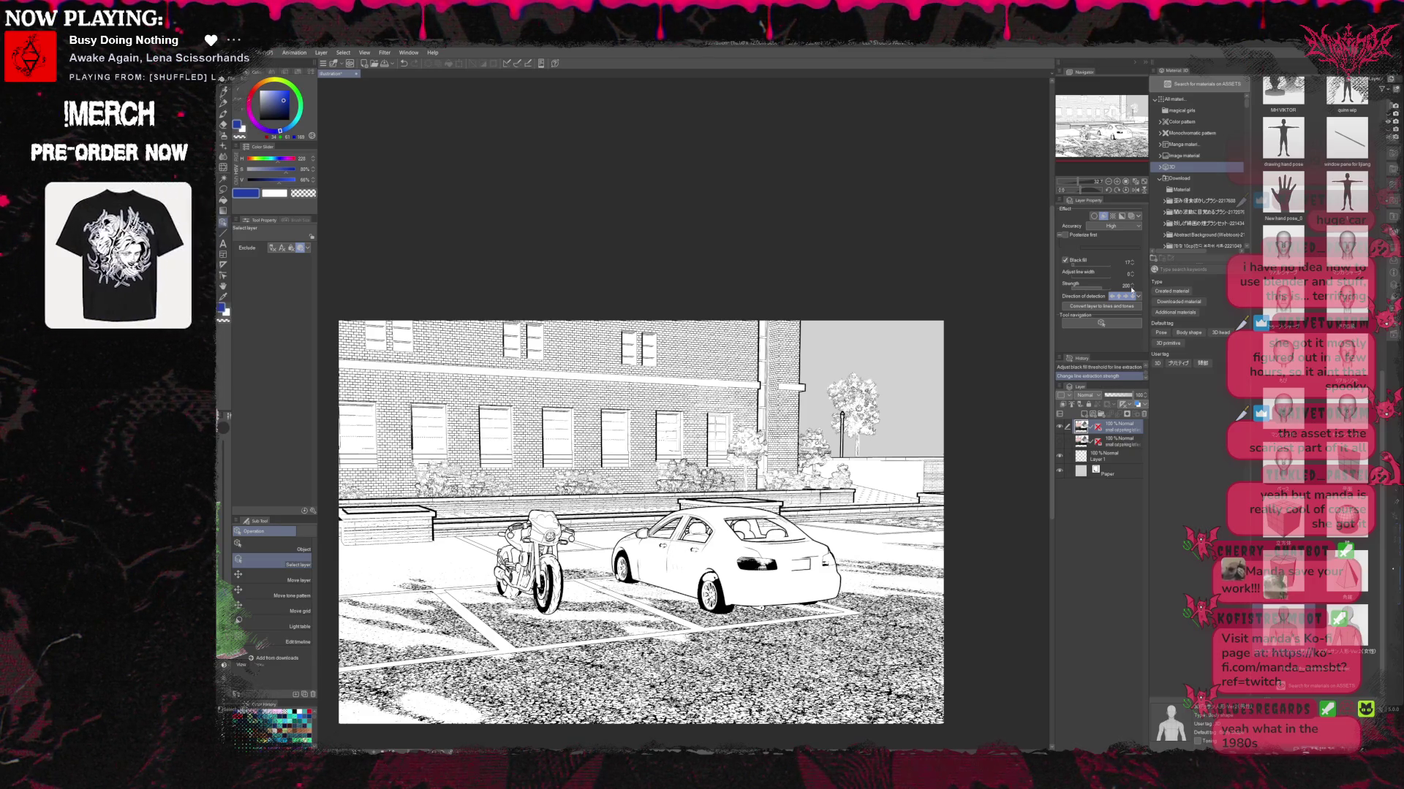
# Step Black fill up from 19 to 25 so the asphalt turns mostly solid black.
pyautogui.click(1133, 261)
pyautogui.click(1132, 261)
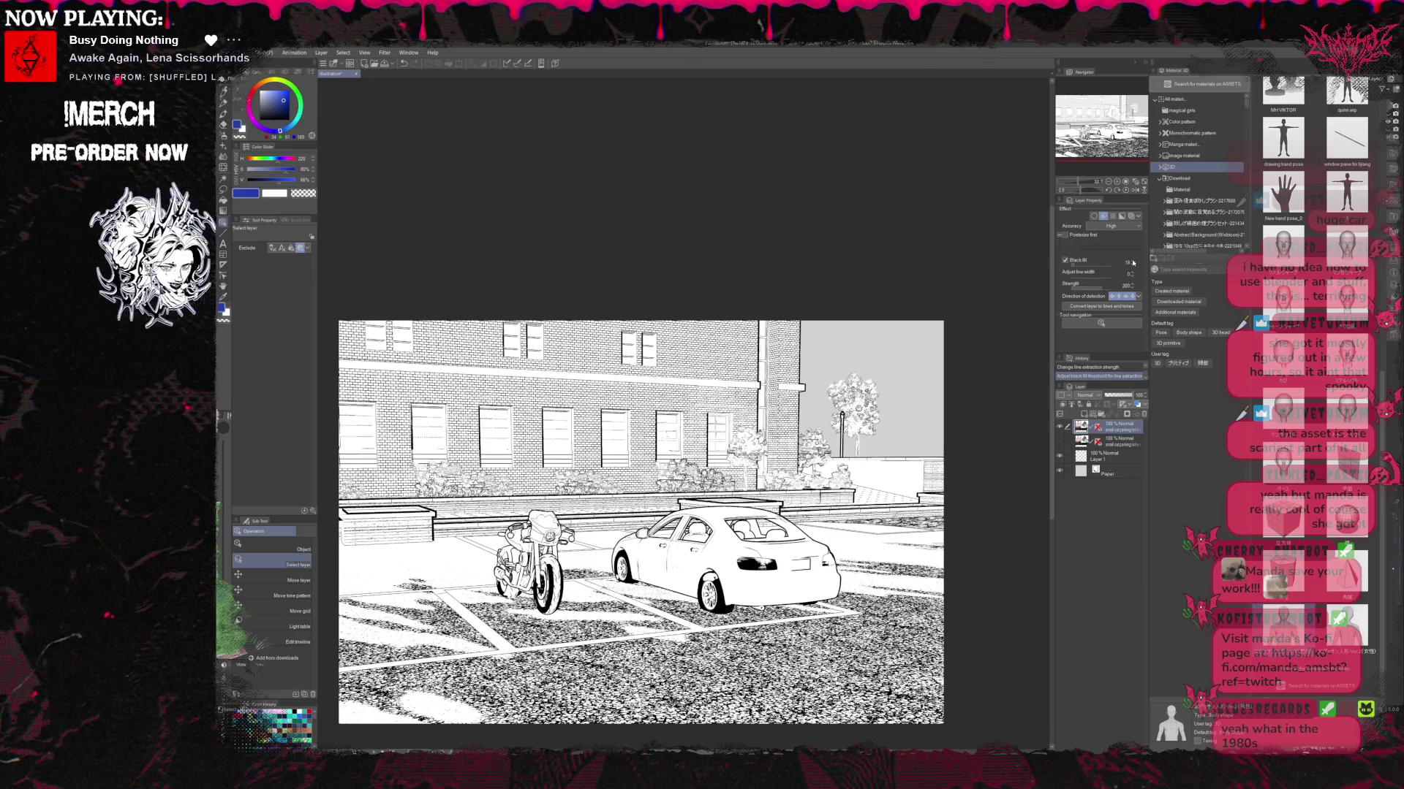
pyautogui.click(1132, 261)
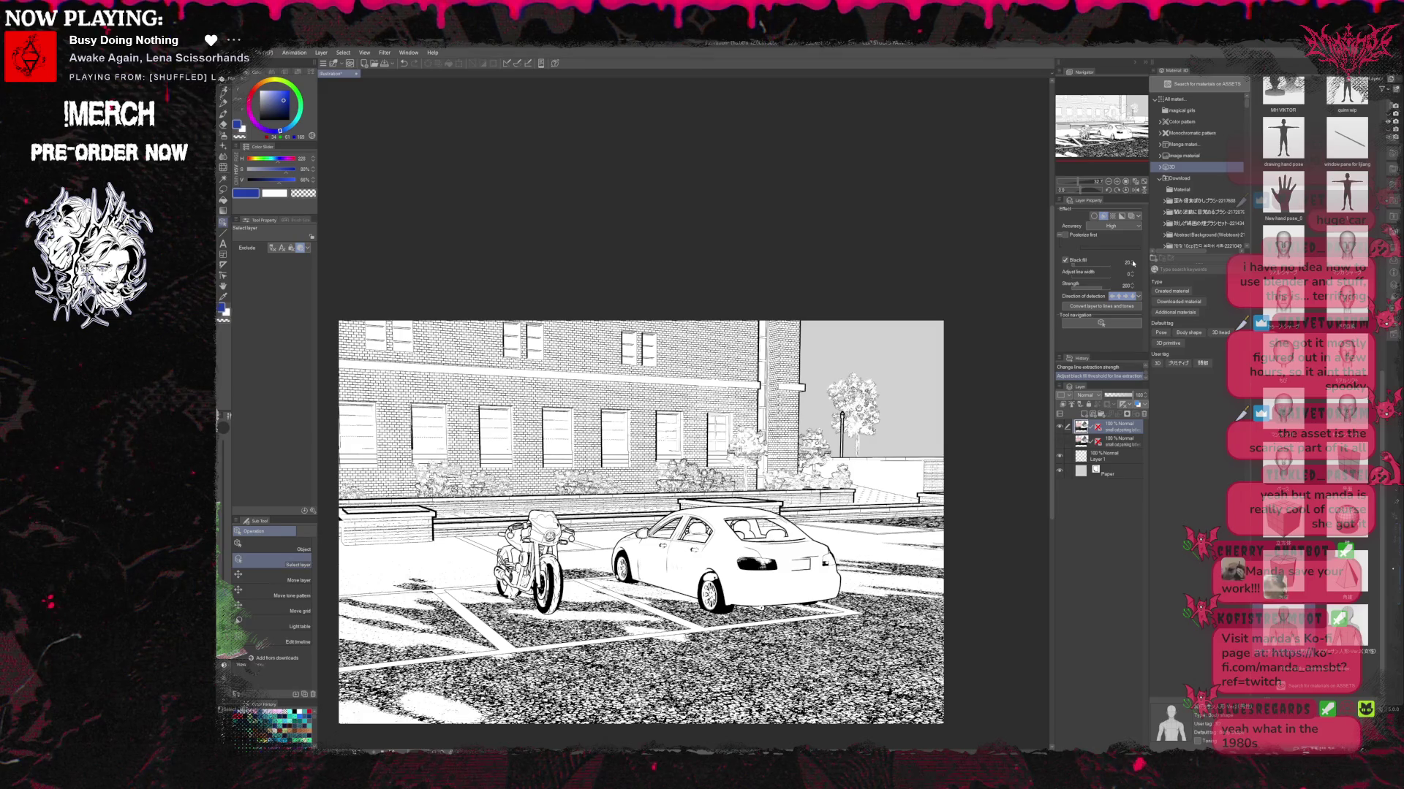
pyautogui.click(1132, 261)
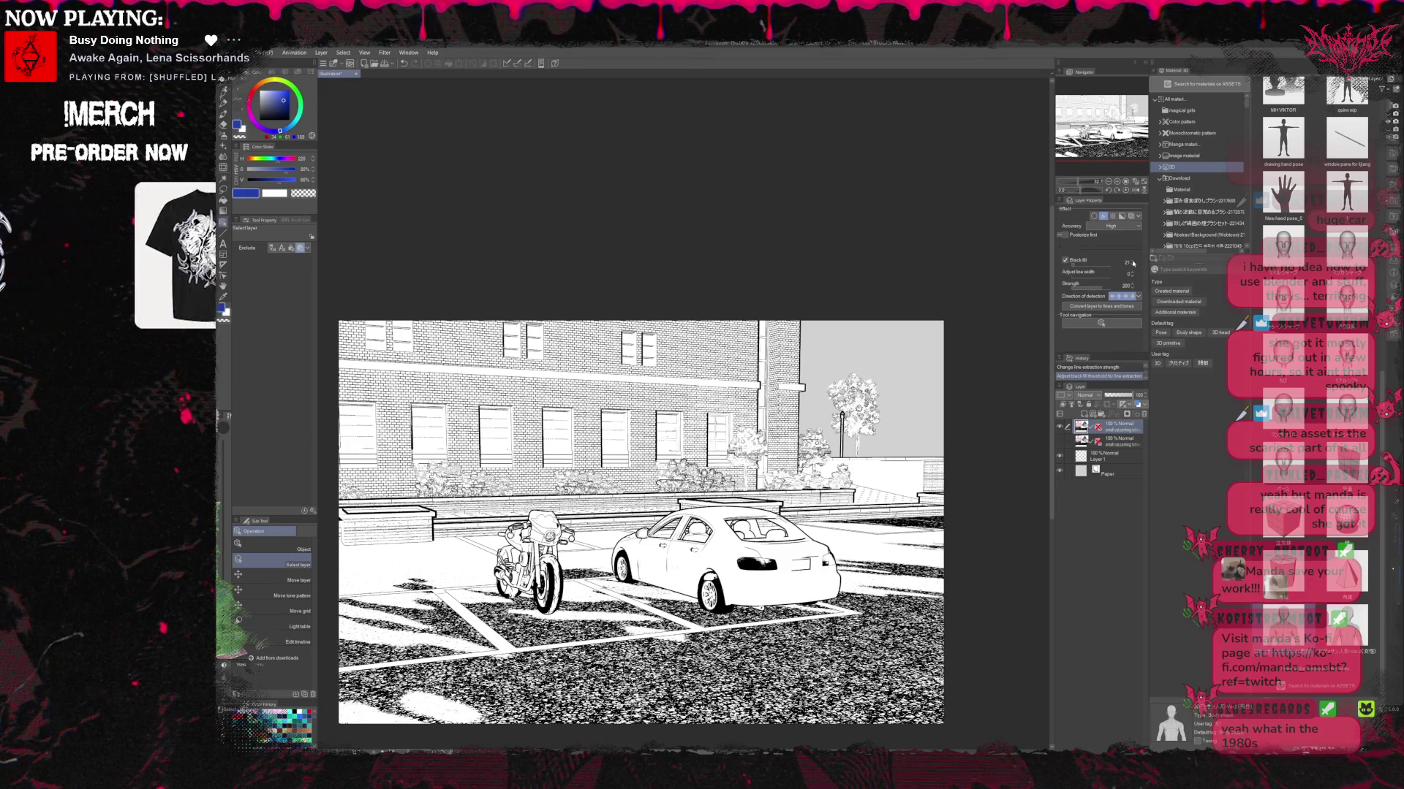
pyautogui.click(1133, 261)
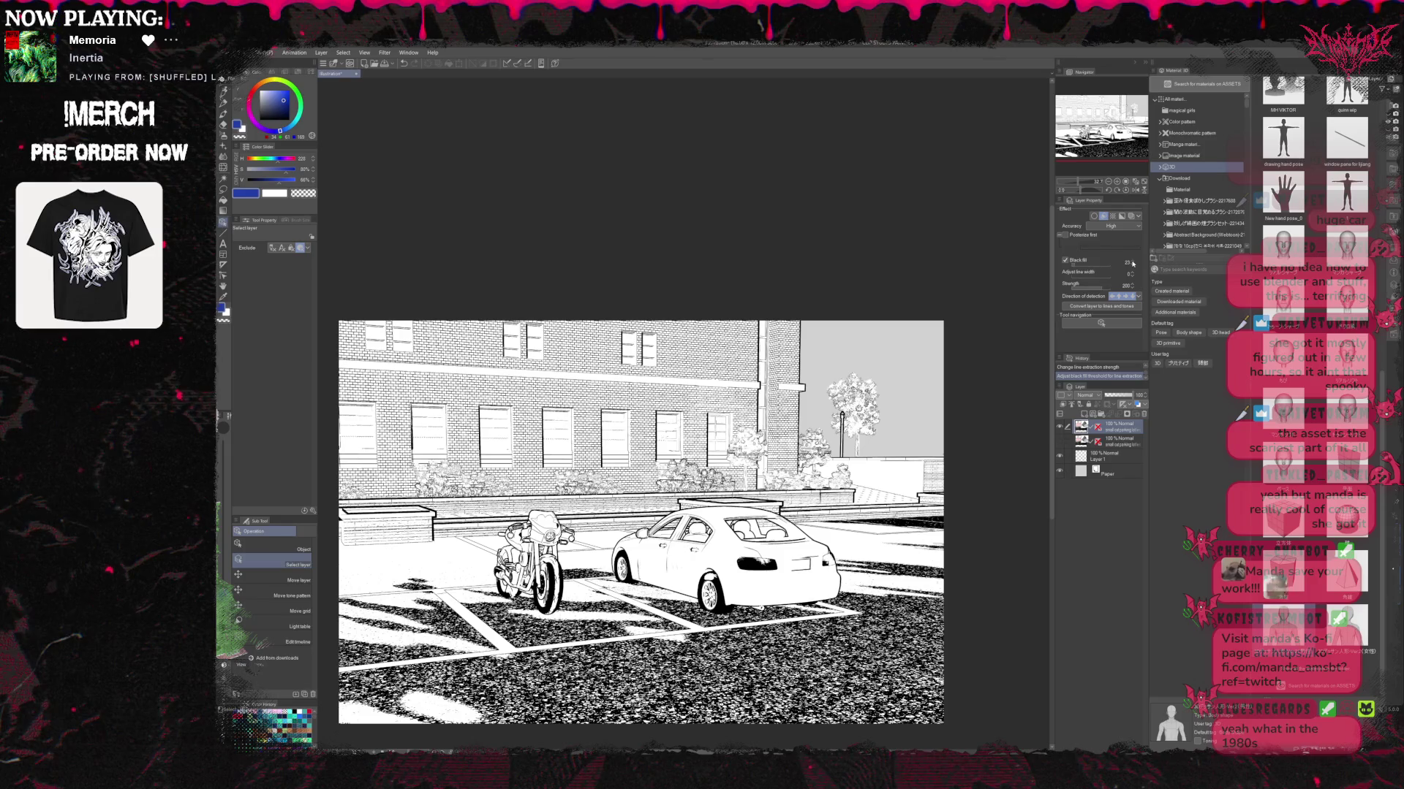
pyautogui.click(1133, 261)
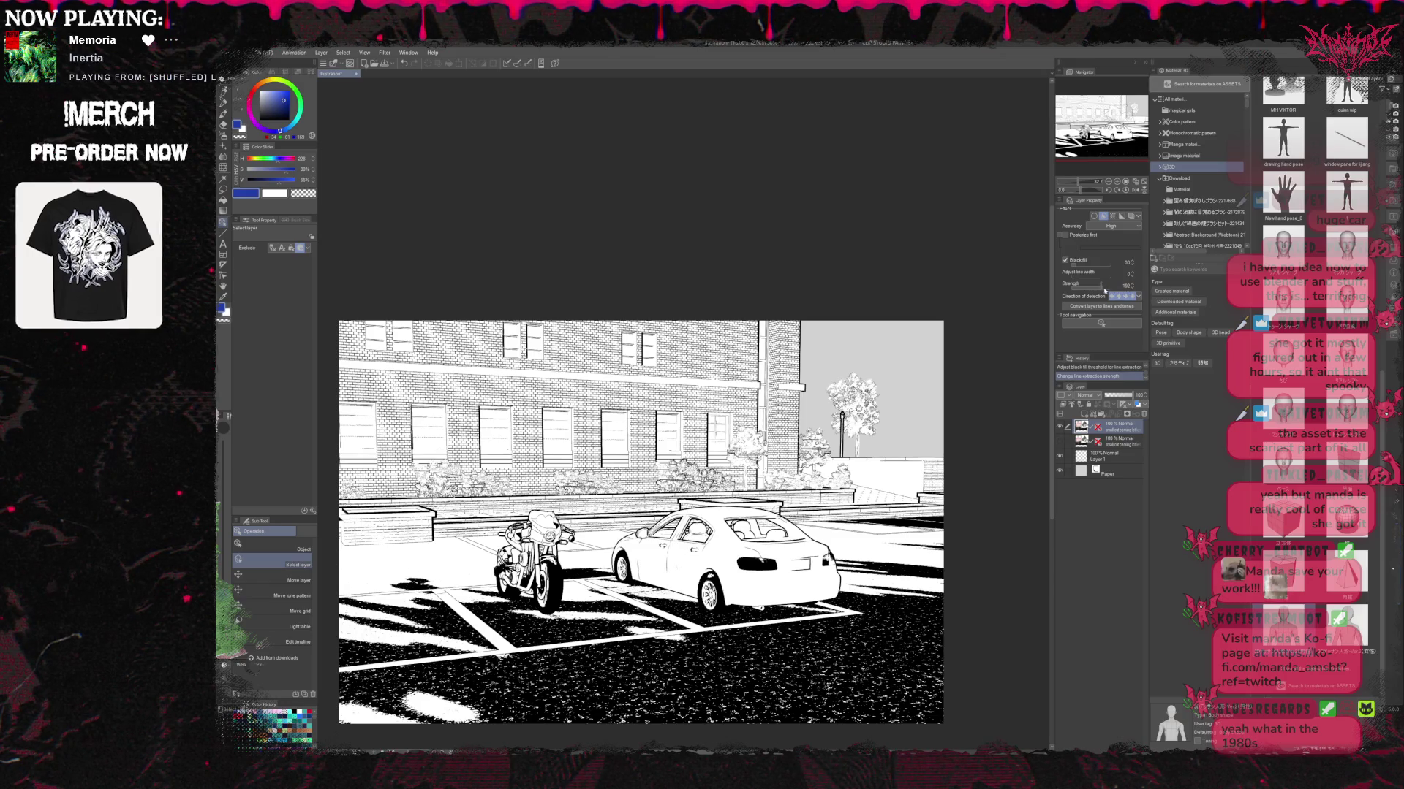
# Settle line Strength near 190, change detection direction, and nudge Black fill up to 31 and back.
pyautogui.moveTo(1105, 290); pyautogui.dragTo(1096, 291)
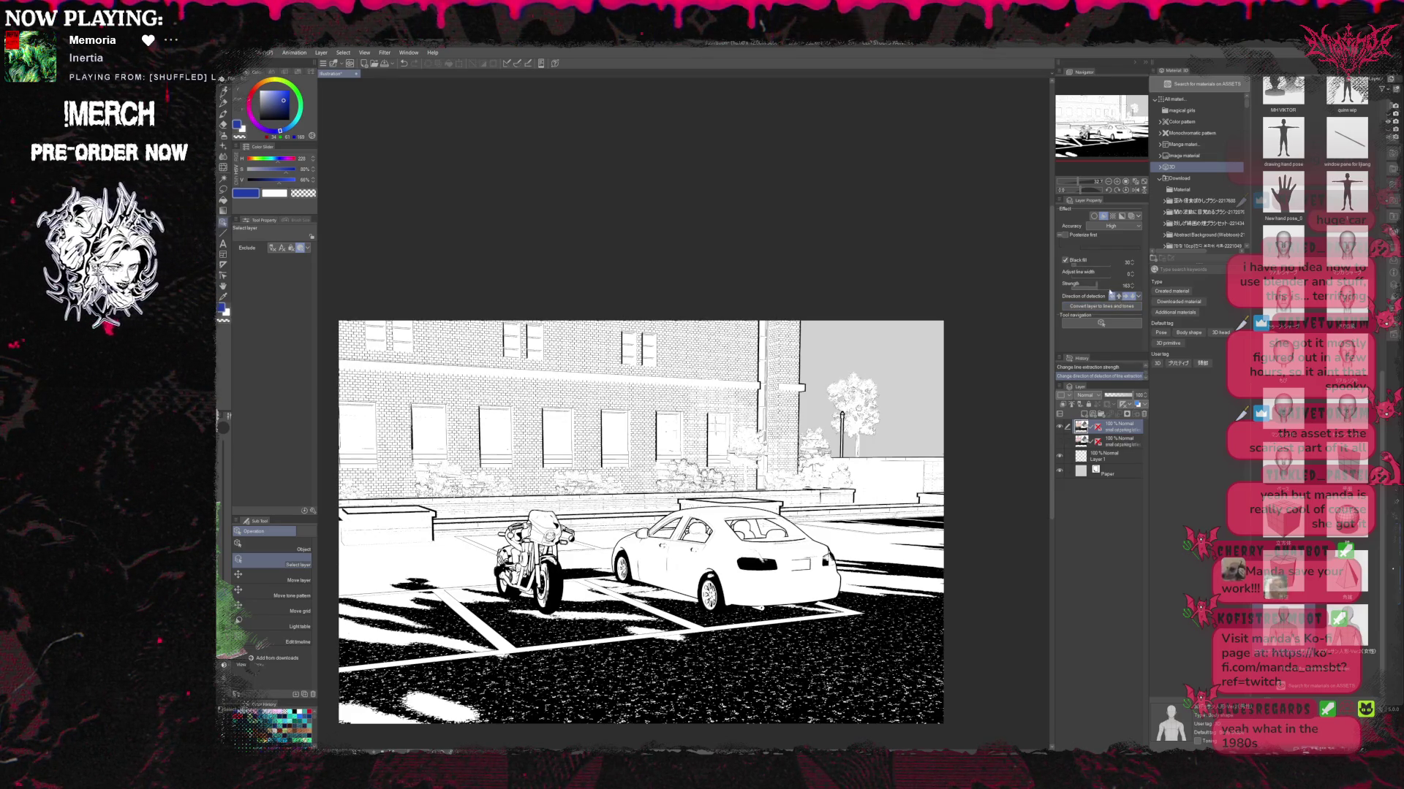
pyautogui.click(1105, 286)
pyautogui.moveTo(1106, 289); pyautogui.dragTo(1109, 289)
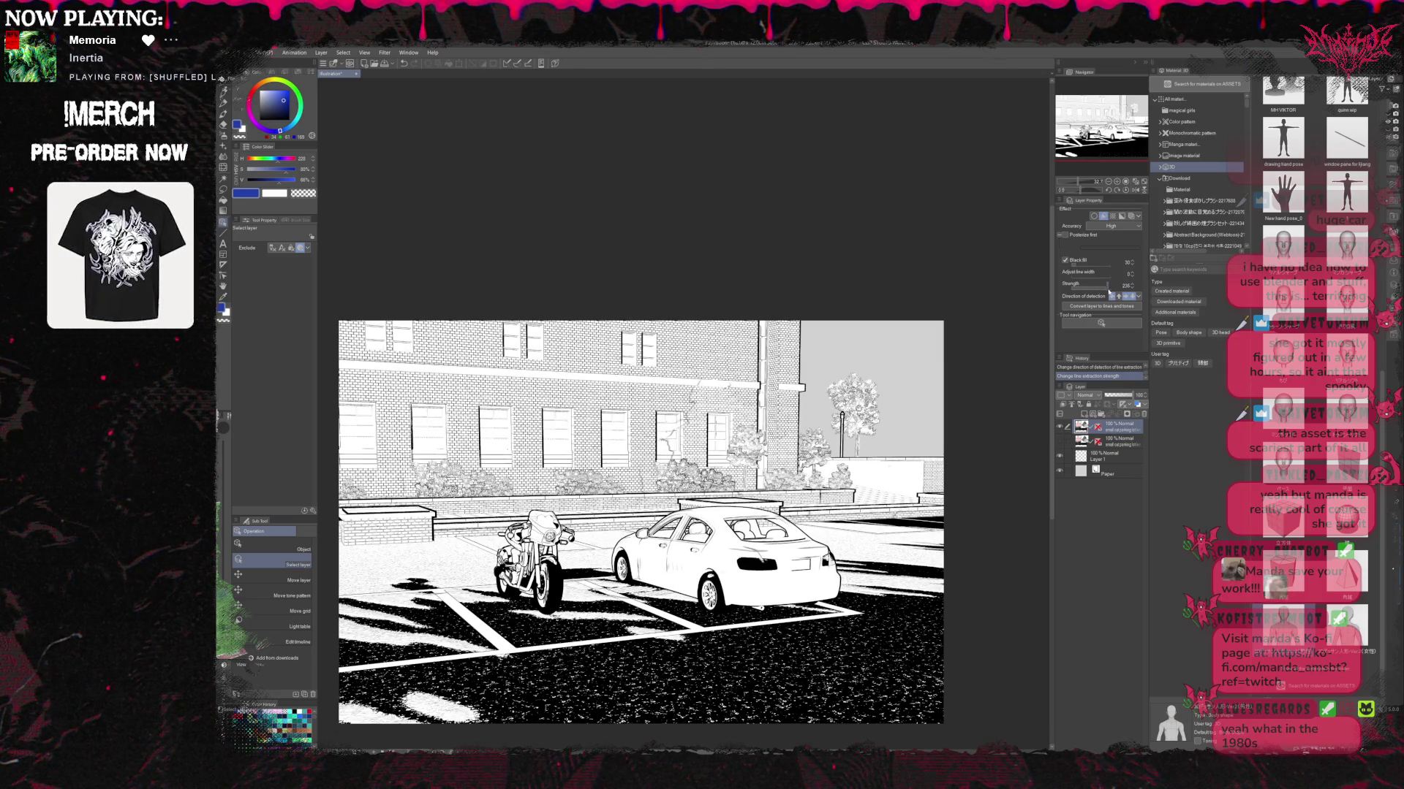
pyautogui.click(1126, 295)
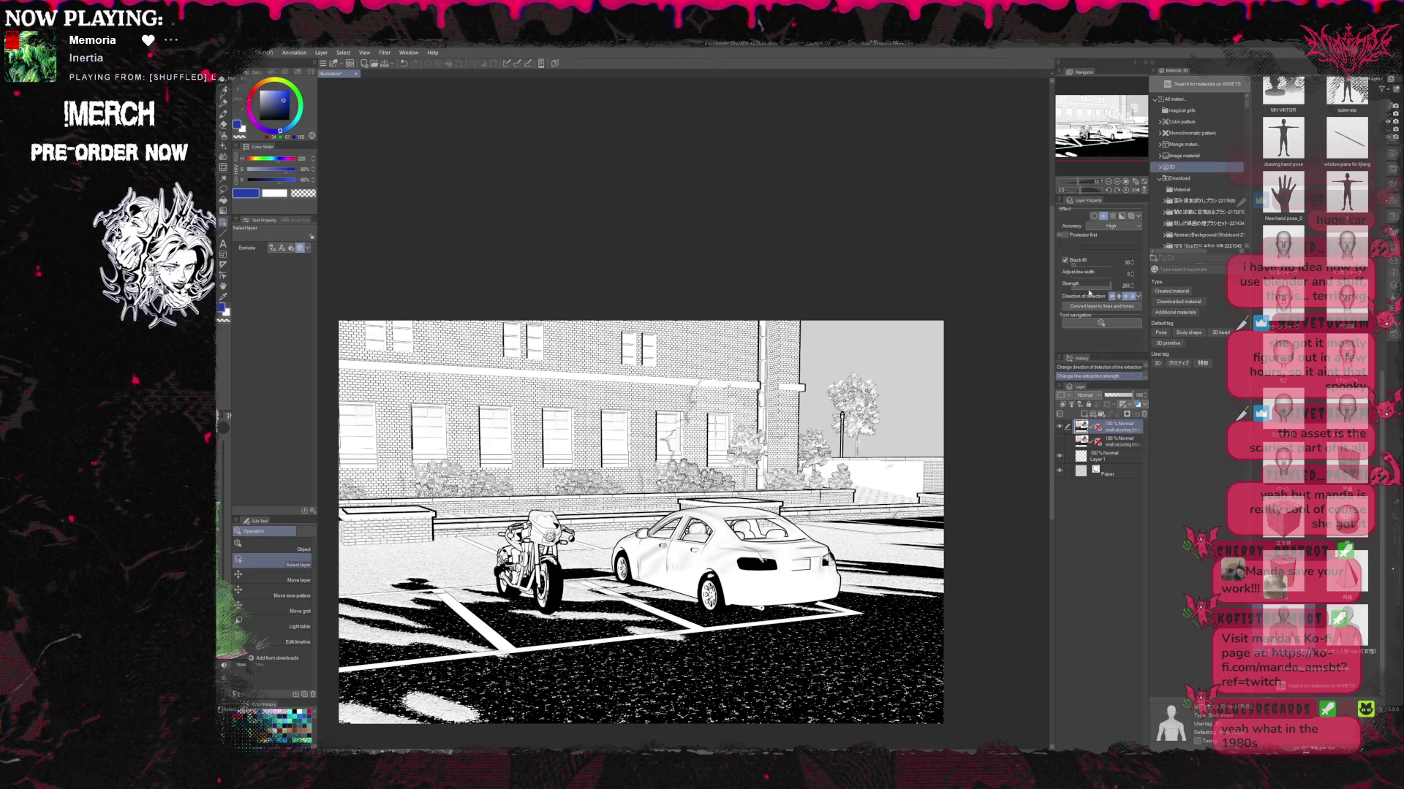
pyautogui.click(1090, 290)
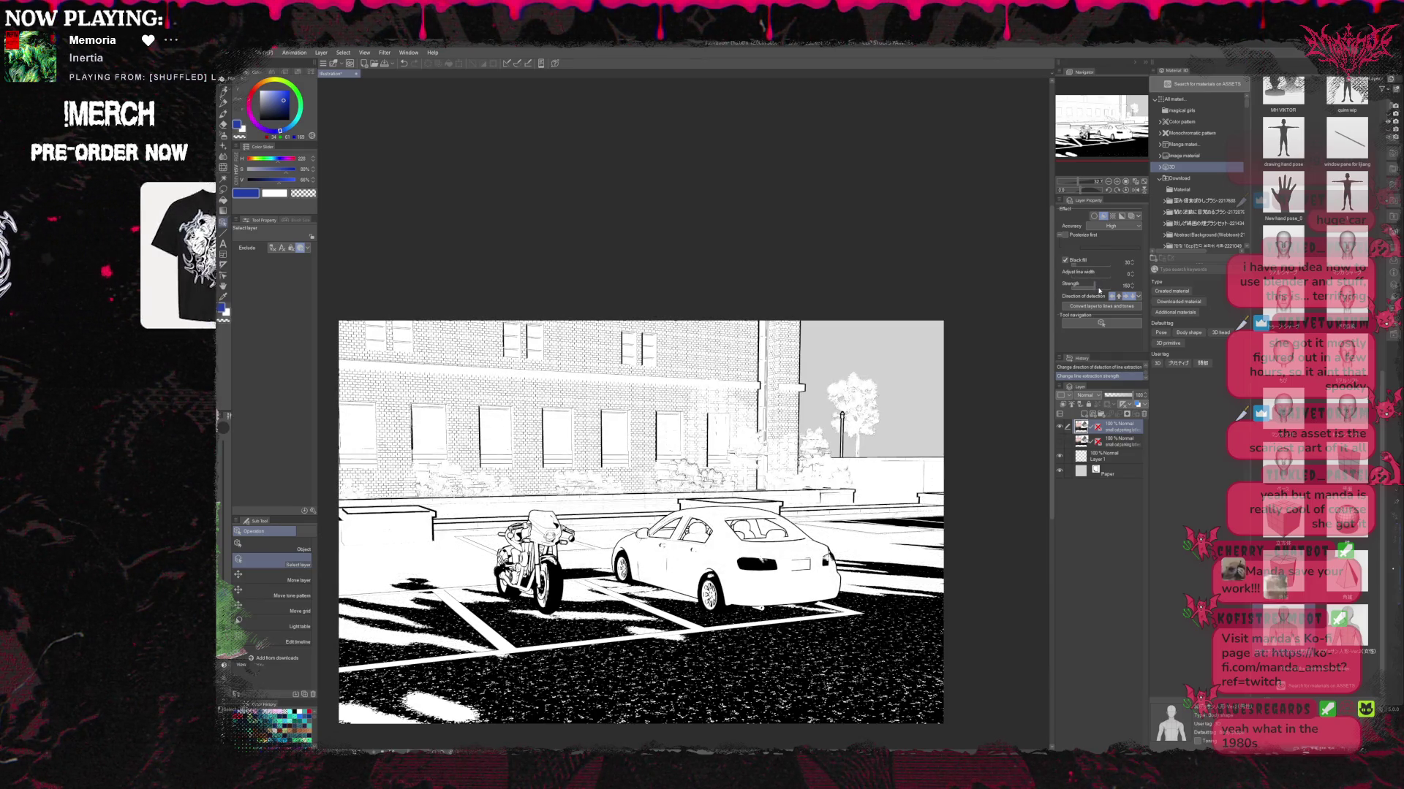
pyautogui.click(1101, 291)
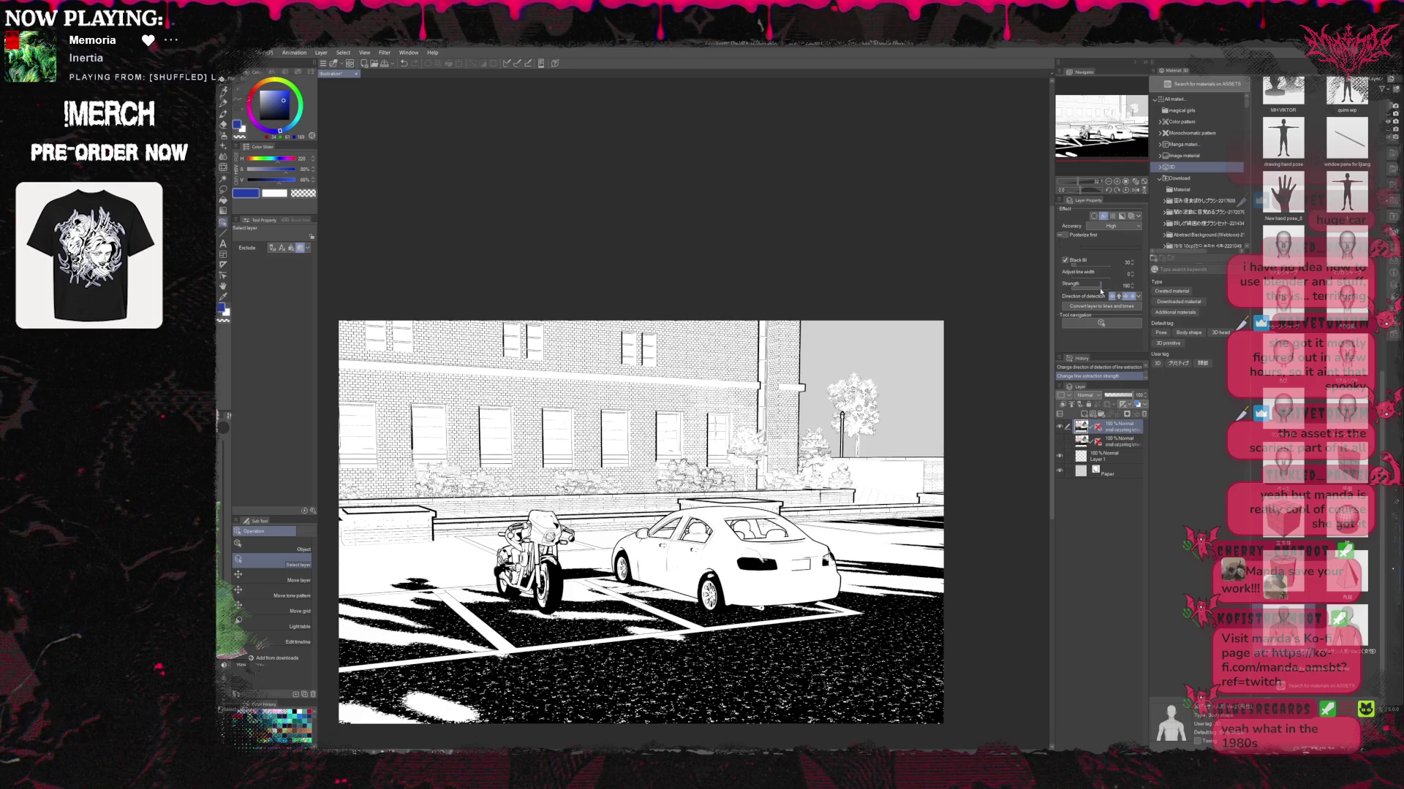
pyautogui.click(1131, 261)
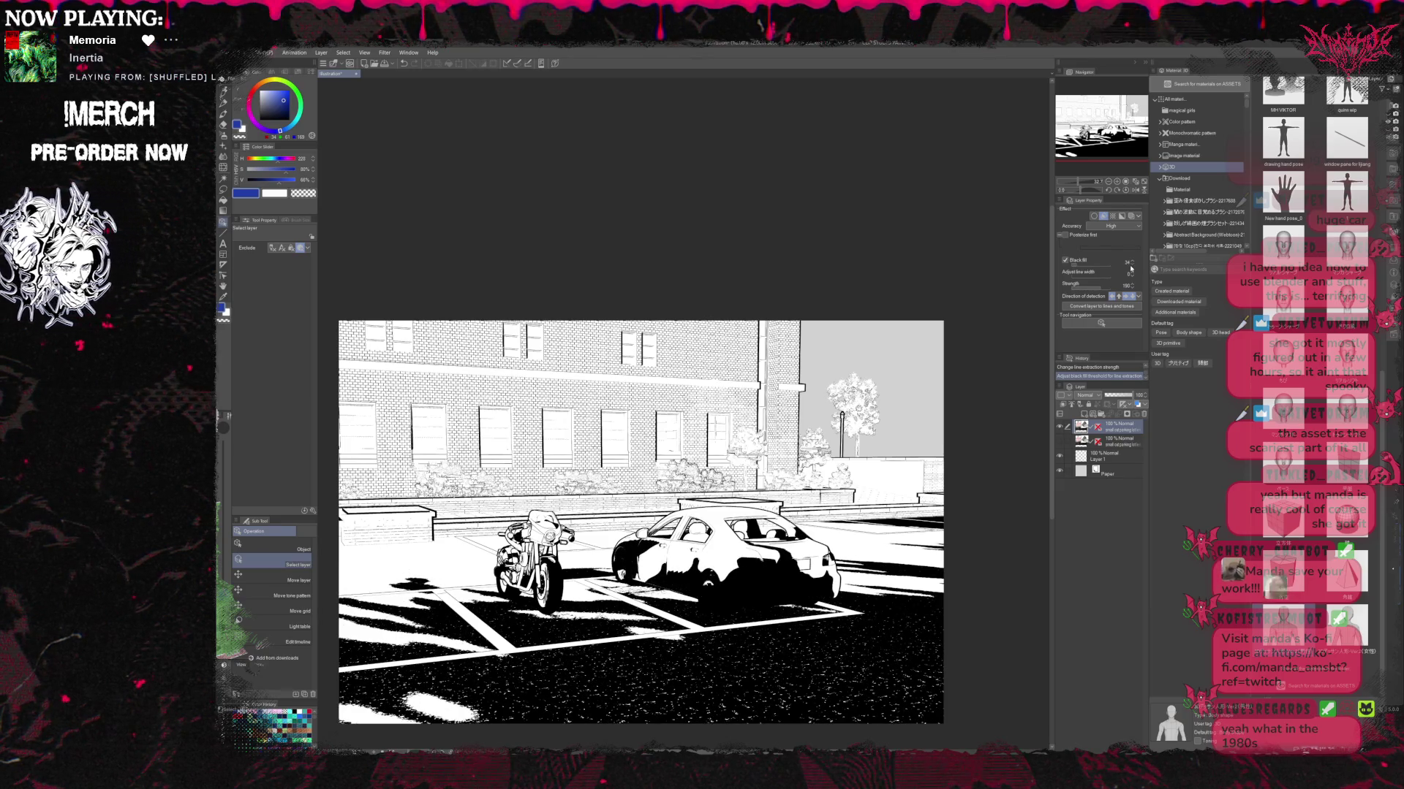
pyautogui.click(1131, 268)
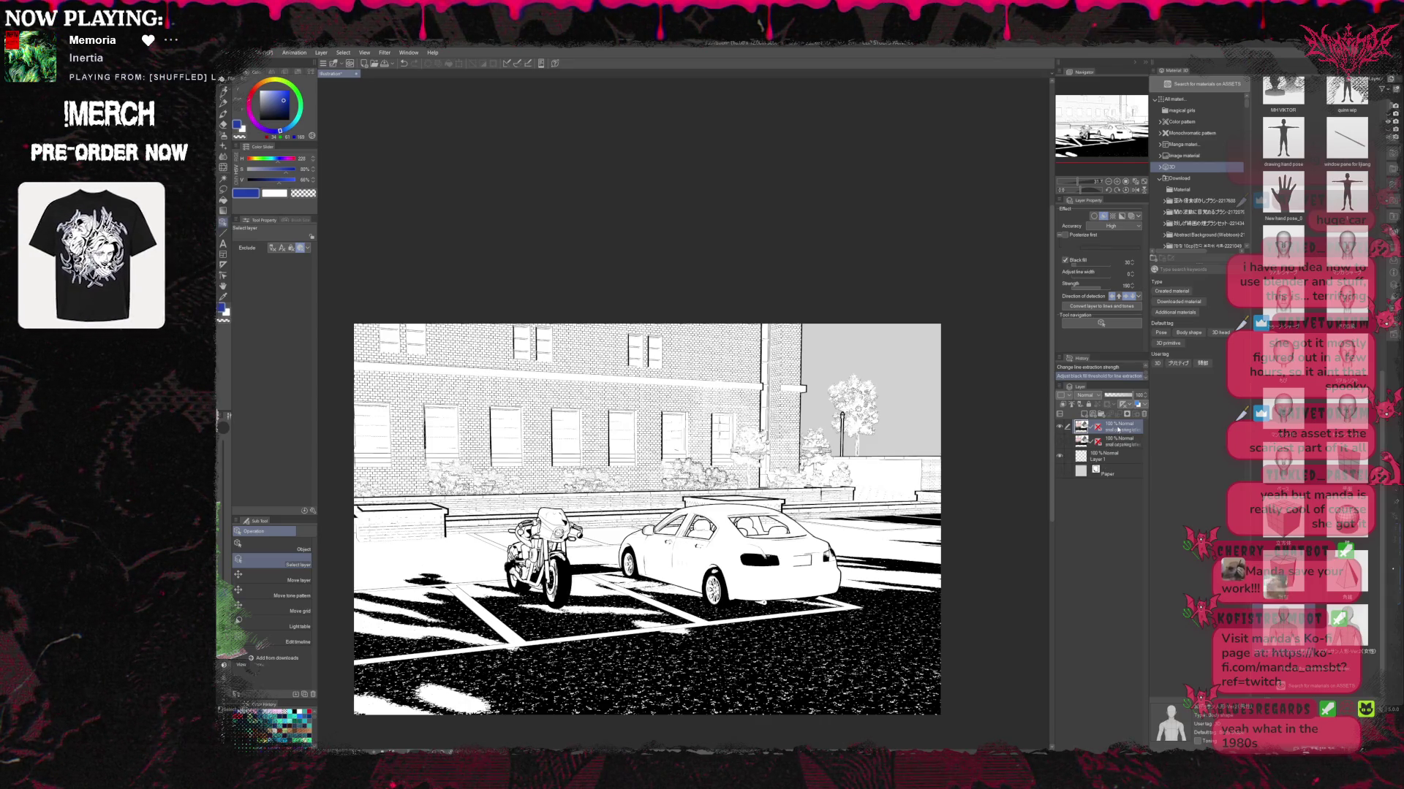
# Run Convert layer to lines and tones, undoing the stray empty layer it added.
pyautogui.click(1116, 307)
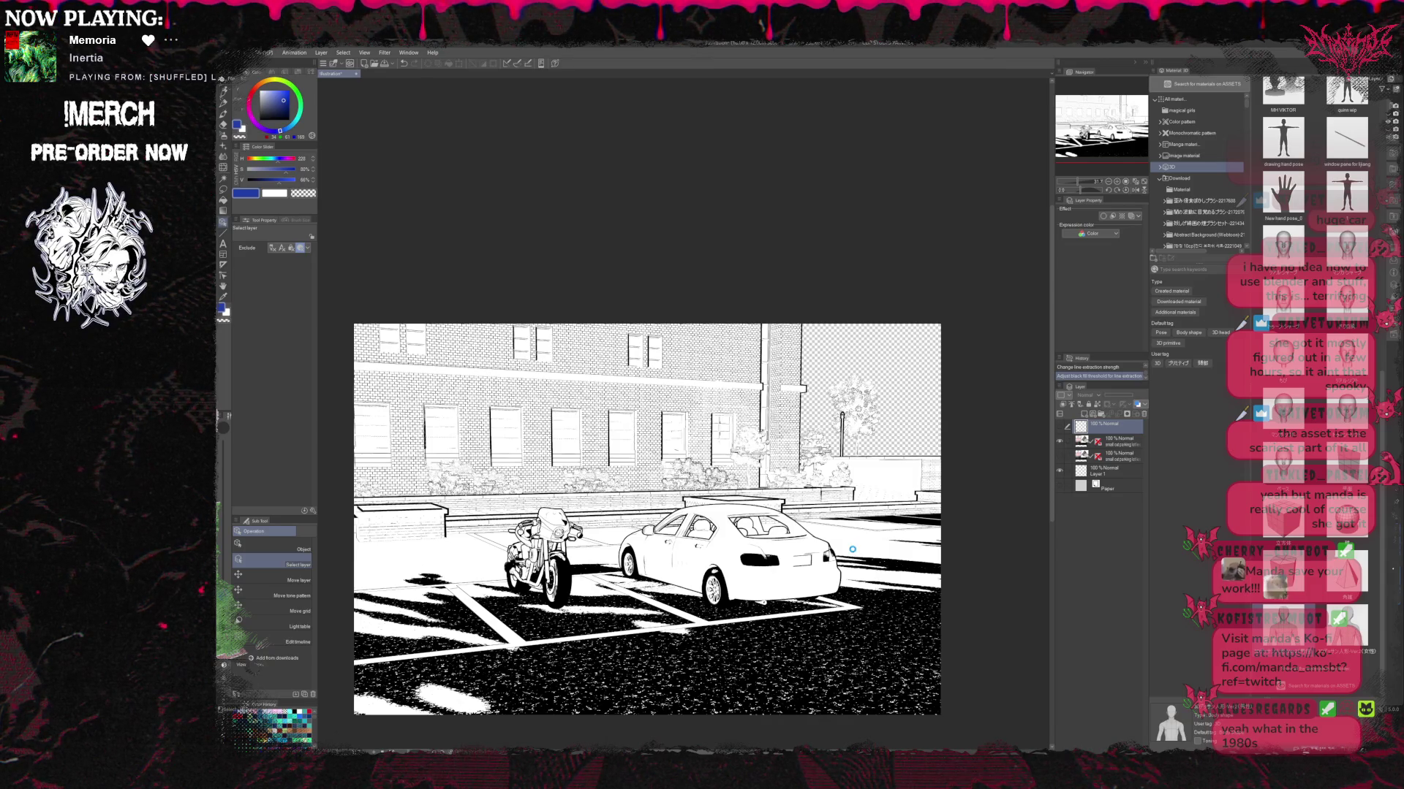
pyautogui.hotkey('ctrl', 'z')
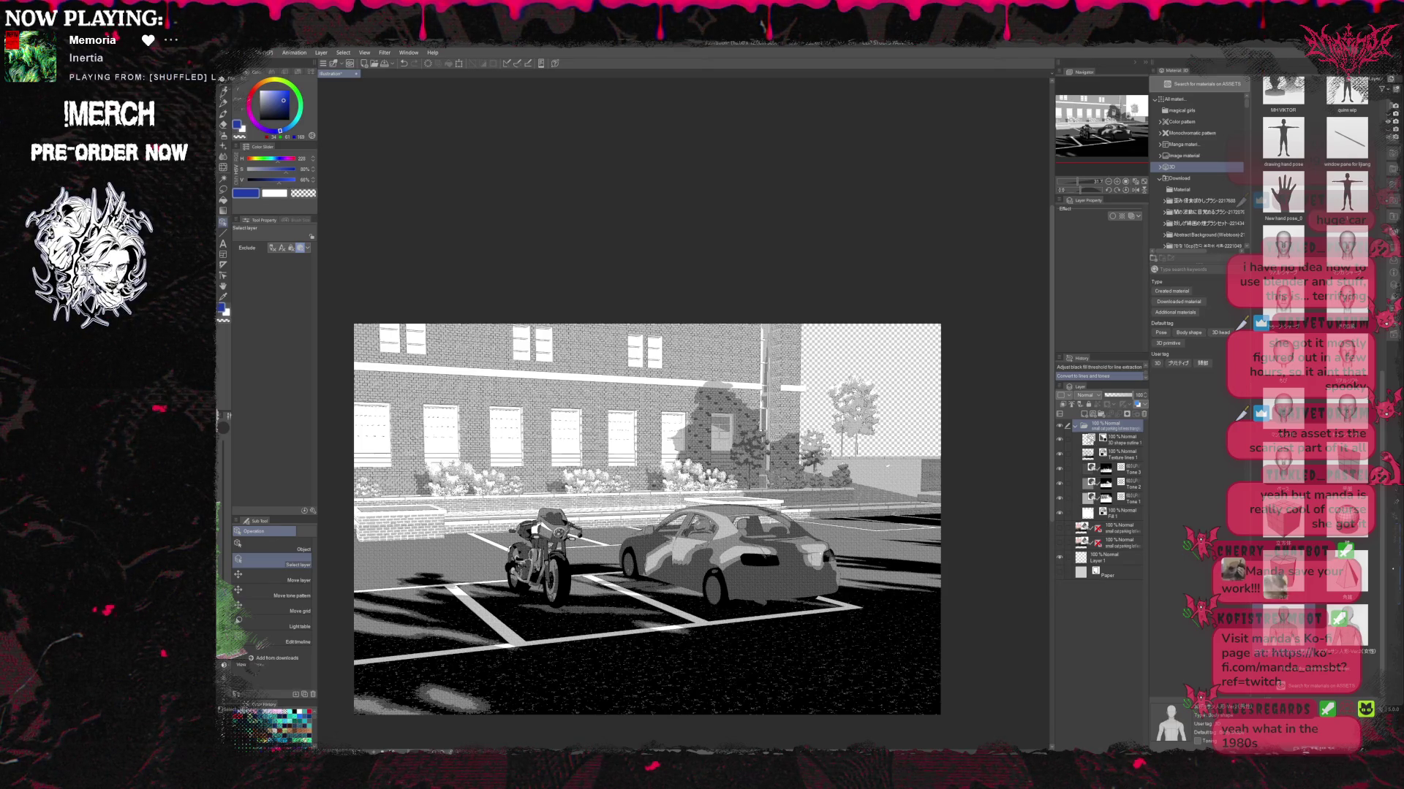
# Hide the Tone 3, Tone 2 and Tone 1 layers and zoom into the car.
pyautogui.click(1059, 468)
pyautogui.click(1060, 483)
pyautogui.click(1060, 497)
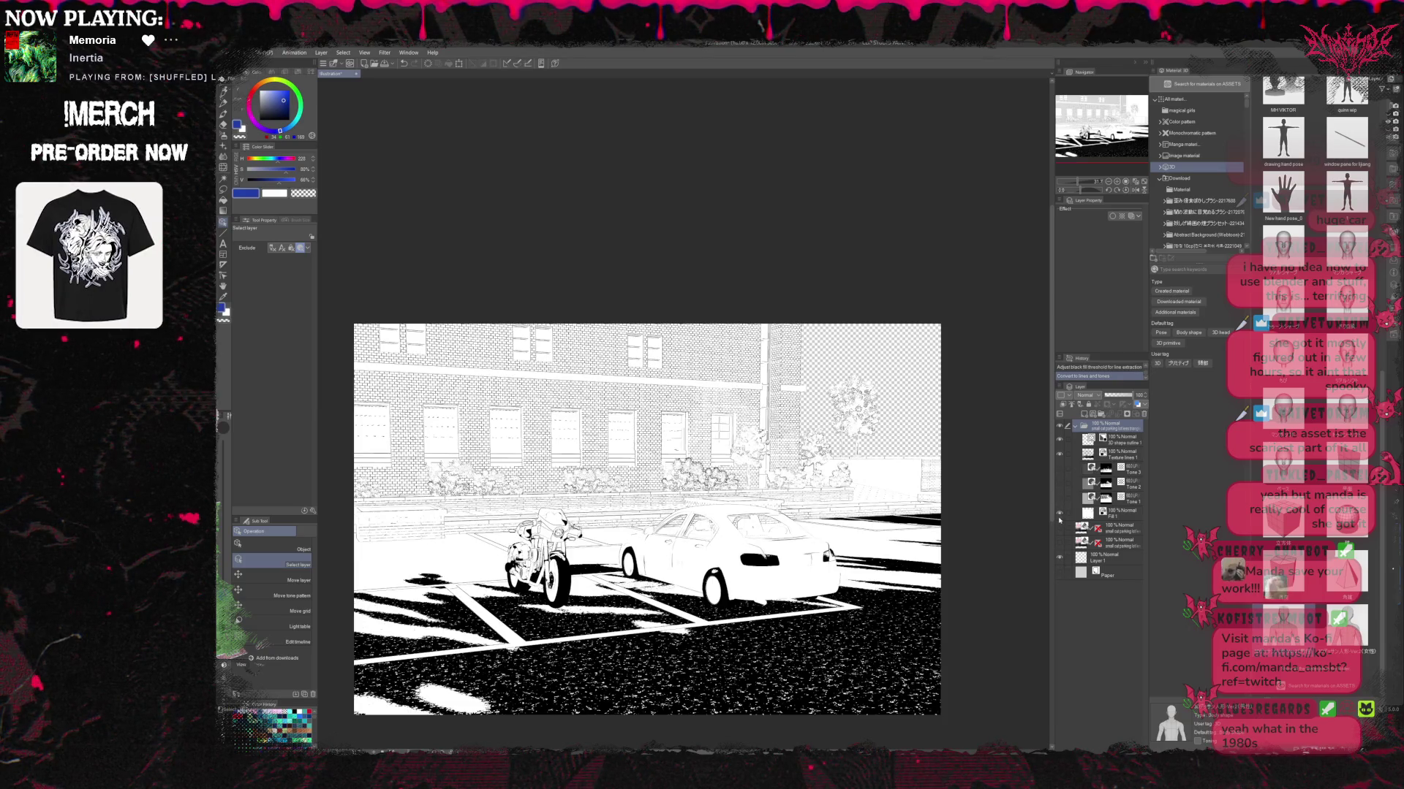
pyautogui.scroll(2, 769, 554)
pyautogui.scroll(2, 769, 553)
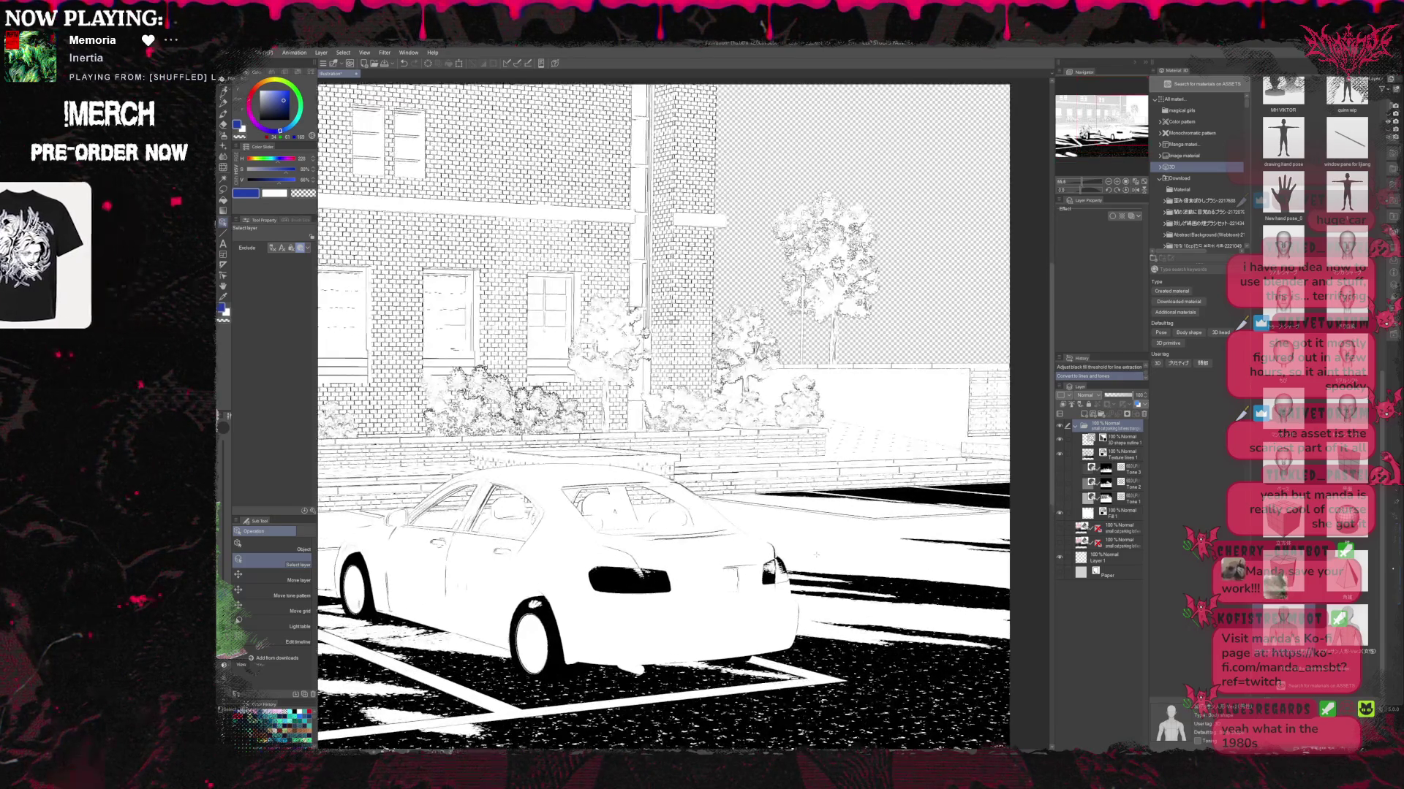
pyautogui.scroll(2, 769, 554)
pyautogui.scroll(2, 769, 553)
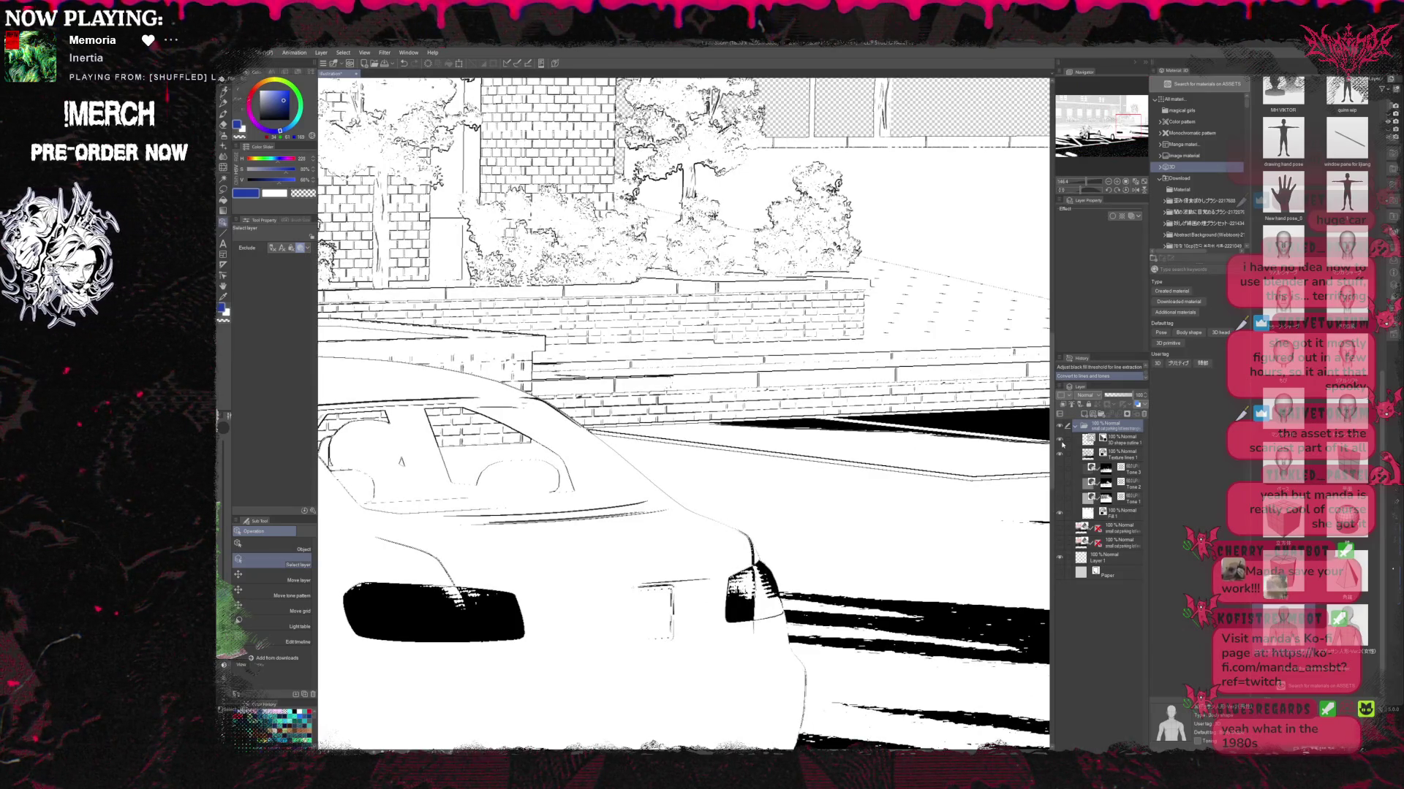
# Select the Texture lines 1 layer, zoom back out, and hide a layer to check what remains.
pyautogui.click(1060, 439)
pyautogui.click(1059, 439)
pyautogui.click(1122, 453)
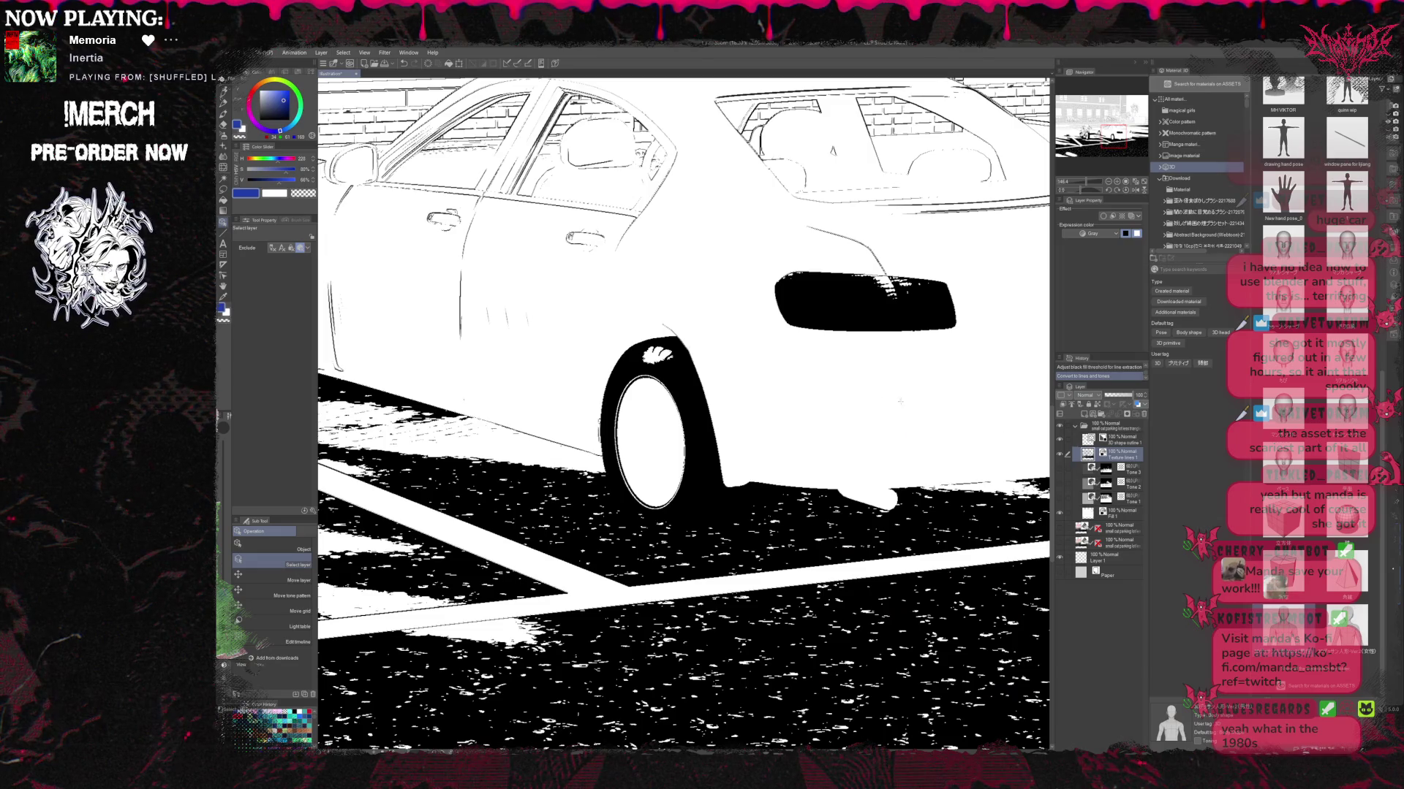
pyautogui.scroll(-2, 912, 402)
pyautogui.scroll(-2, 912, 403)
pyautogui.scroll(-2, 912, 403)
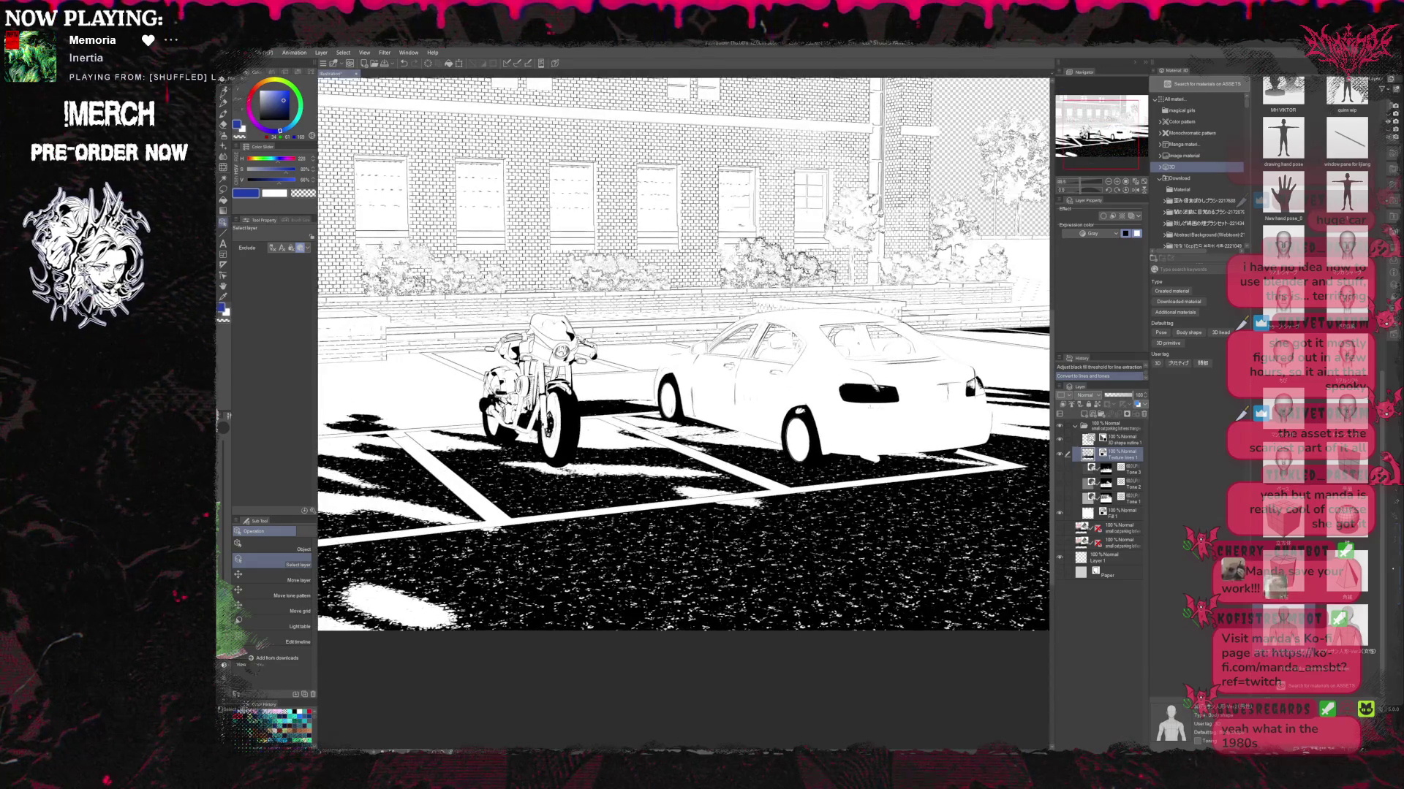
pyautogui.scroll(3, 683, 413)
pyautogui.scroll(-1, 683, 413)
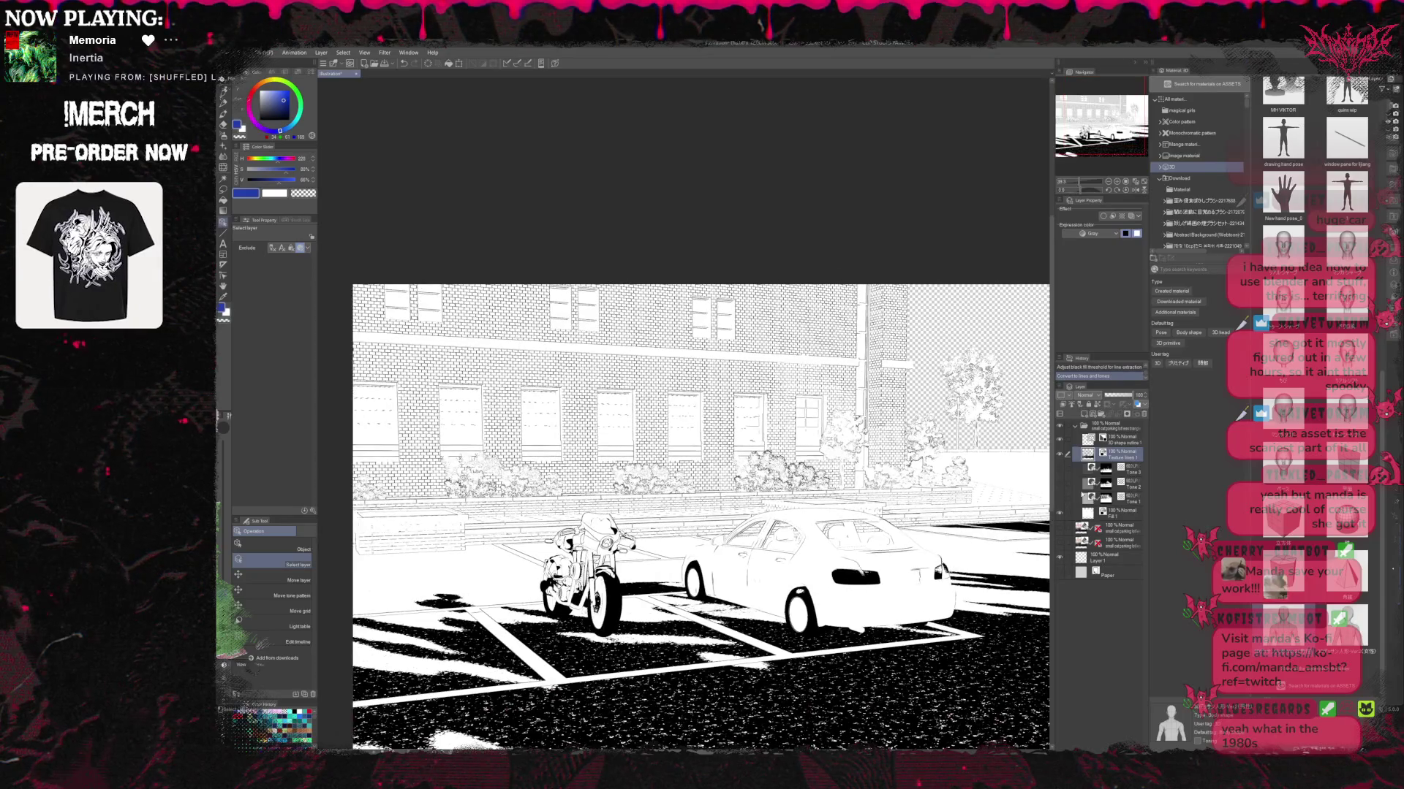
pyautogui.click(1059, 454)
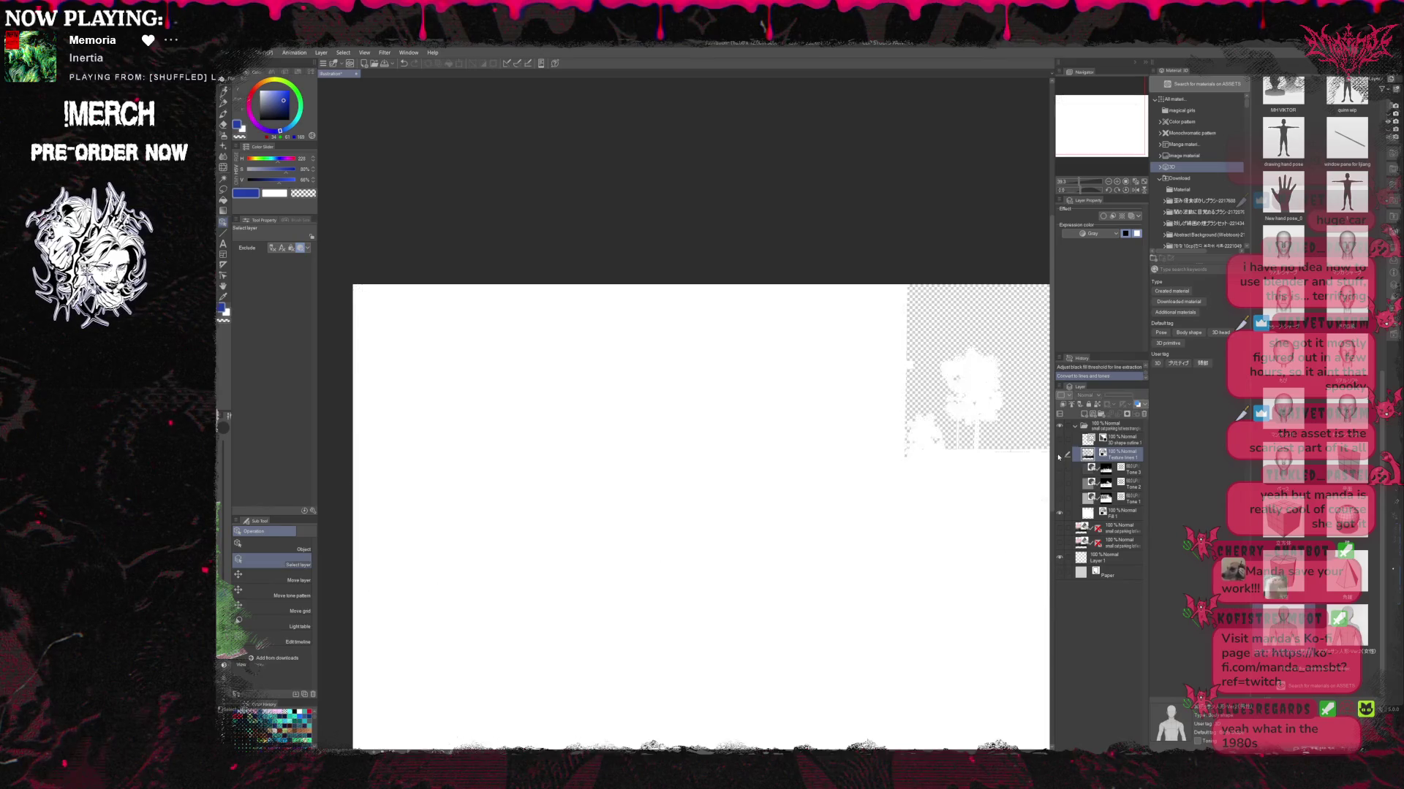
# Make the hidden layer visible again and select the original line-extracted parking-lot layer.
pyautogui.click(1060, 516)
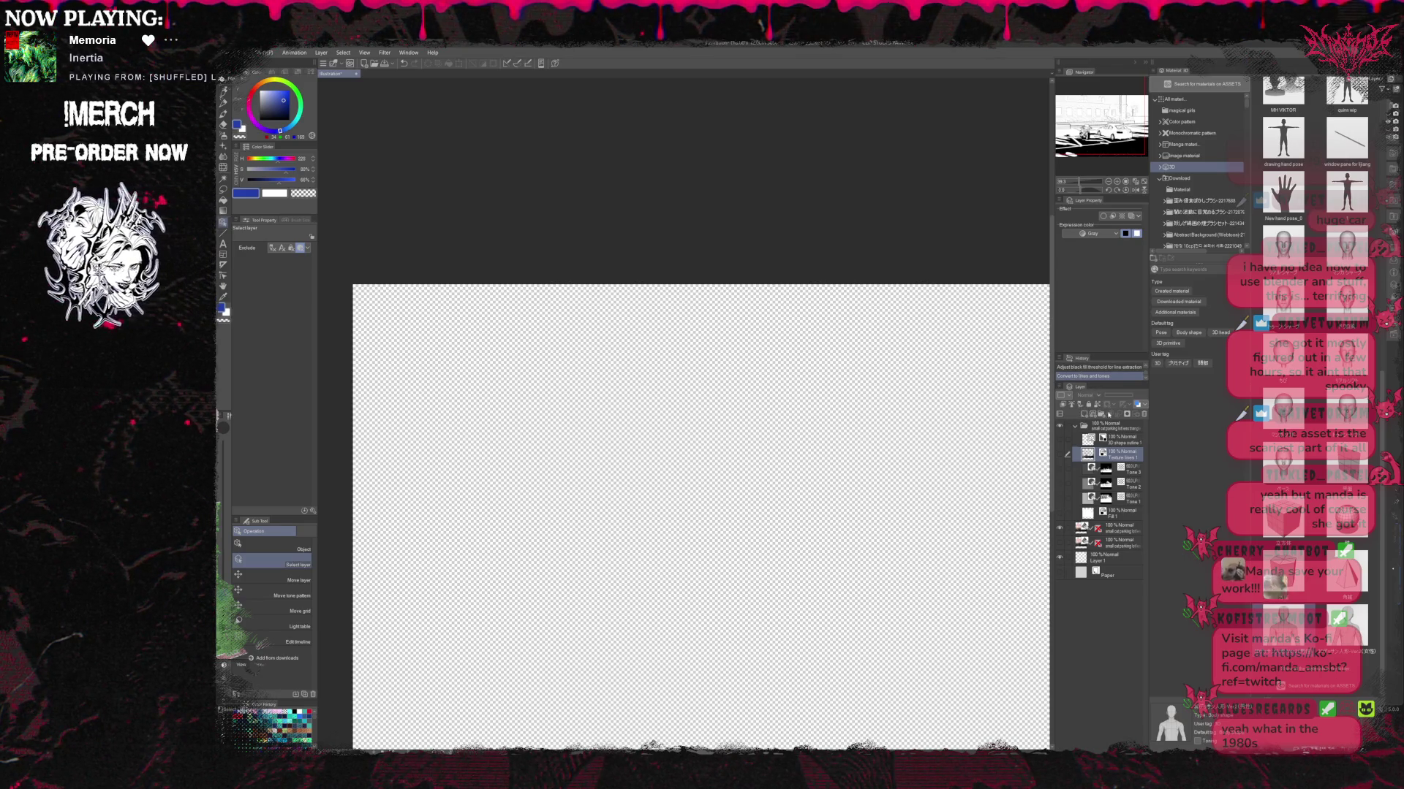
pyautogui.click(1114, 526)
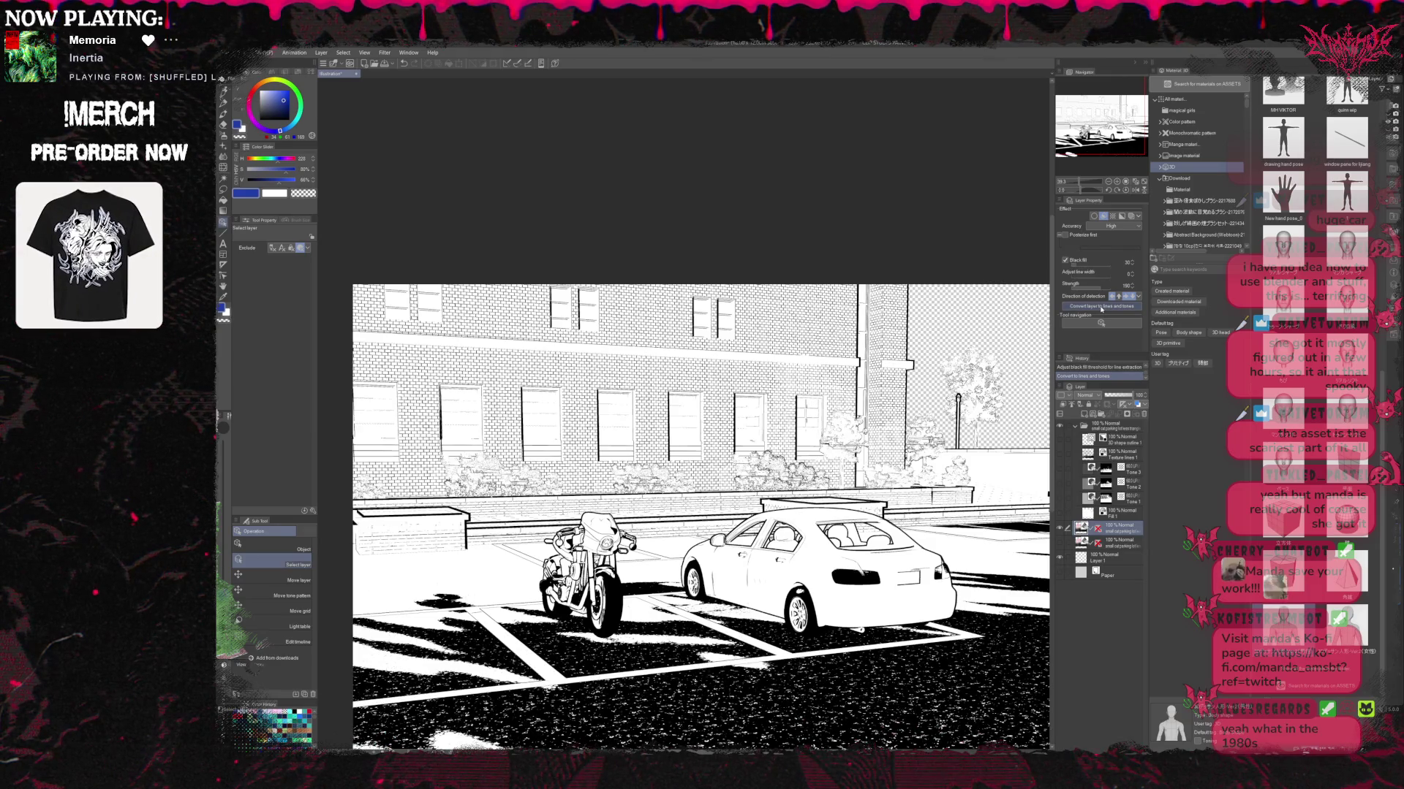
# Convert the parking-lot layer into lines and tones, then undo to compare.
pyautogui.click(1101, 307)
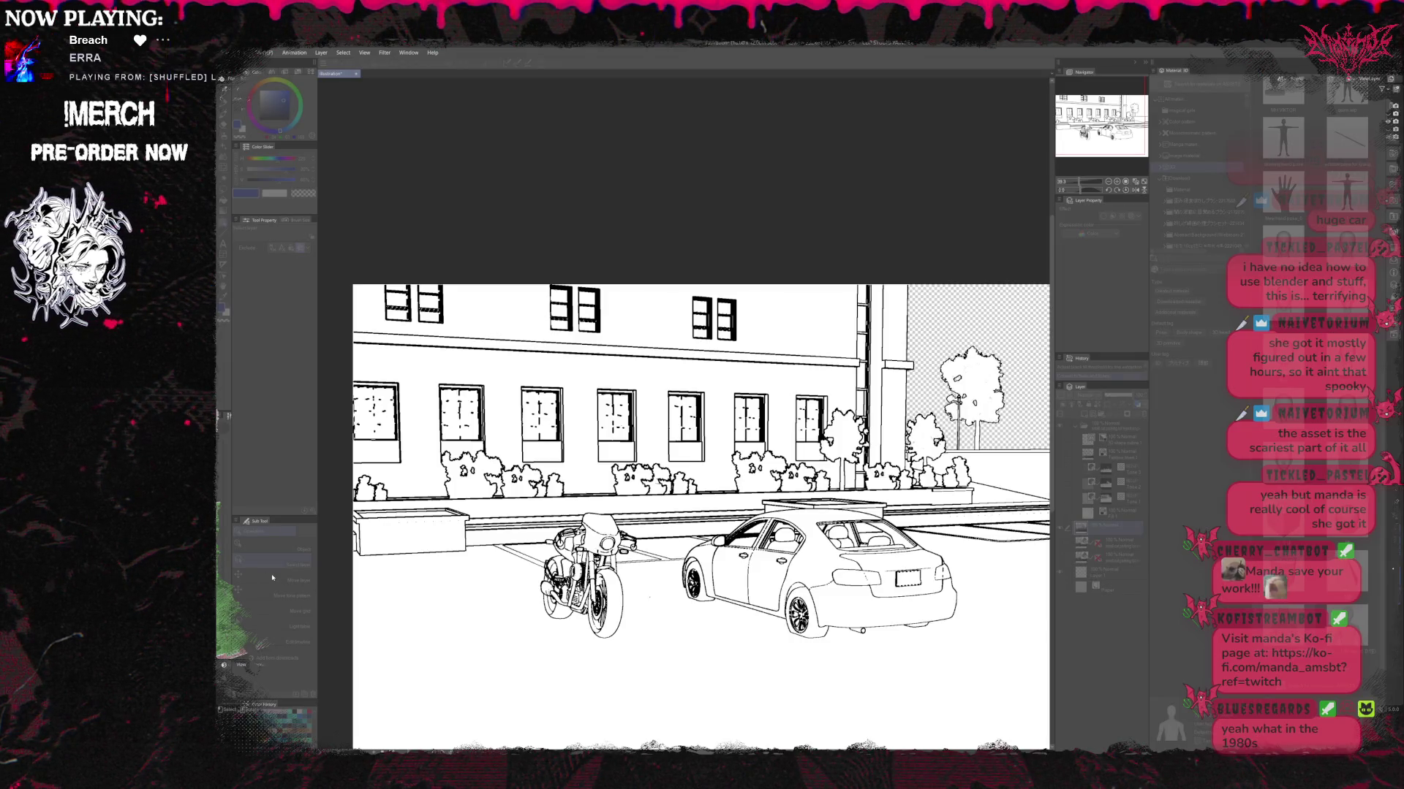
pyautogui.hotkey('ctrl', 'z')
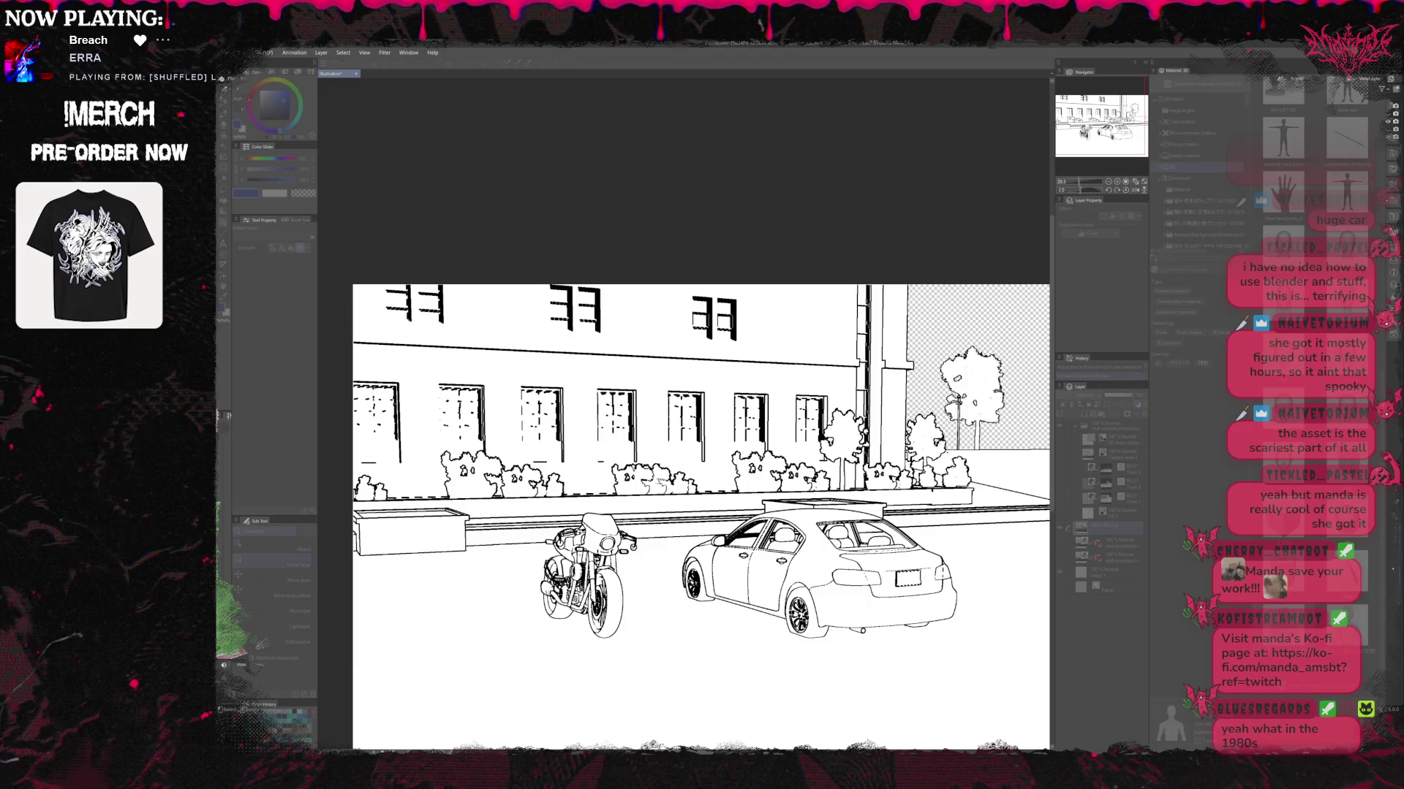
pyautogui.hotkey('ctrl', 'y')
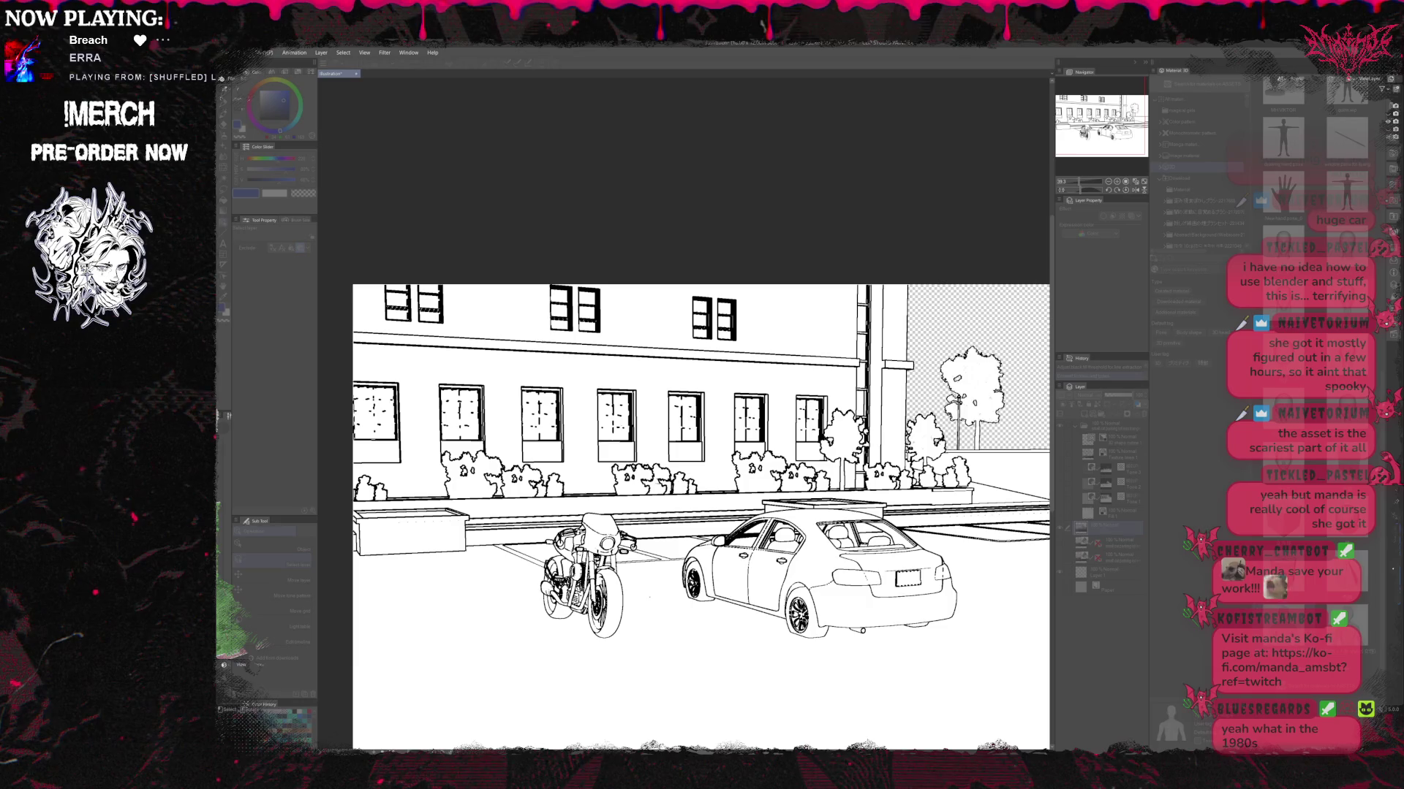
pyautogui.hotkey('ctrl', 'z')
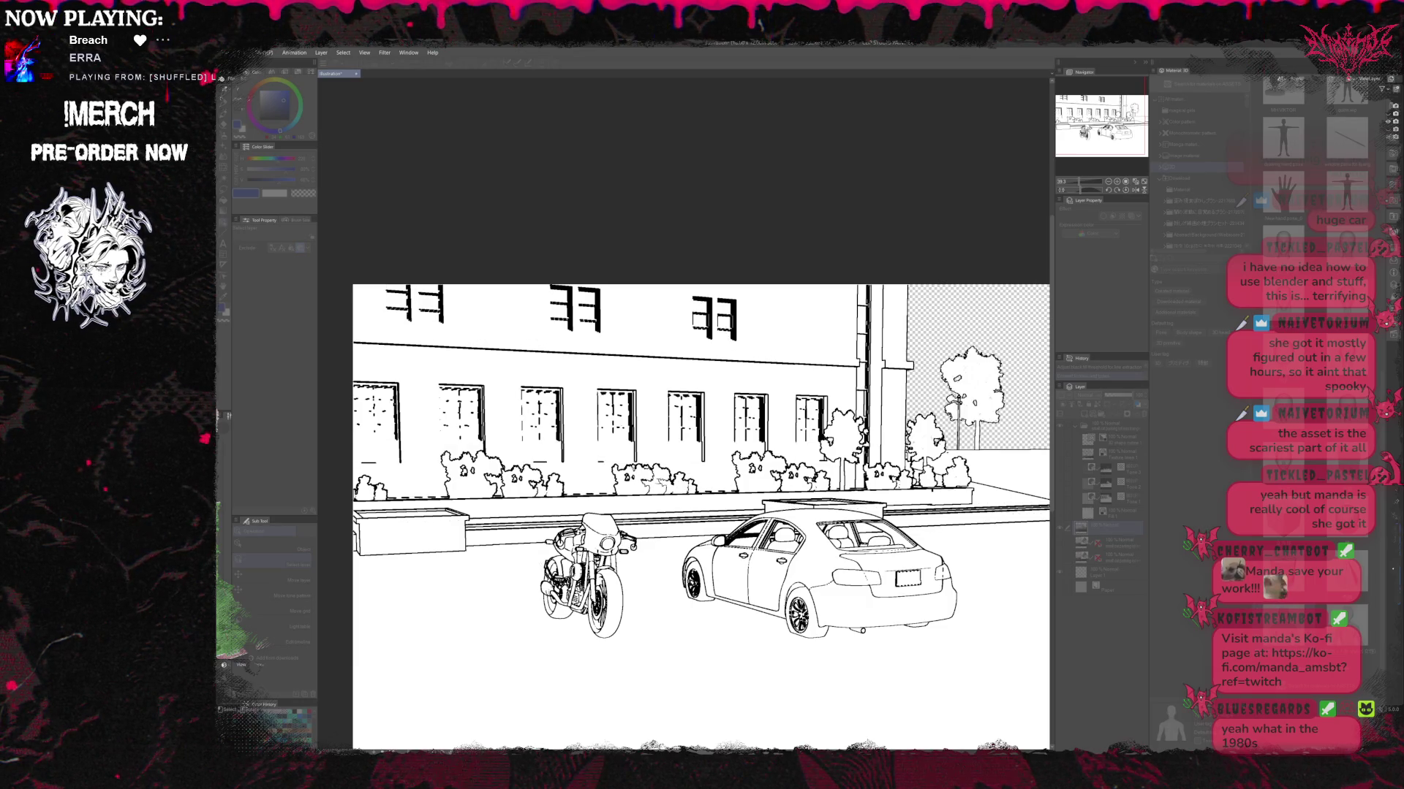
pyautogui.hotkey('ctrl', 'y')
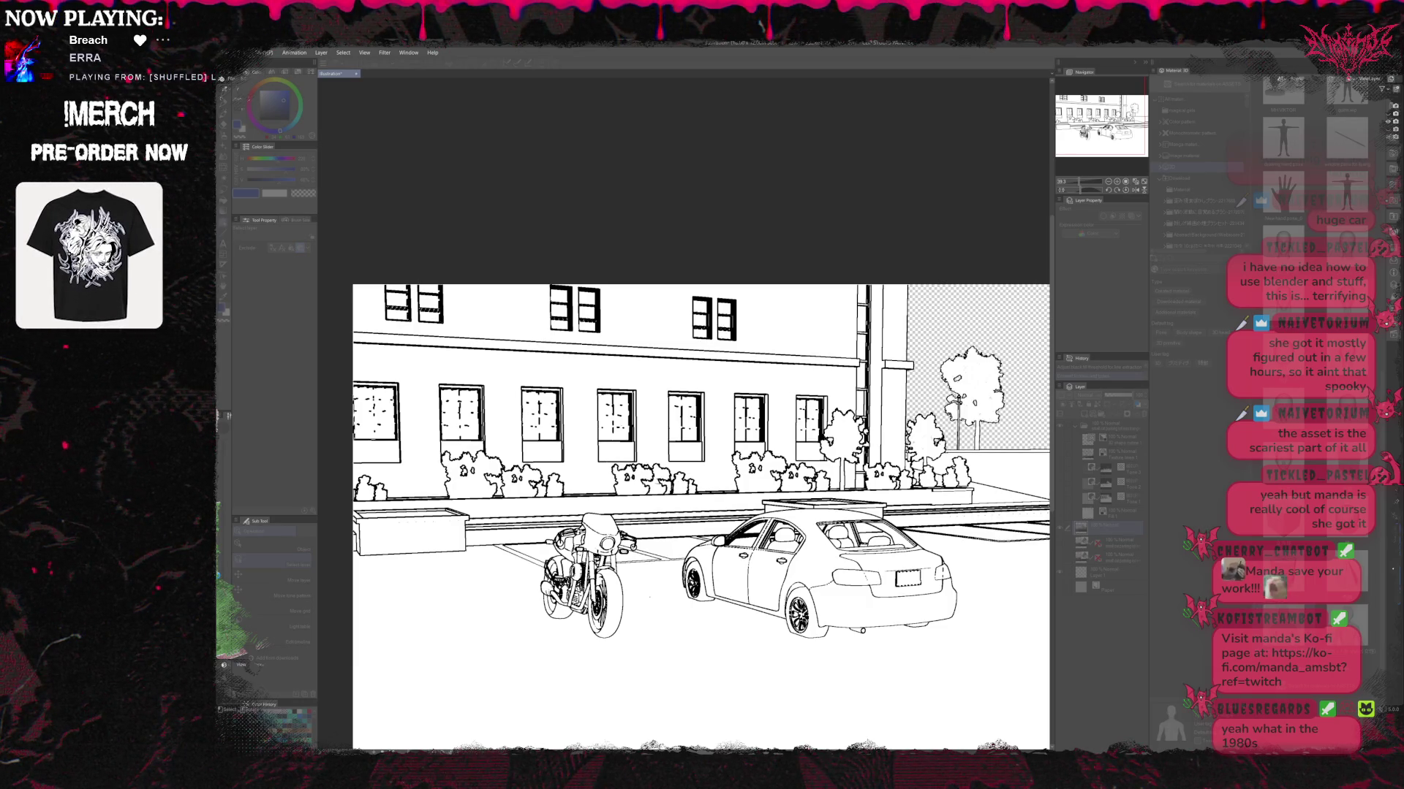
pyautogui.hotkey('ctrl', 'z')
pyautogui.hotkey('ctrl', 'y')
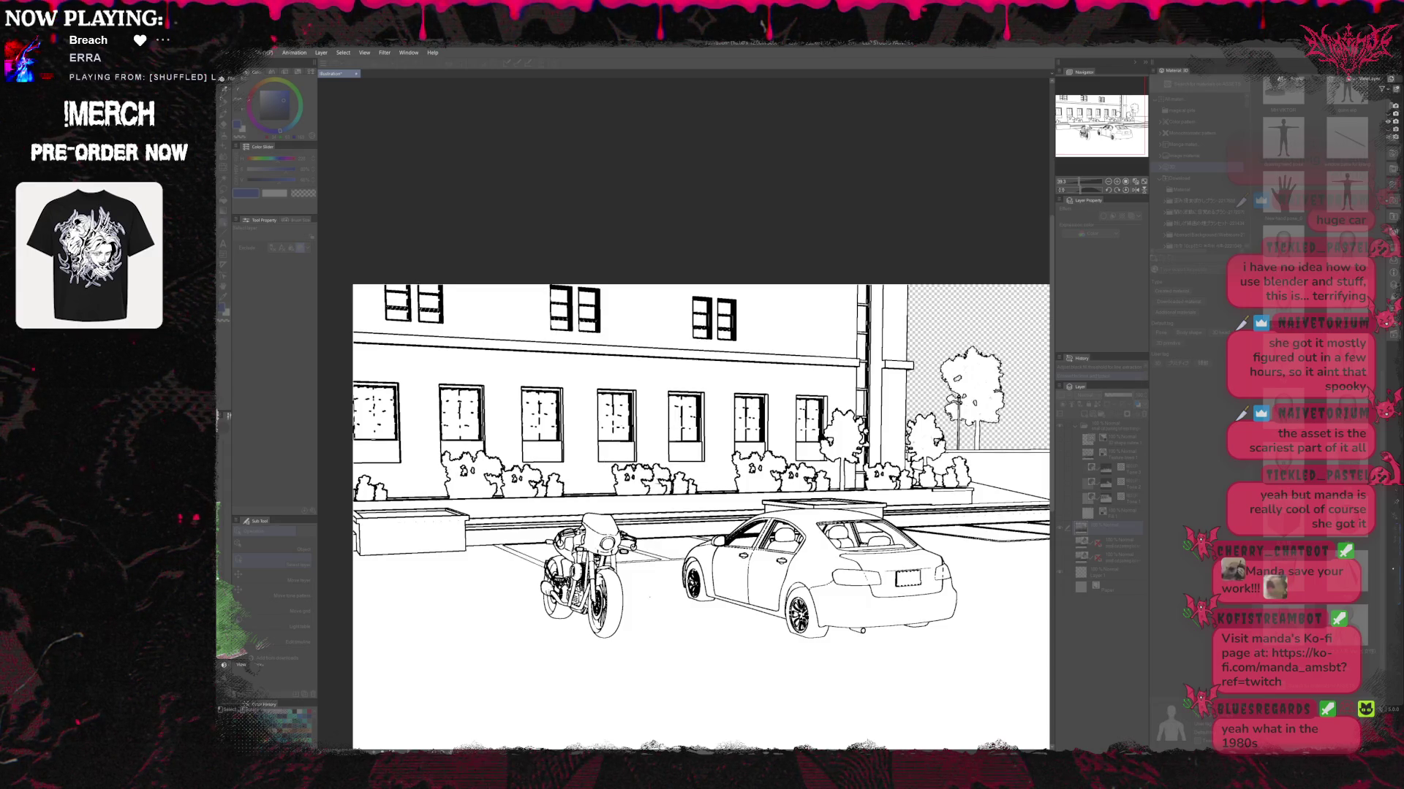
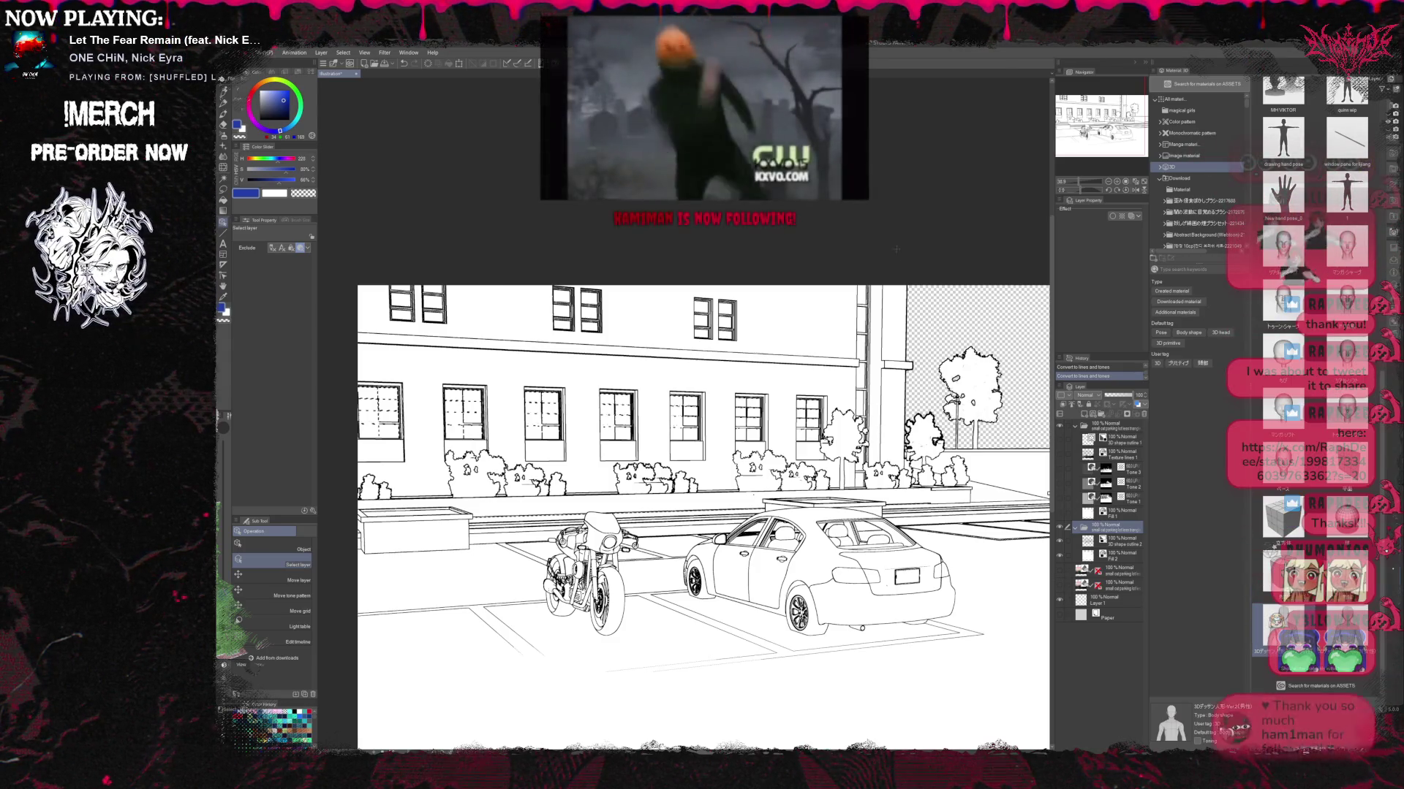
# Show the Texture lines 1 brick textures and shadows and lower that layer's opacity to 72.
pyautogui.scroll(-2, 901, 236)
pyautogui.scroll(1, 902, 235)
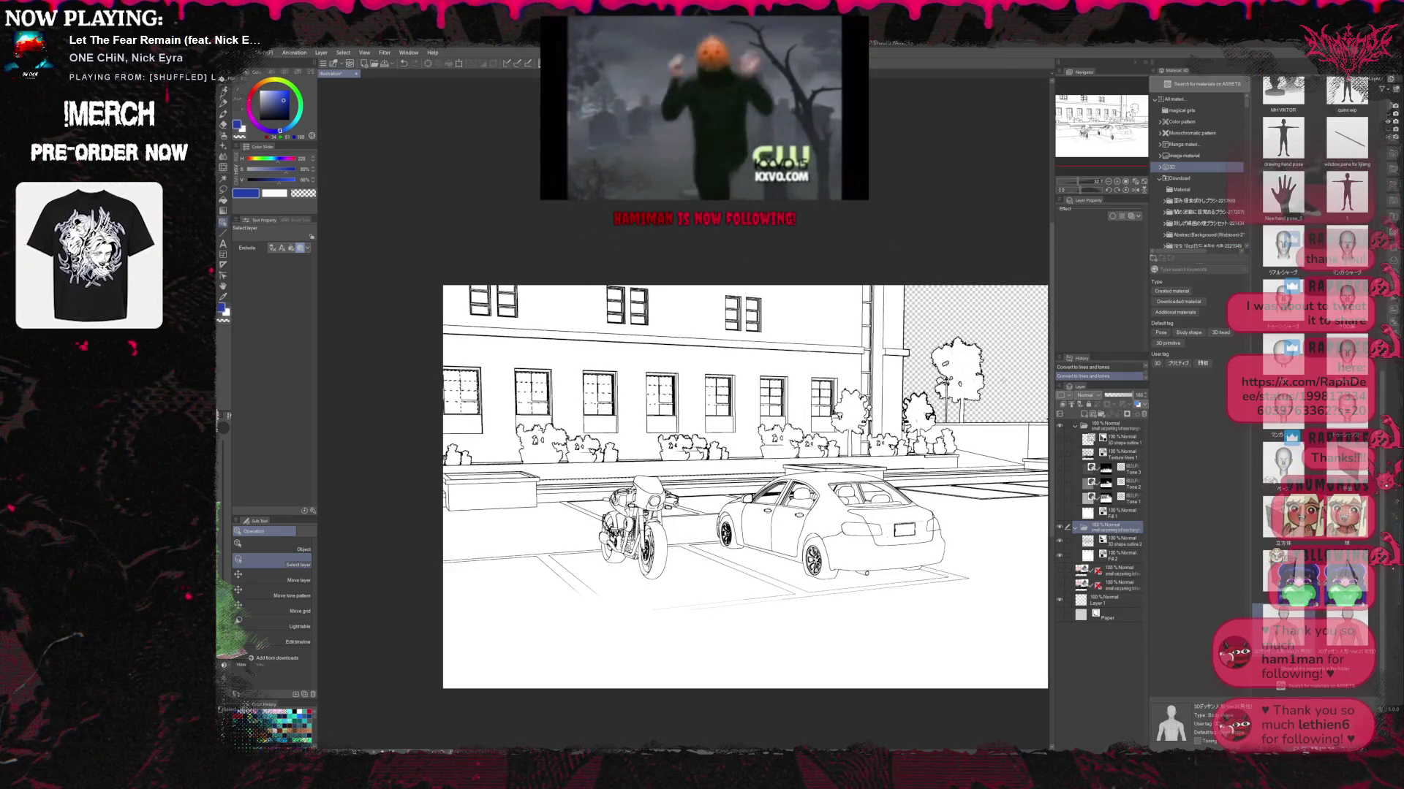
pyautogui.click(1060, 455)
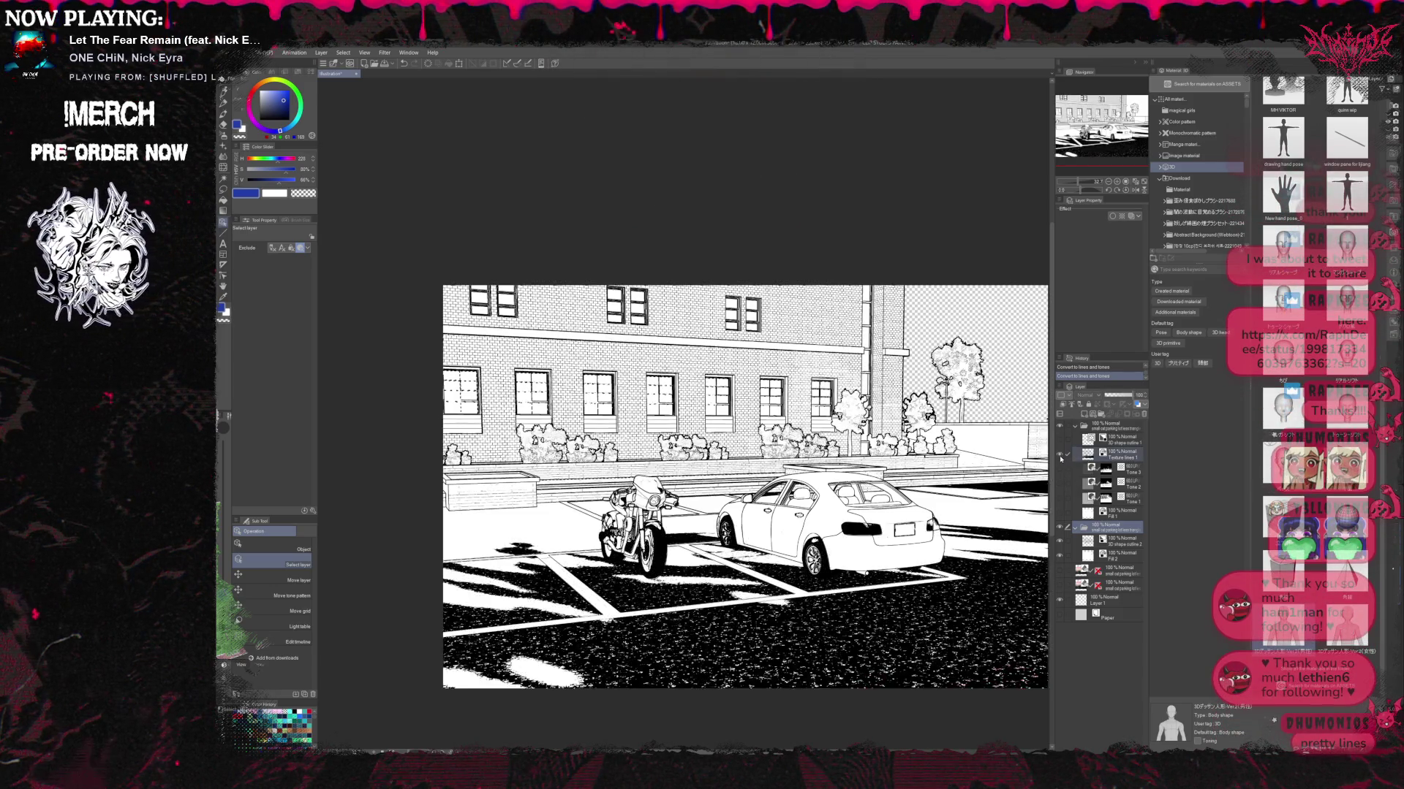
pyautogui.doubleClick(1060, 455)
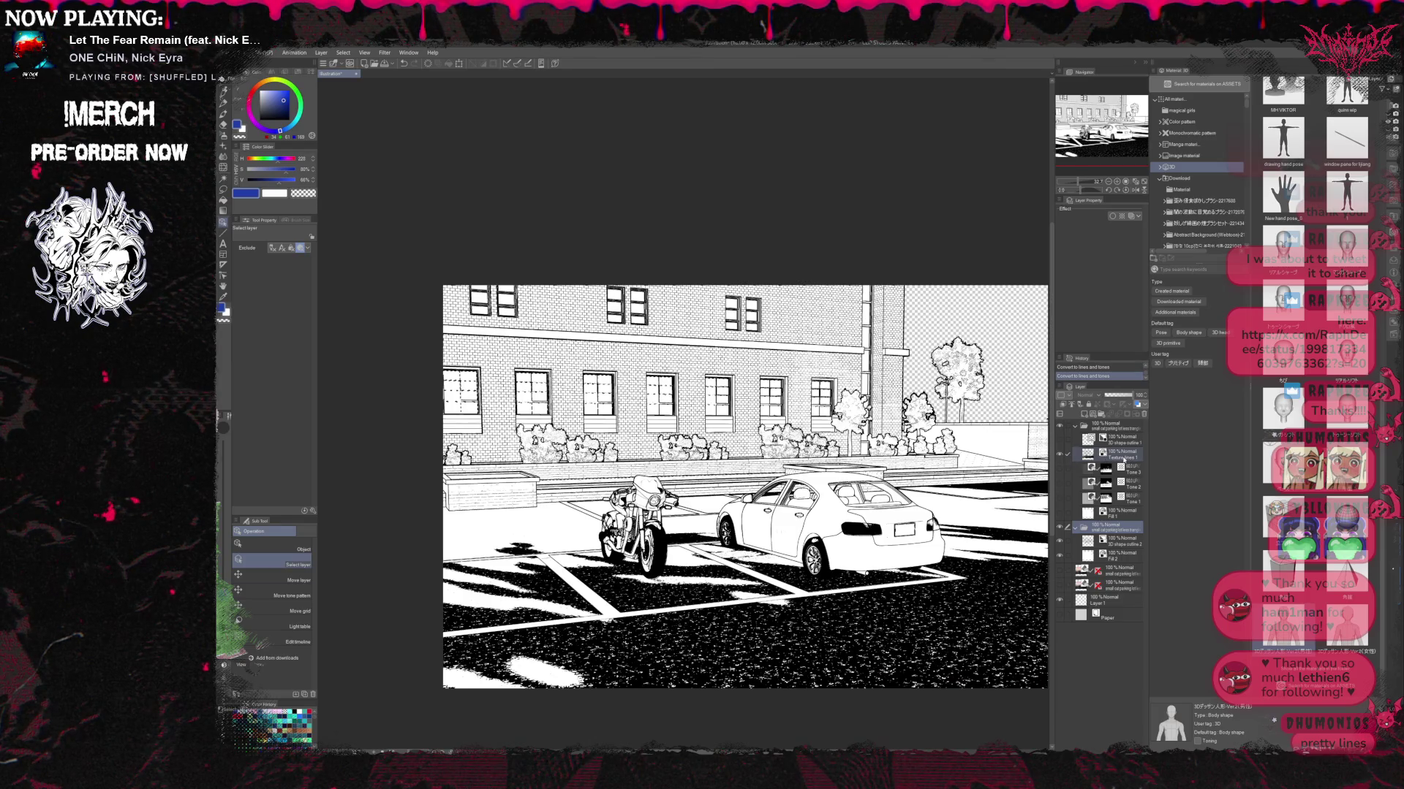
pyautogui.click(1122, 454)
pyautogui.moveTo(1131, 395); pyautogui.dragTo(1134, 396)
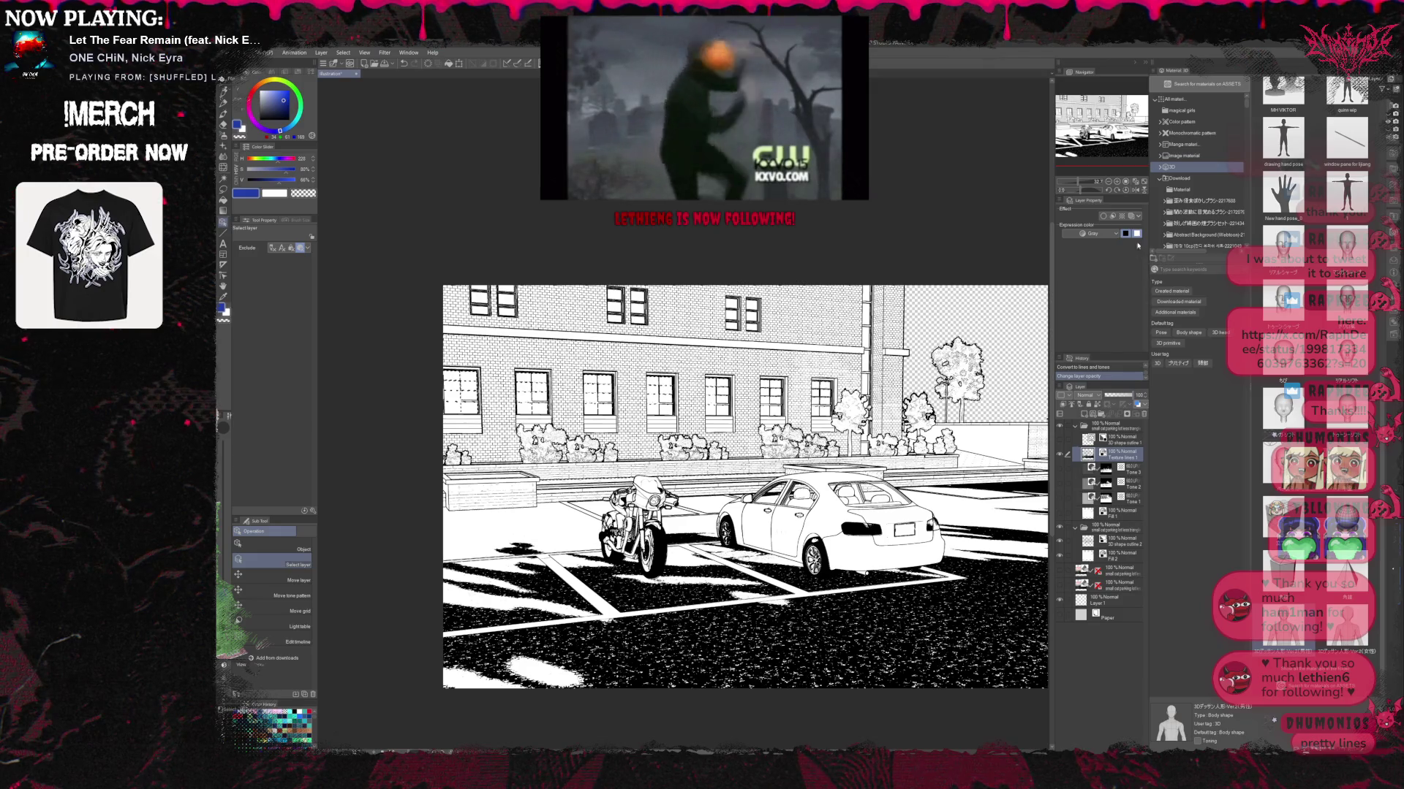
# Toggle the blue layer colour on Texture lines 1 and move the layer into the lower folder.
pyautogui.click(1131, 217)
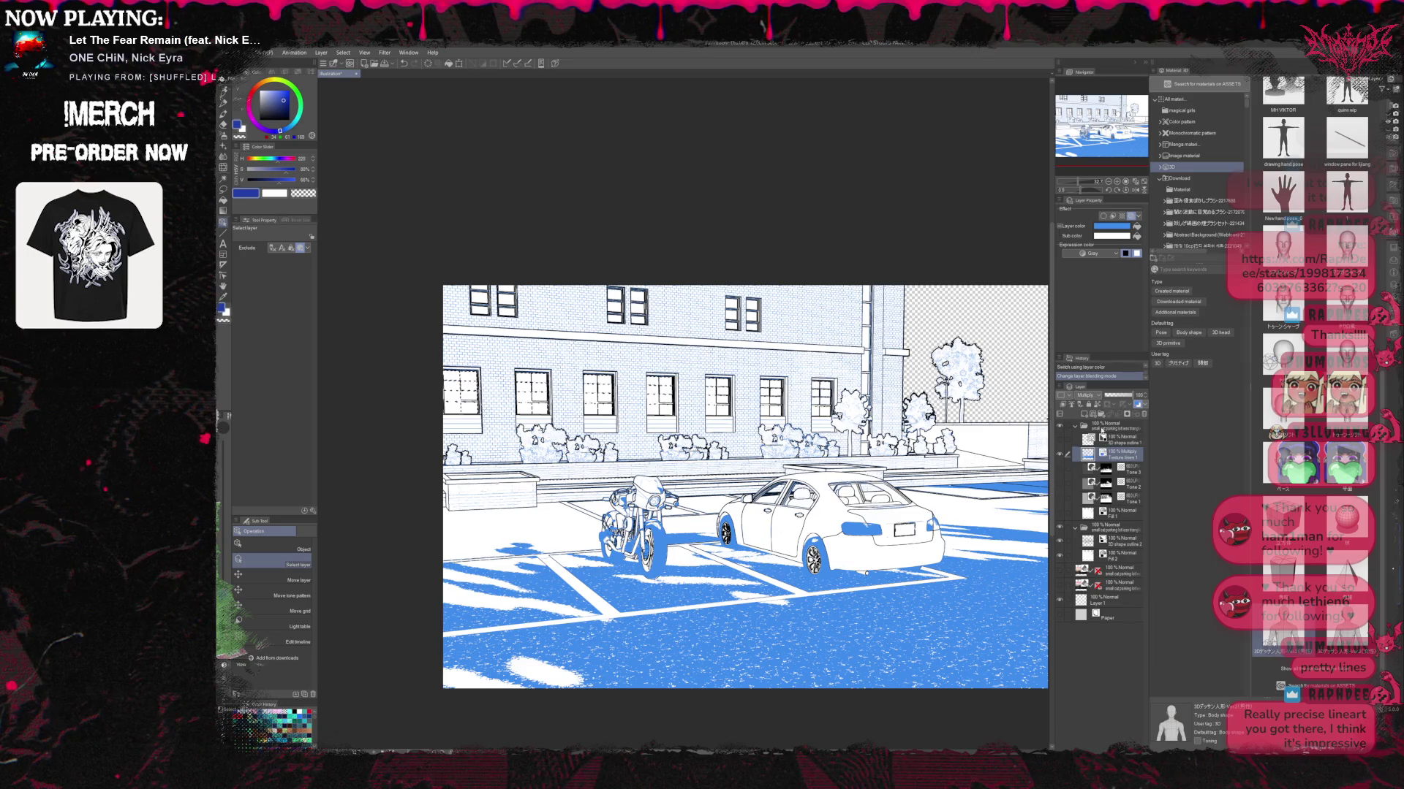
pyautogui.click(1131, 216)
pyautogui.click(1131, 216)
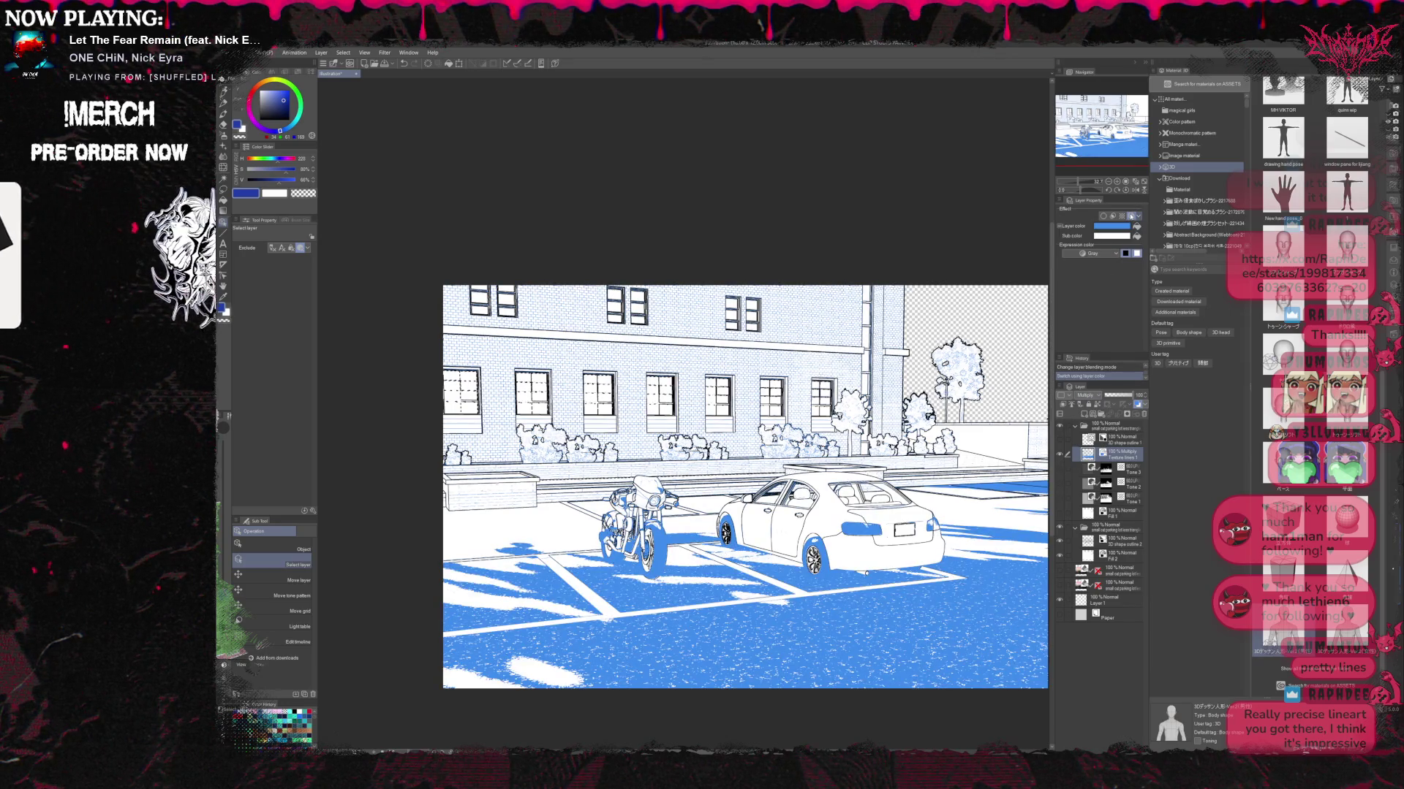
pyautogui.click(1131, 217)
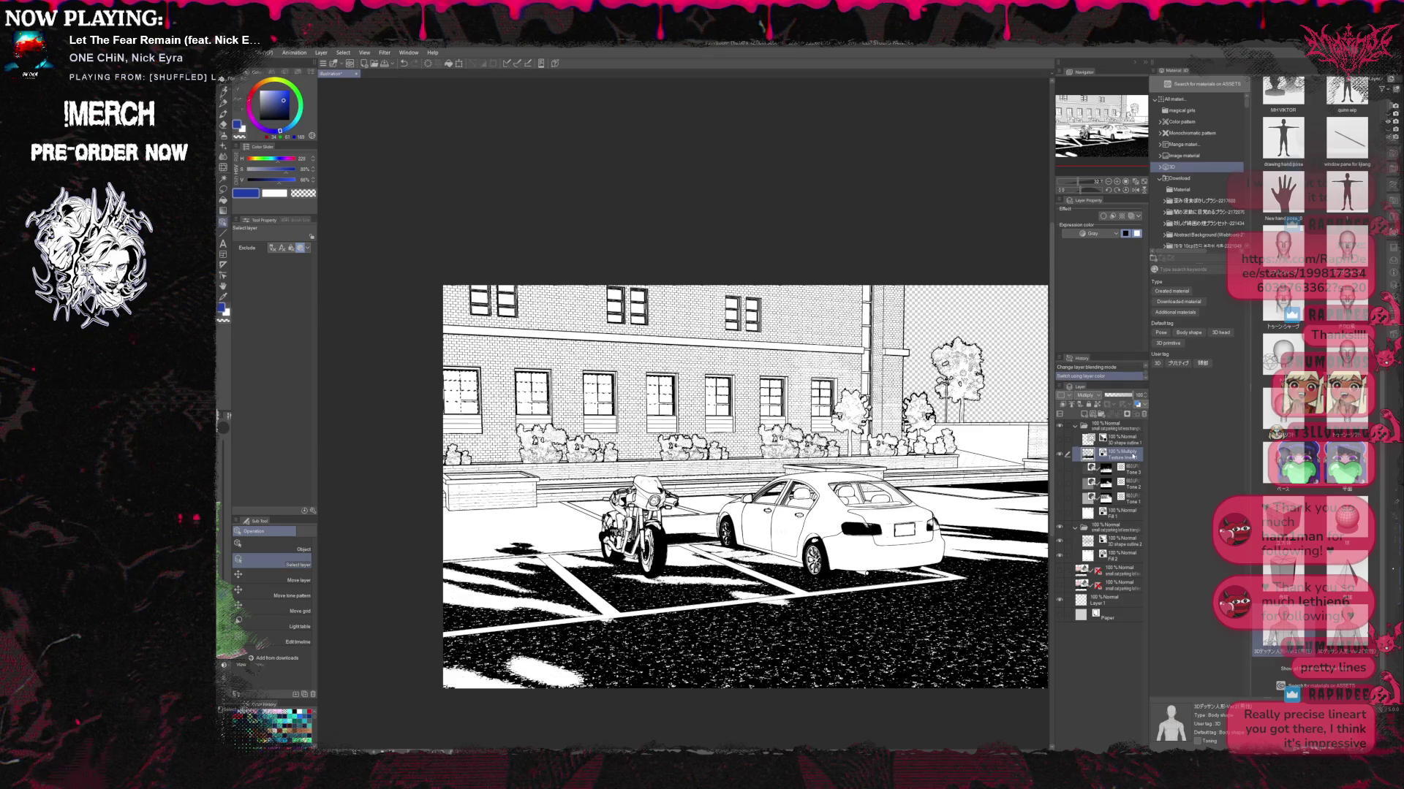
pyautogui.moveTo(1114, 453); pyautogui.dragTo(1115, 541)
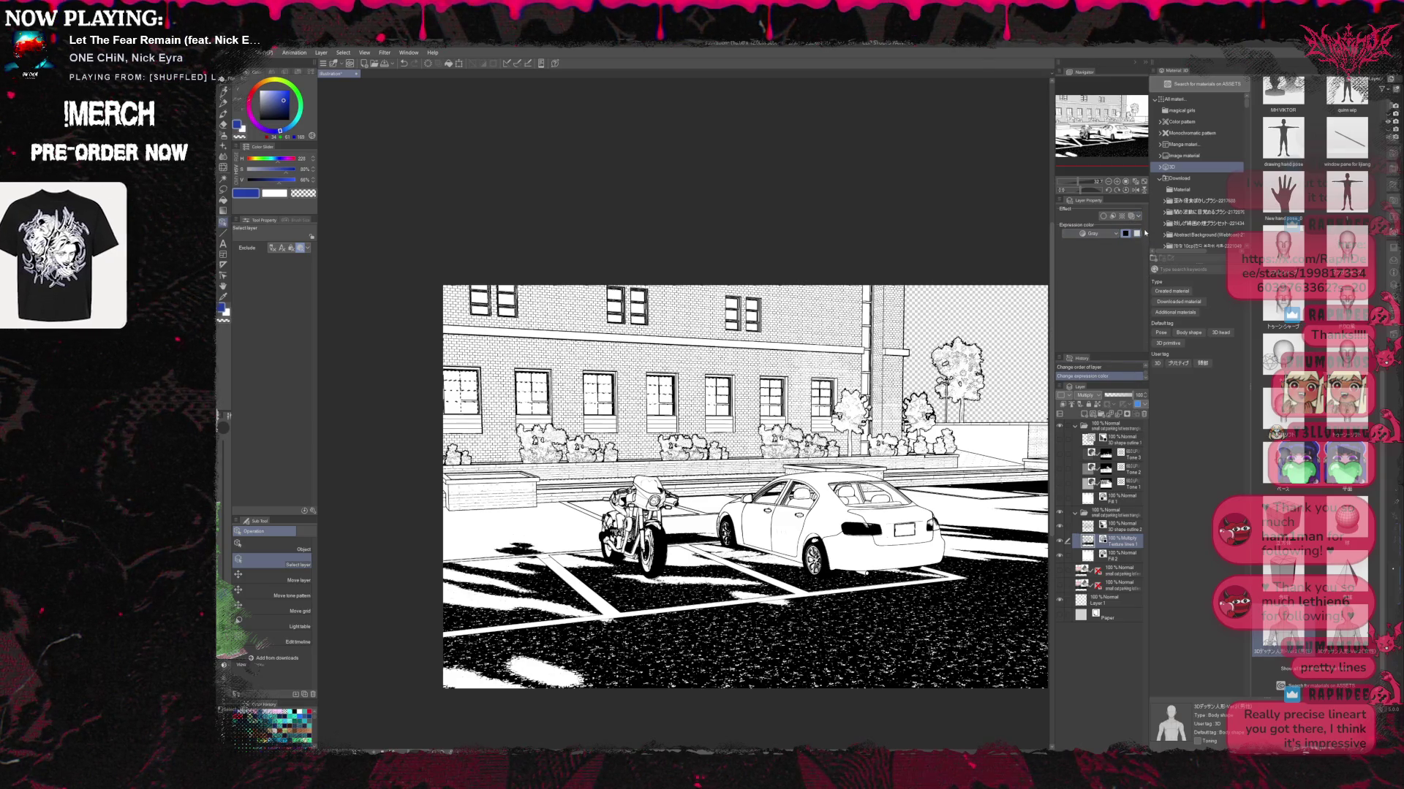
pyautogui.click(1131, 216)
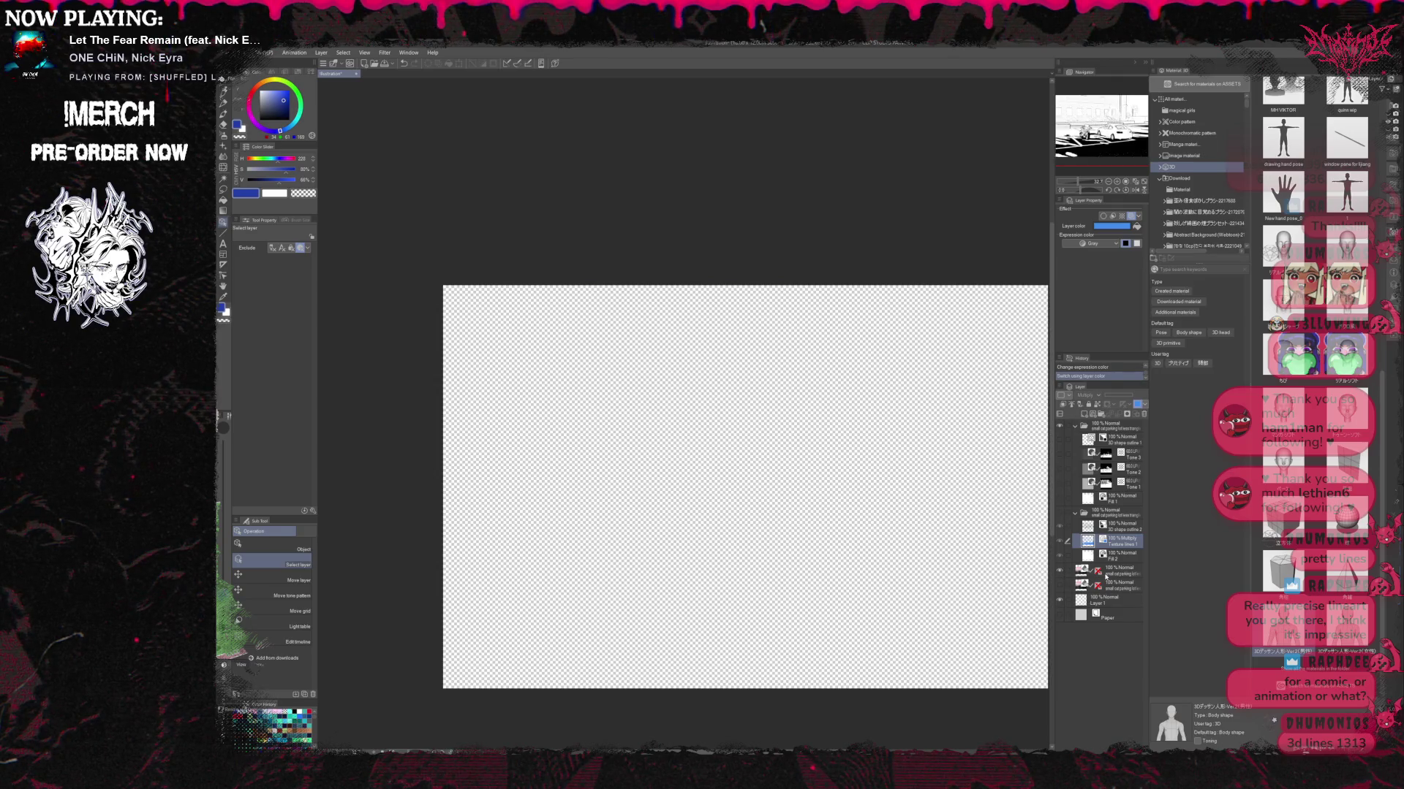
# Turn Line extraction off on the parking-lot layer to preview colours, then back on.
pyautogui.click(1107, 573)
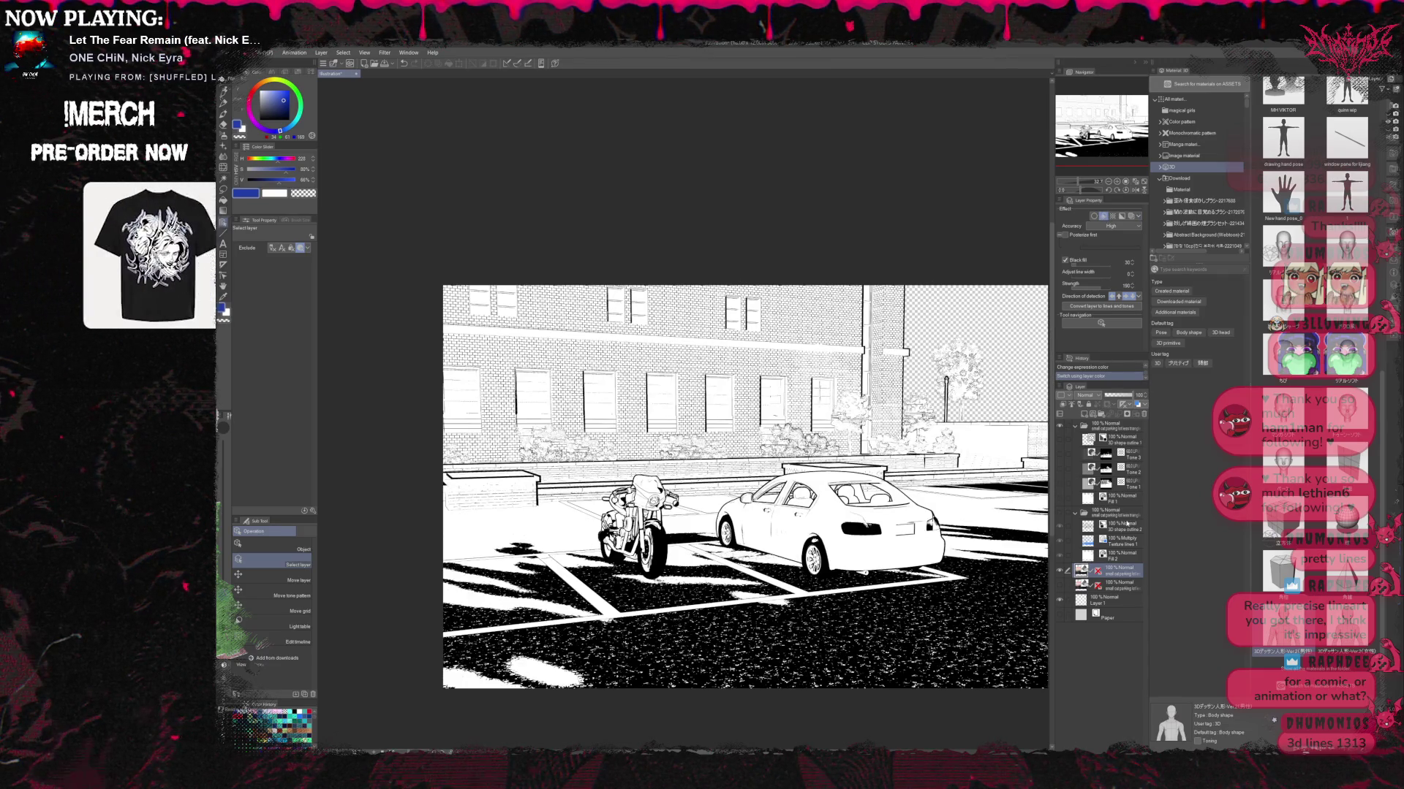
pyautogui.click(1103, 217)
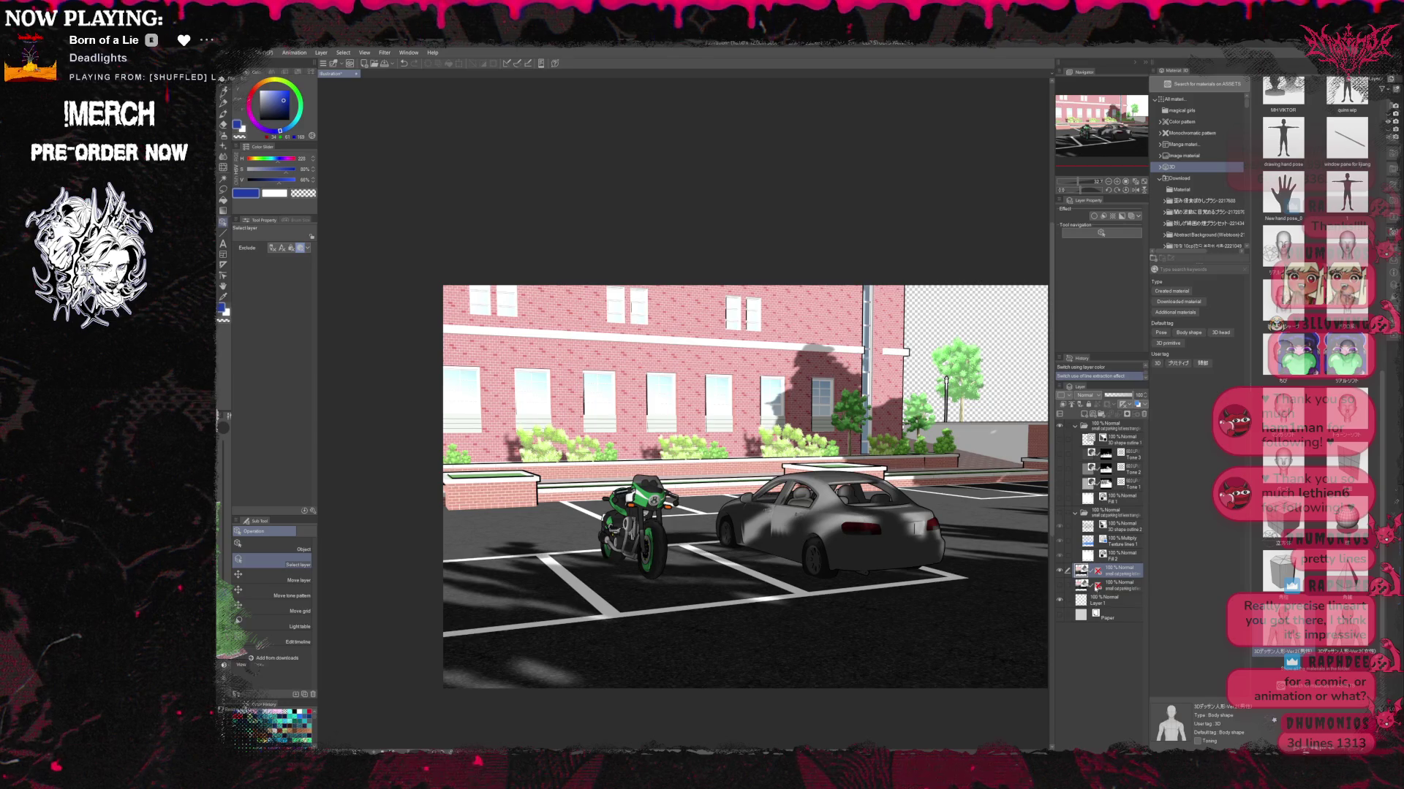
pyautogui.click(1103, 217)
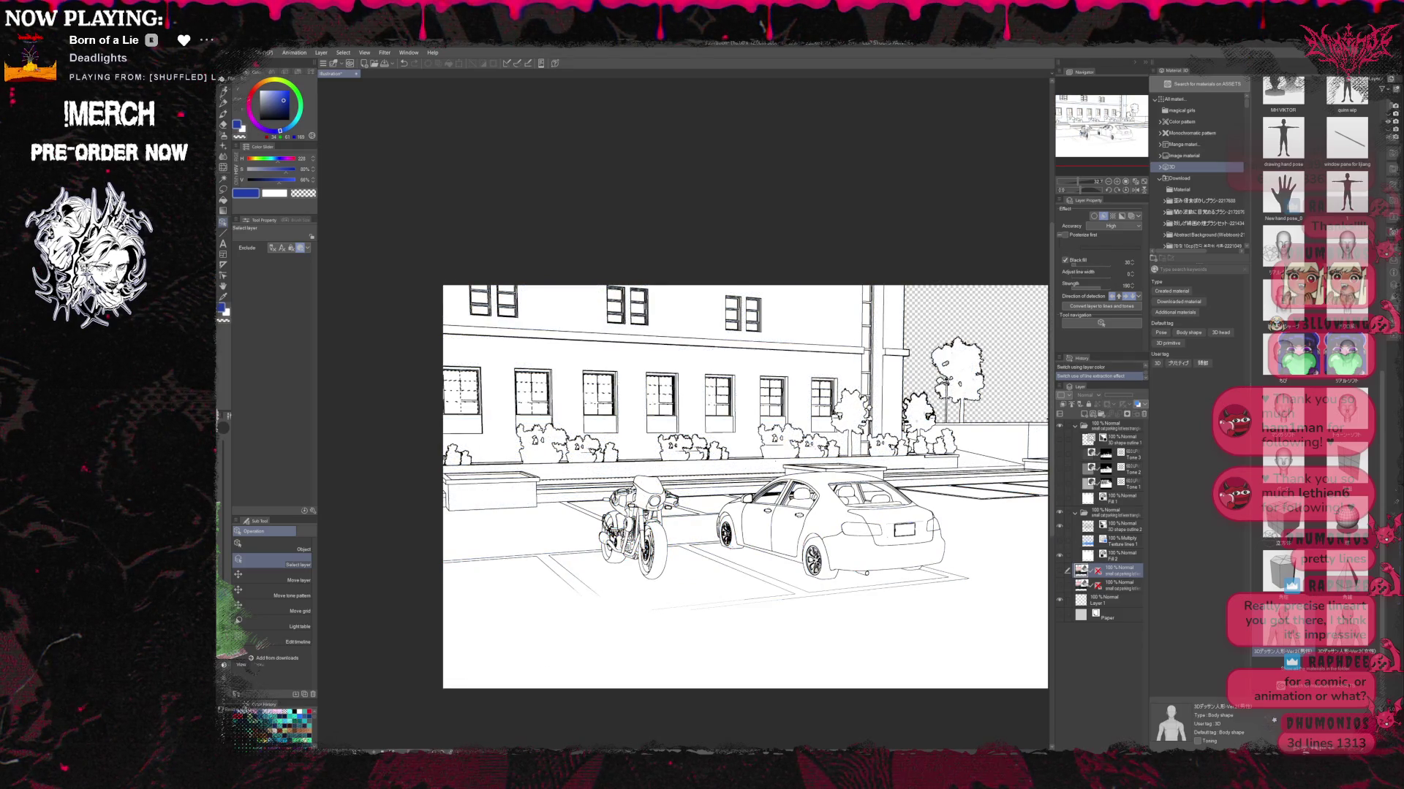
# Compare the scene with and without the blue tone layer, leaving it hidden.
pyautogui.scroll(1, 738, 553)
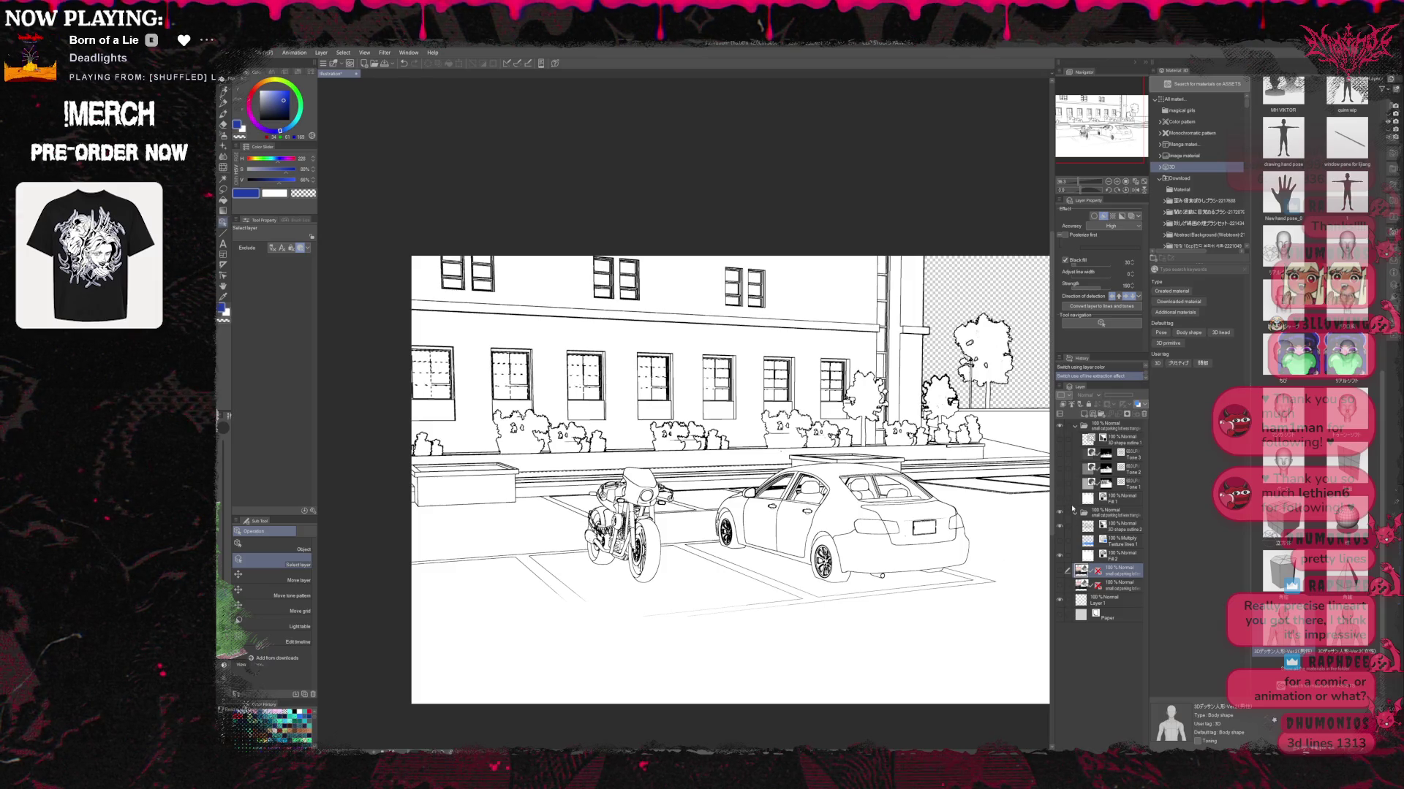
pyautogui.click(1060, 541)
pyautogui.click(1060, 541)
pyautogui.click(1060, 542)
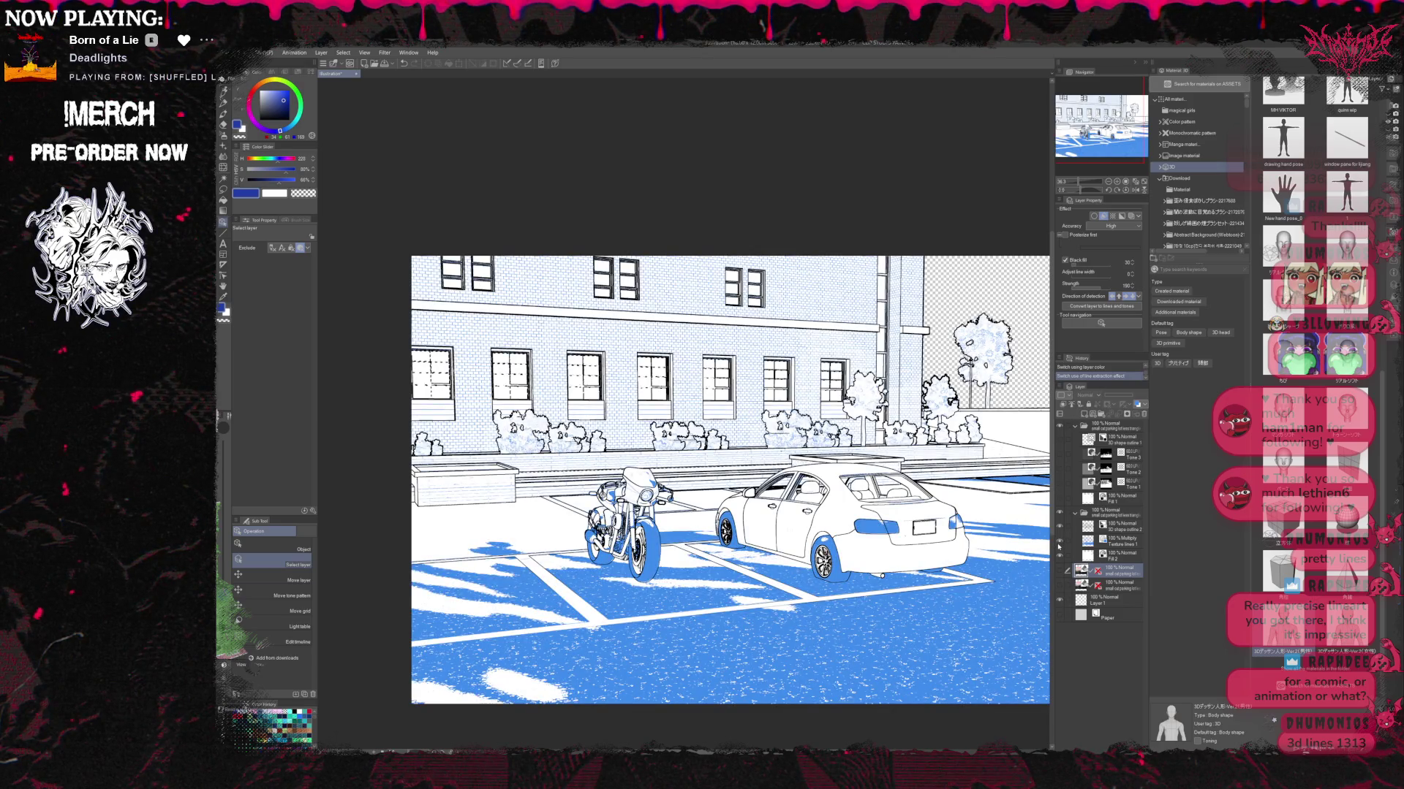
pyautogui.click(1060, 542)
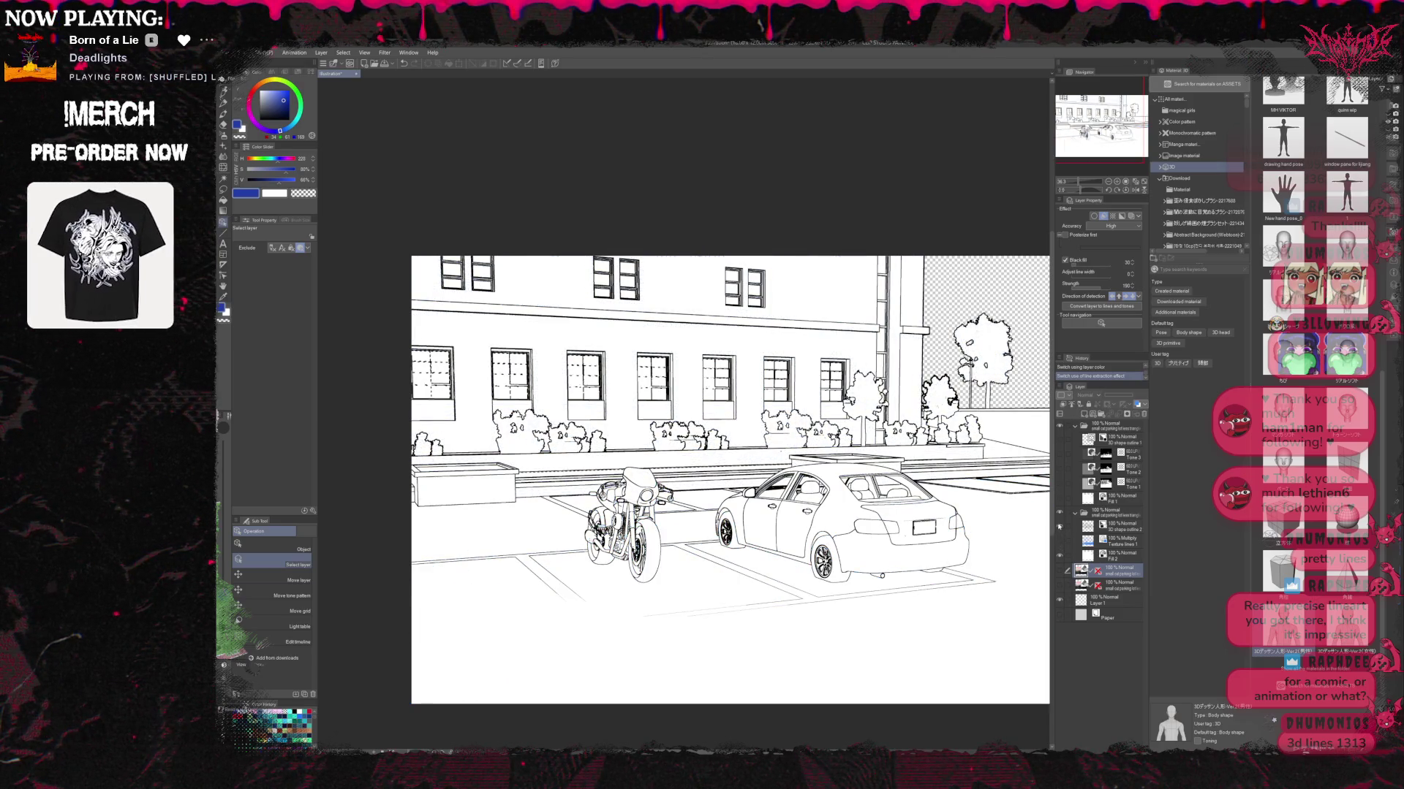
# Collapse the texture folder, duplicate the parking-lot layer and turn off Line extraction on the copy.
pyautogui.click(1075, 512)
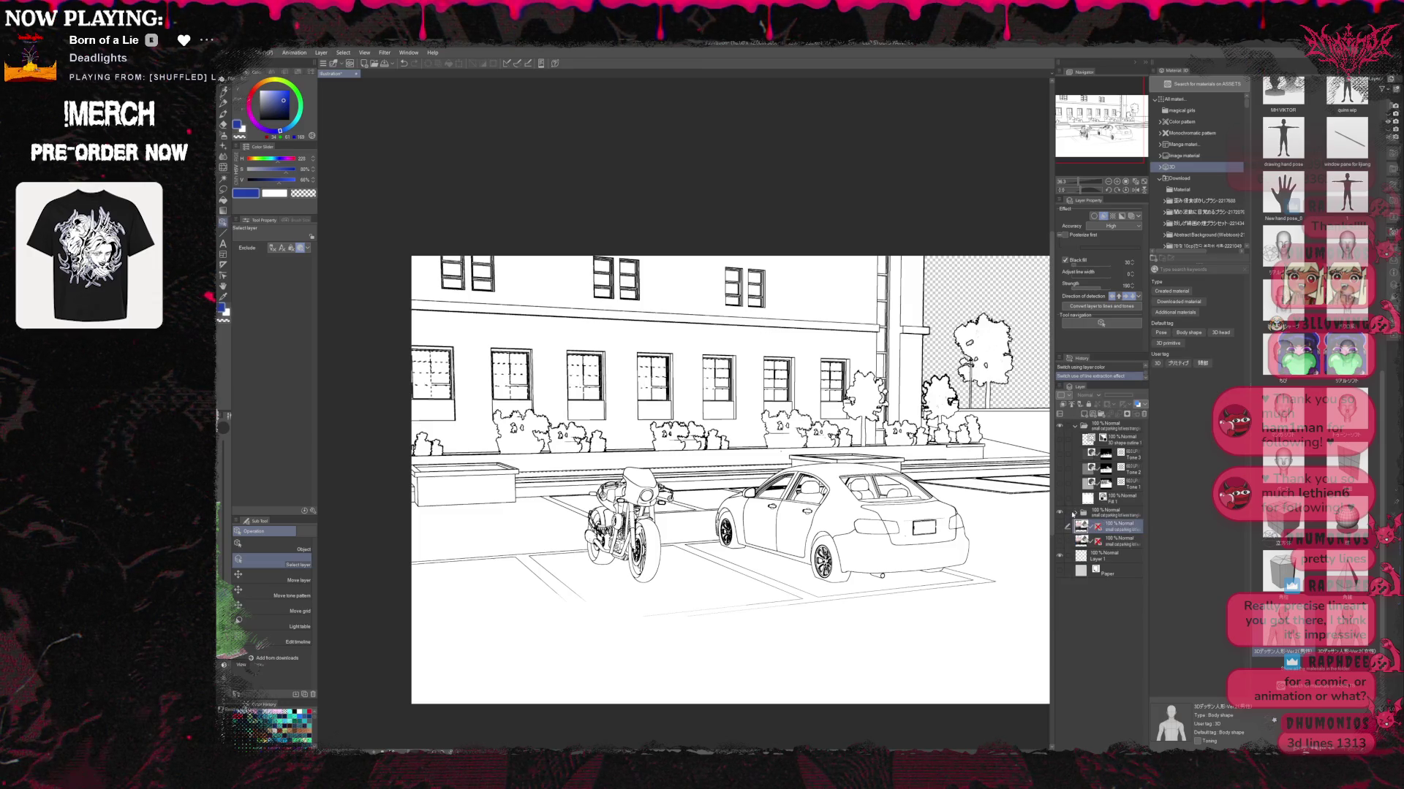
pyautogui.click(1060, 514)
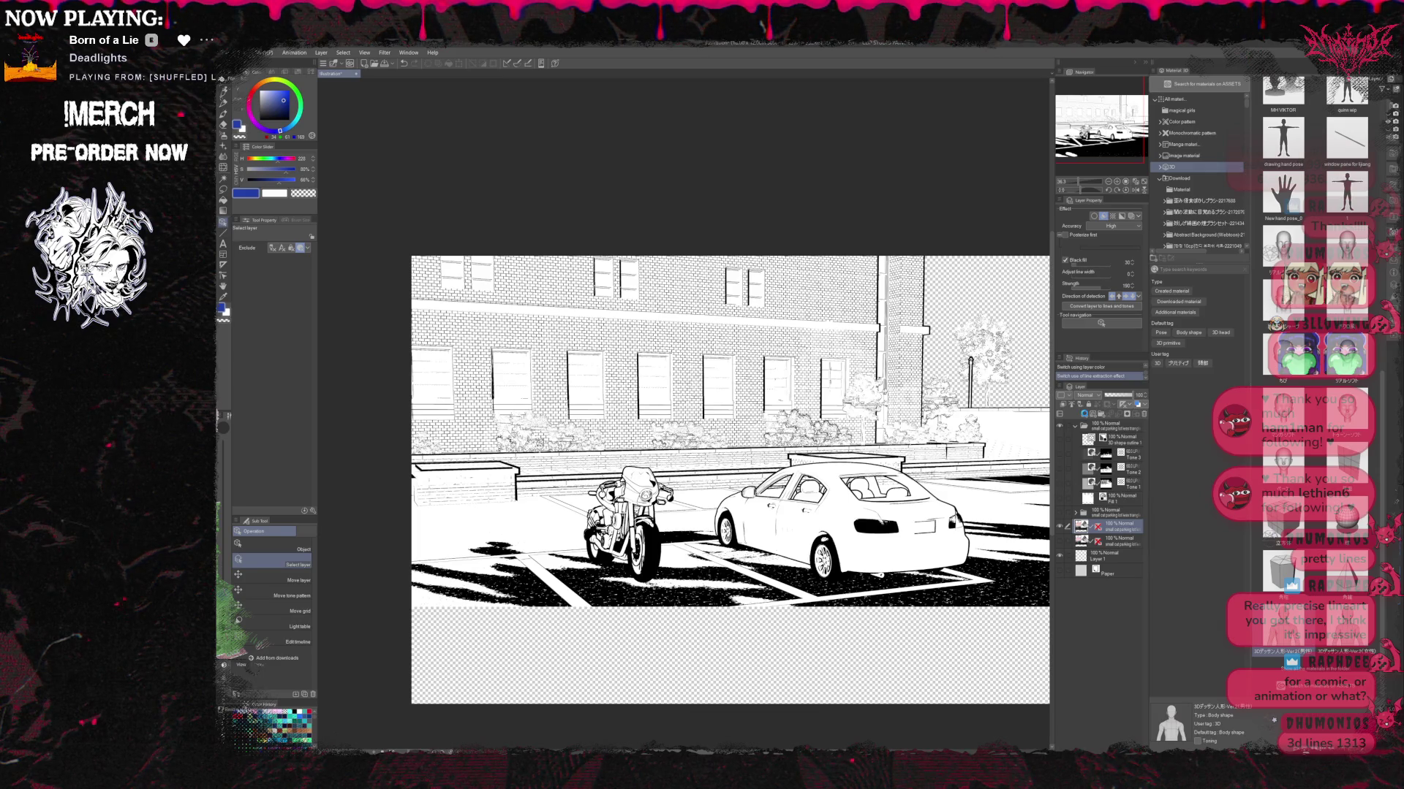
pyautogui.hotkey('ctrl', 'j')
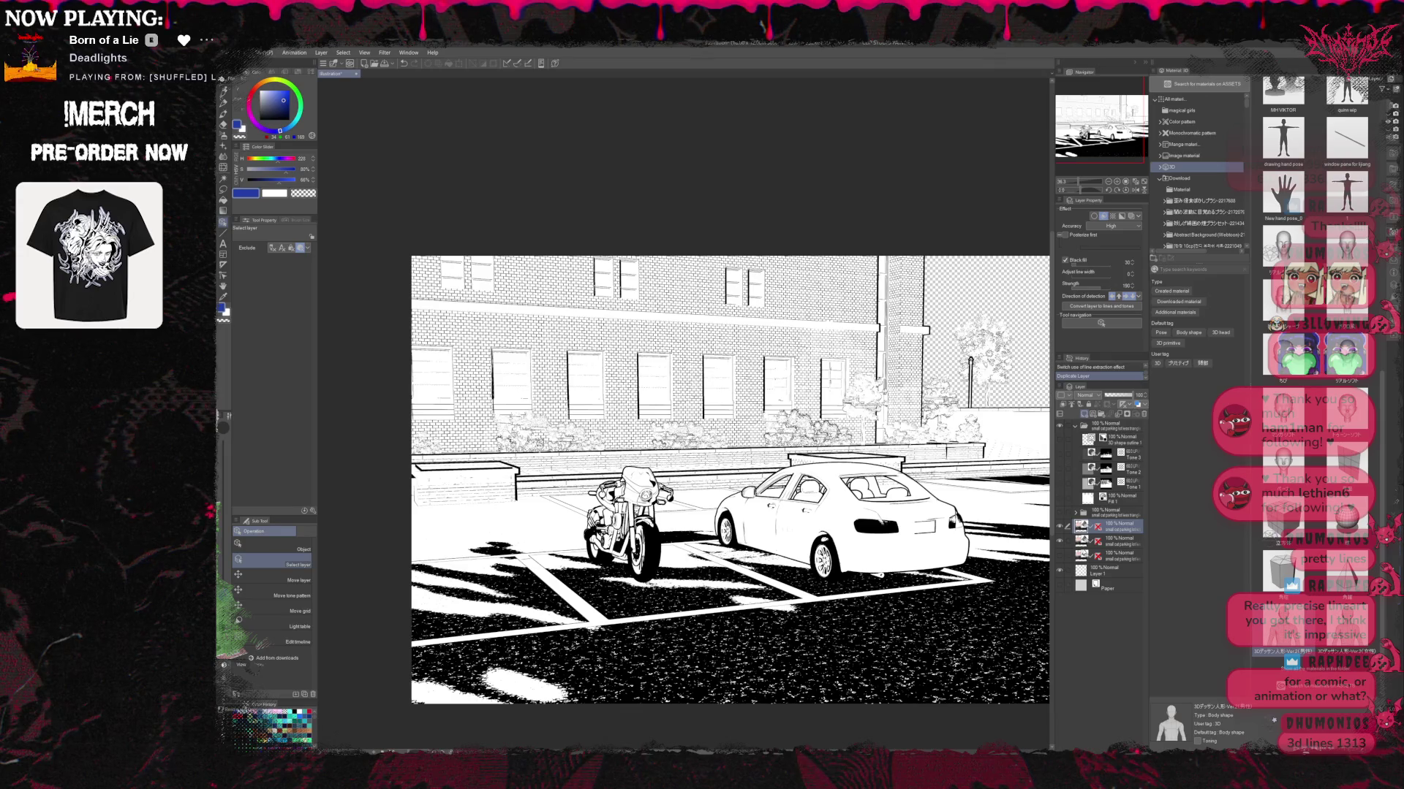
pyautogui.click(1103, 216)
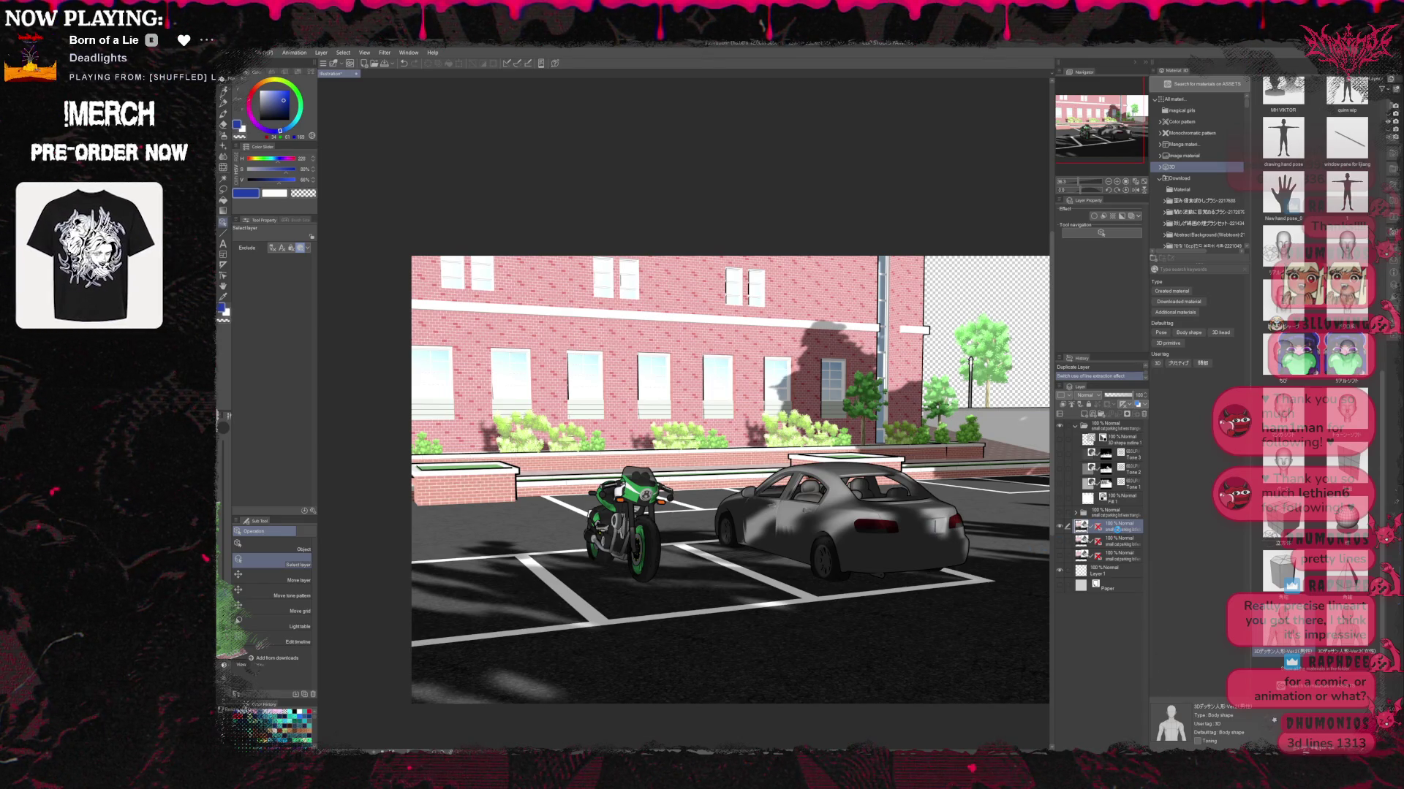
# Rasterize the duplicated colour layer, then hide it to view the line art.
pyautogui.rightClick(1118, 528)
pyautogui.click(1064, 514)
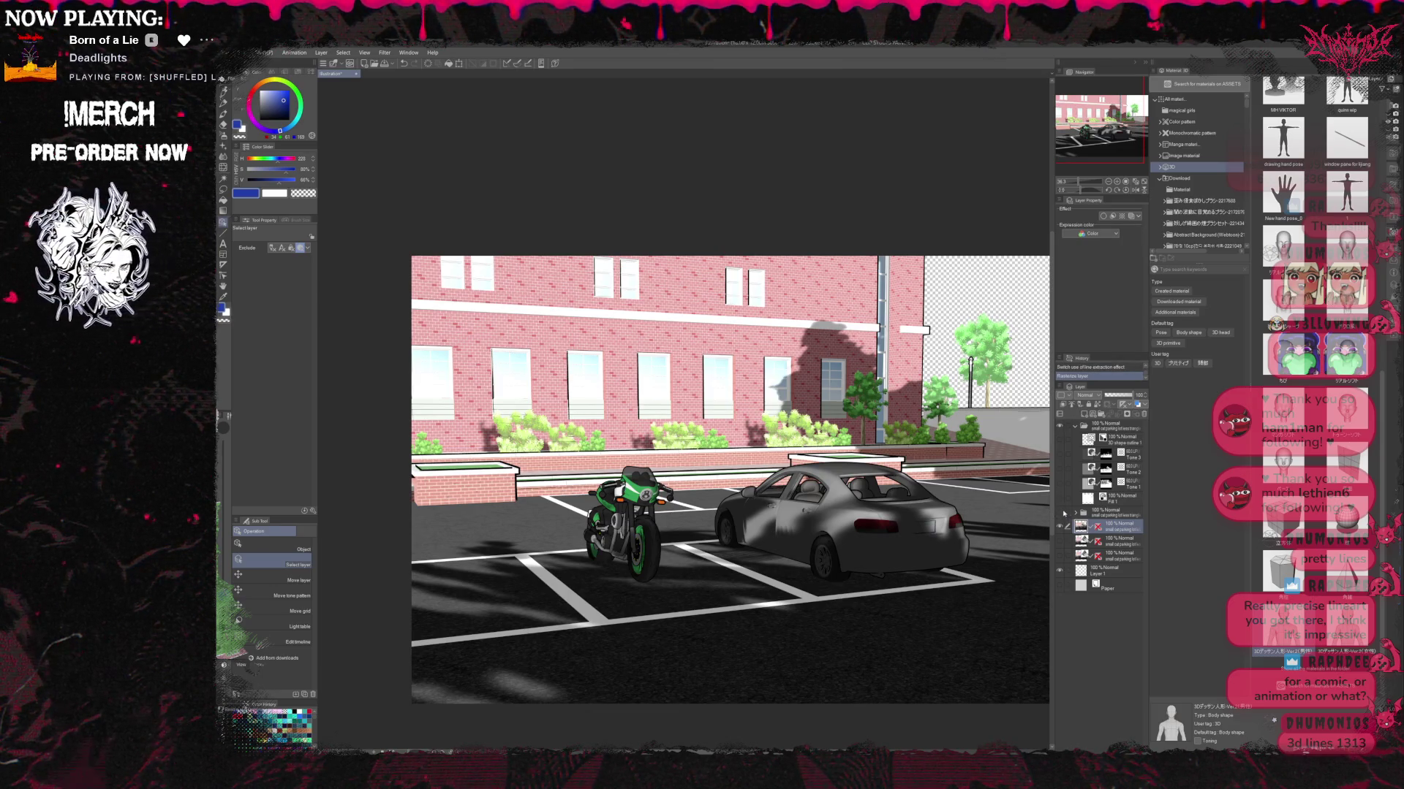
pyautogui.click(1060, 515)
pyautogui.click(1075, 515)
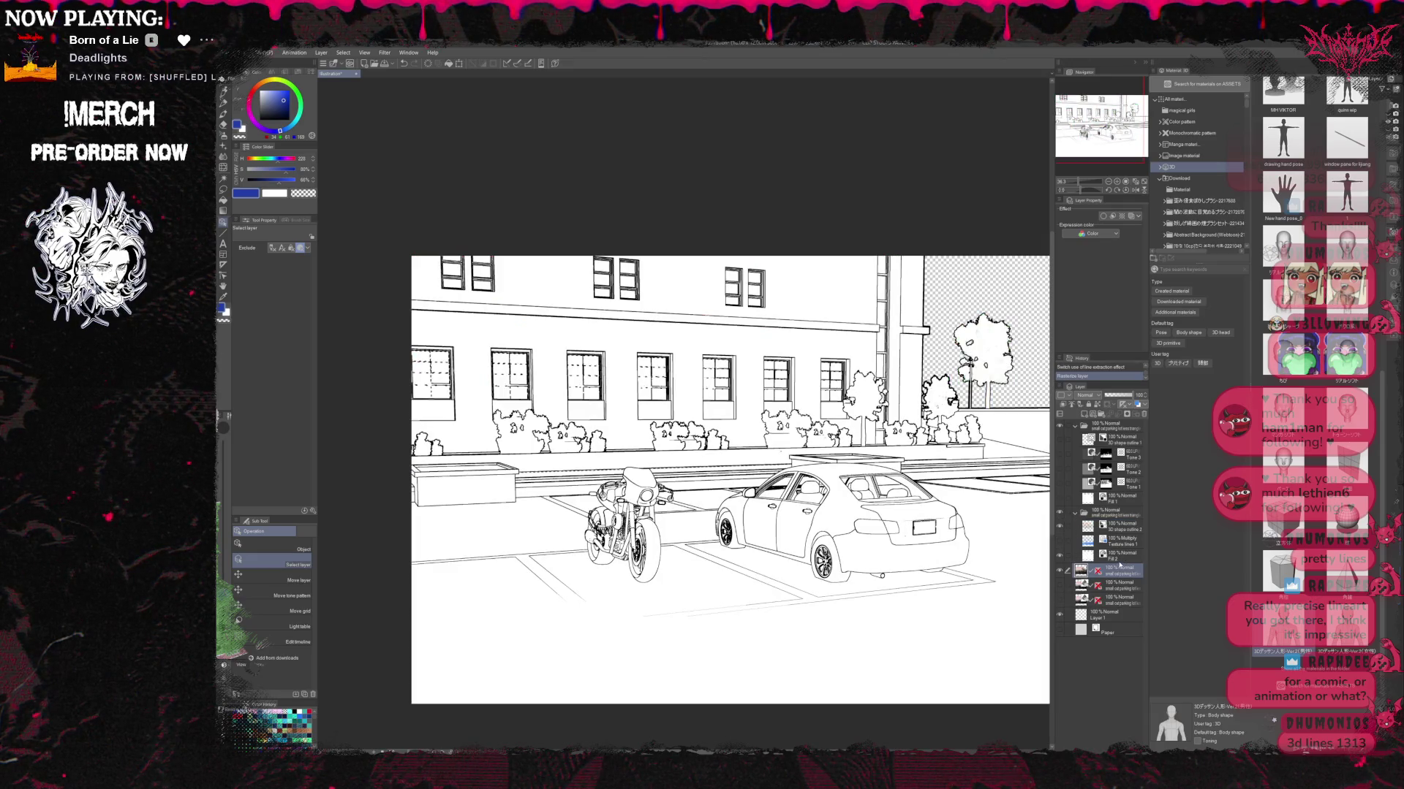
# Show the full-colour render layer again and try a layer colour tint, then undo it.
pyautogui.click(1059, 555)
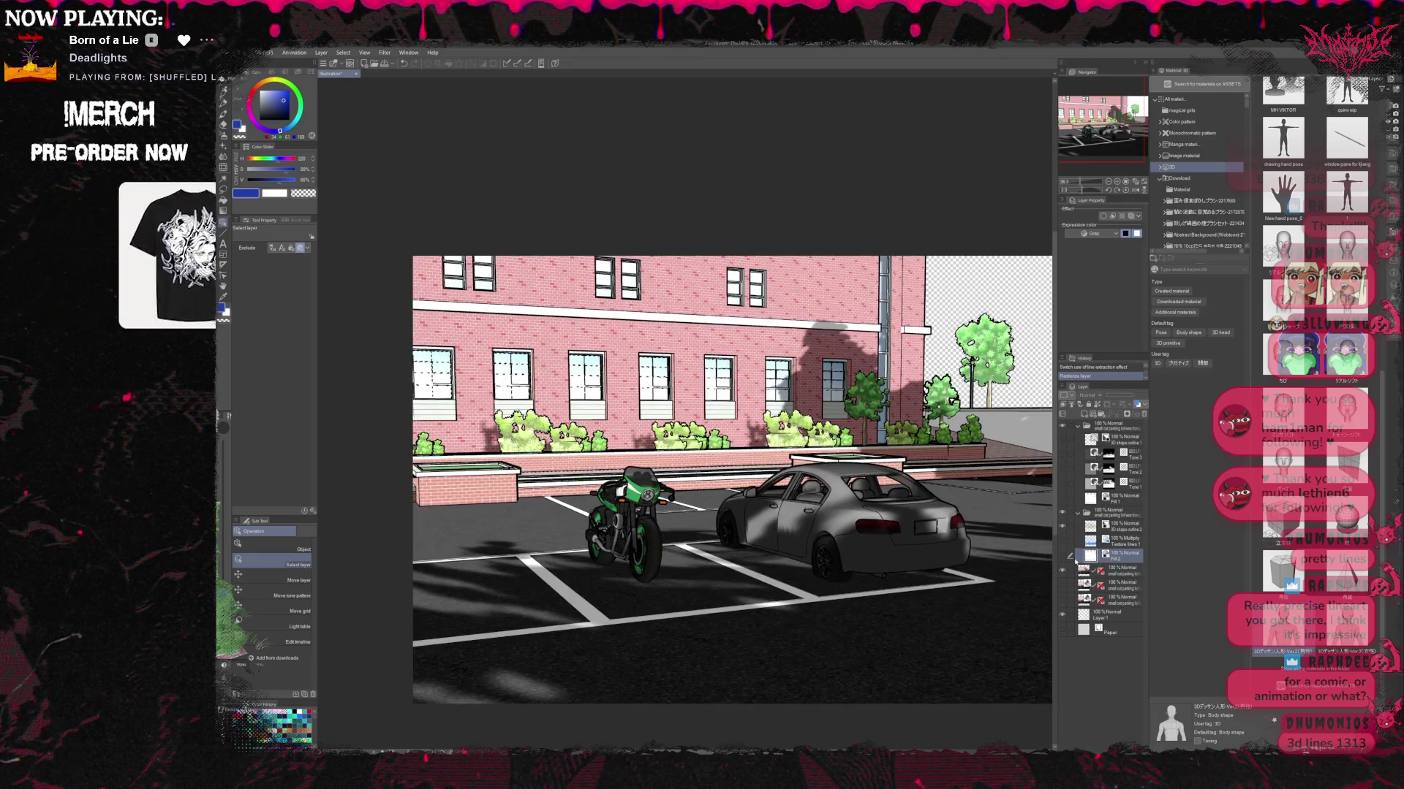
pyautogui.click(1118, 570)
pyautogui.click(1137, 404)
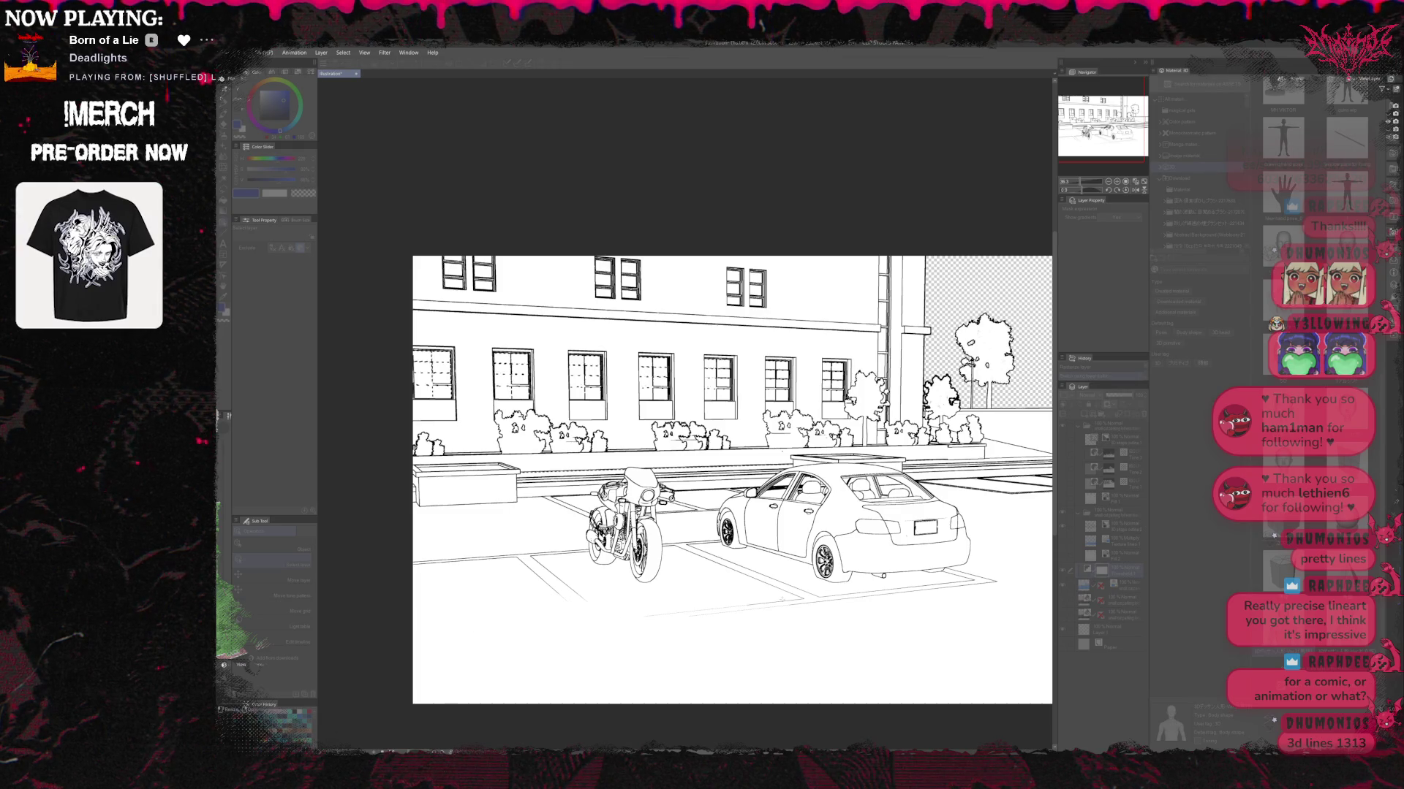
pyautogui.hotkey('ctrl', 'y')
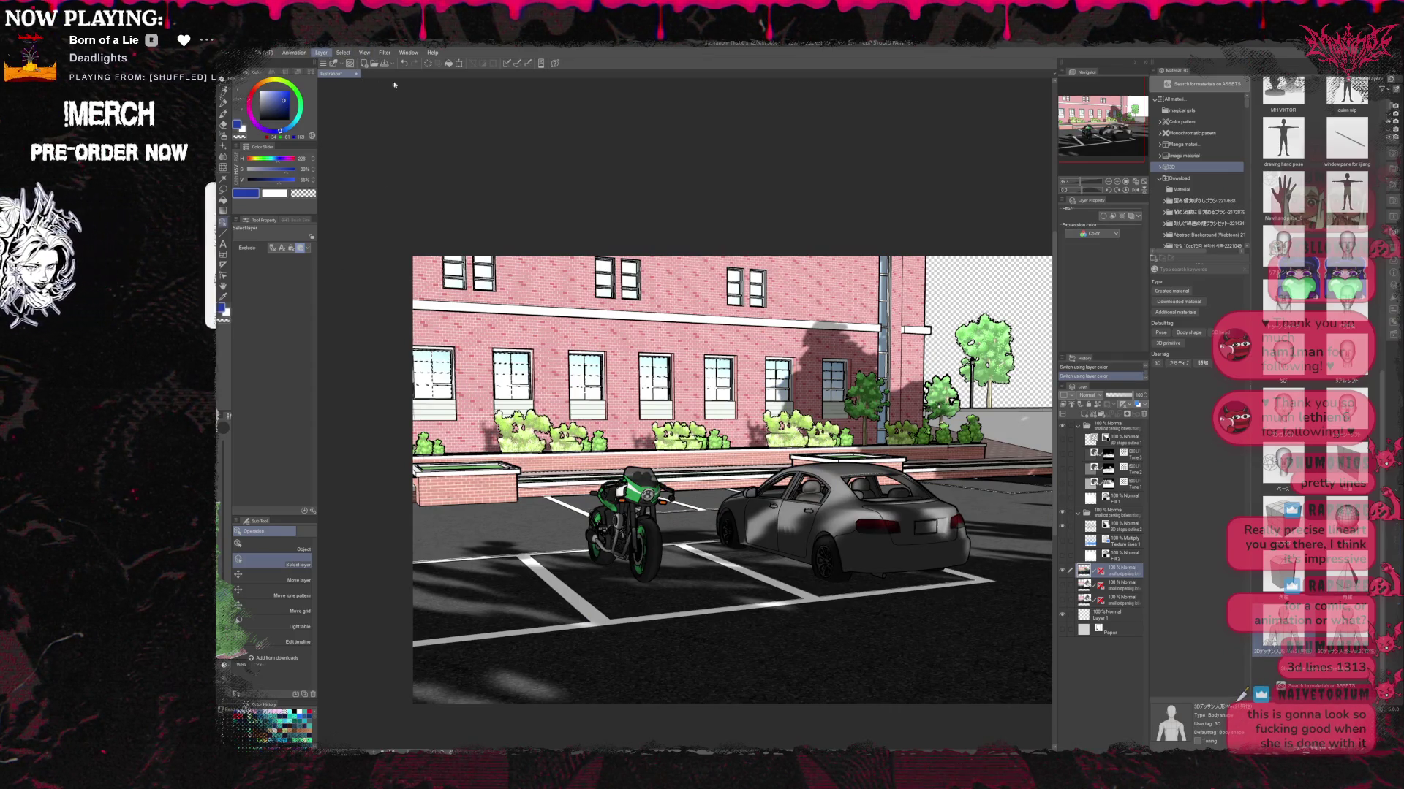
# Compare the grainy and solid black shadow versions, settling on the solid black shadows.
pyautogui.hotkey('ctrl', 'z')
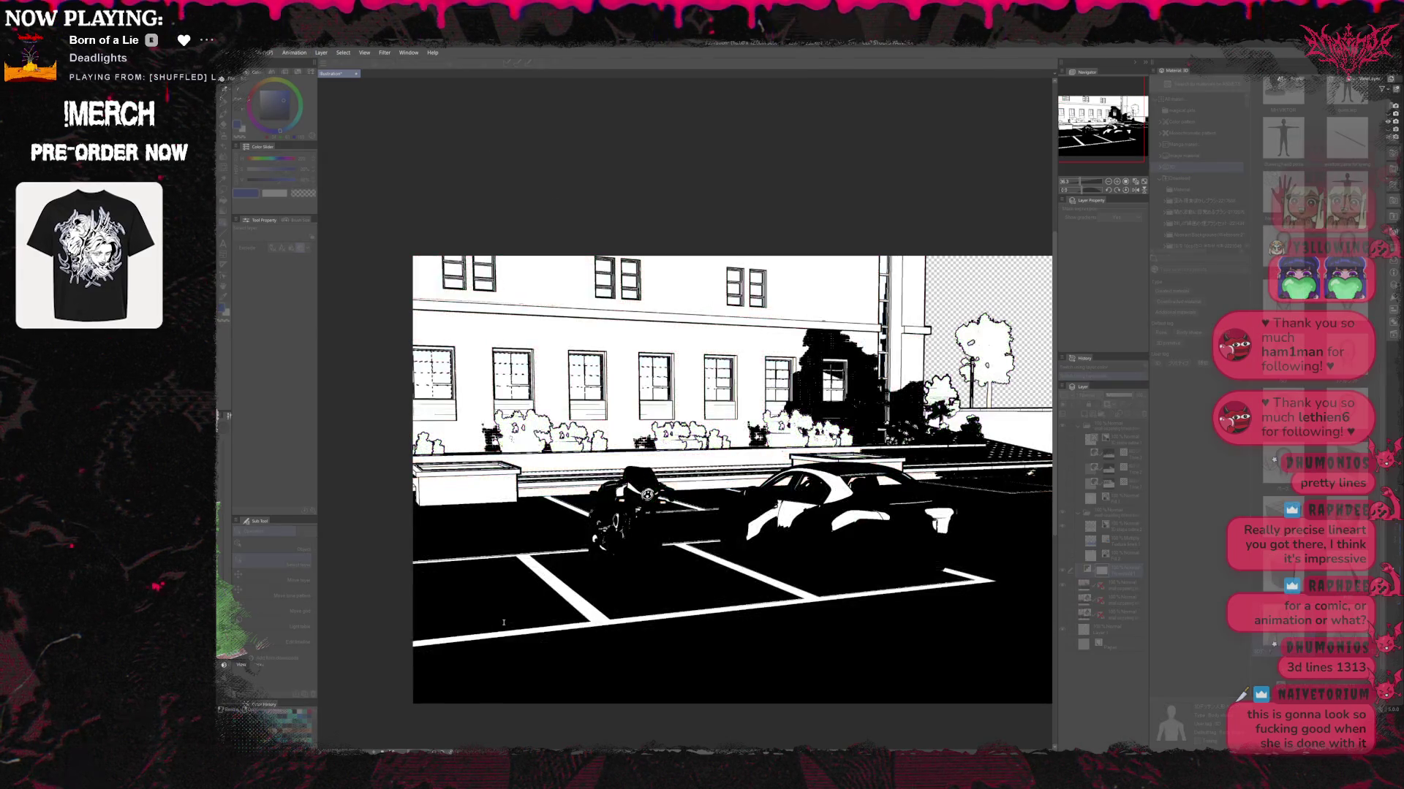
pyautogui.hotkey('ctrl', 'z')
pyautogui.hotkey('ctrl', 'z')
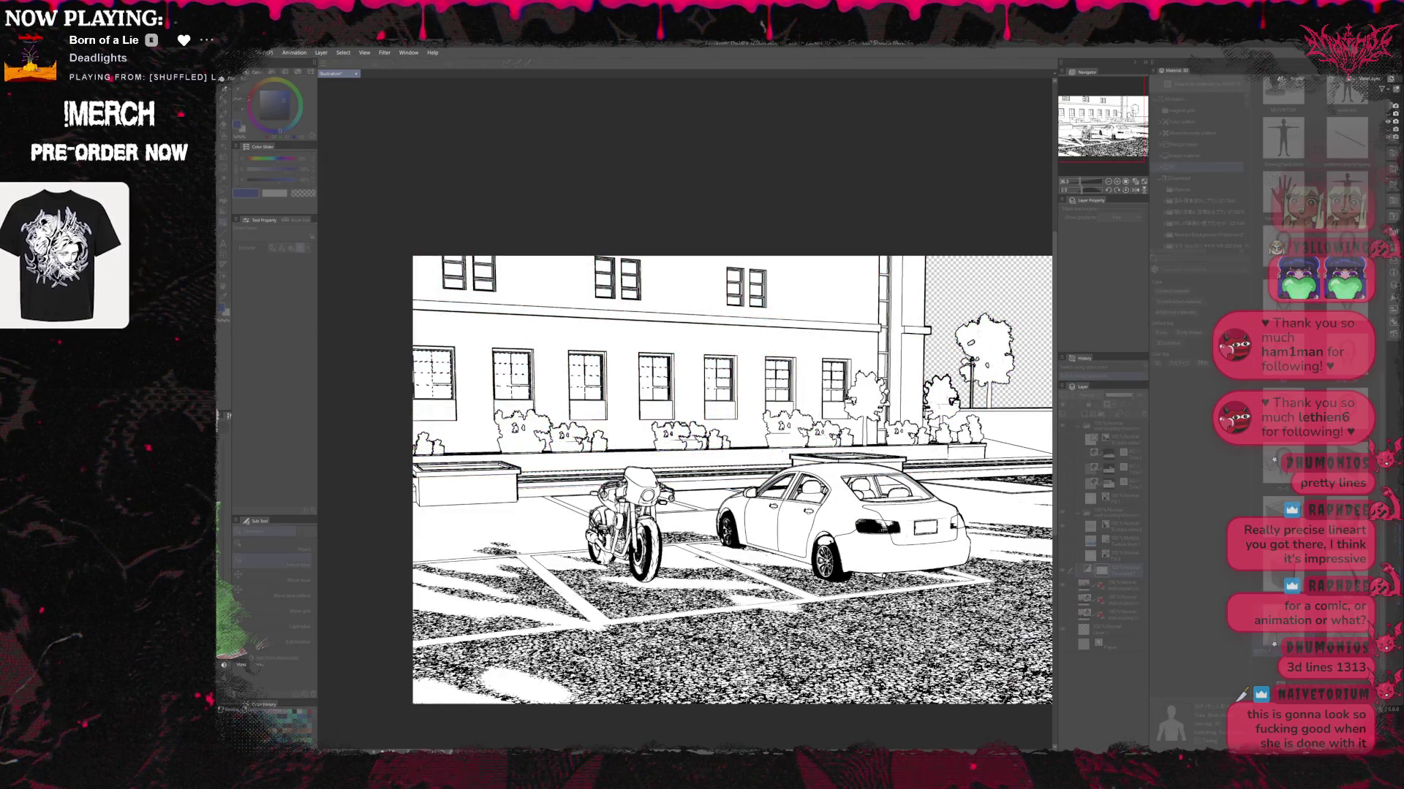
pyautogui.hotkey('ctrl', 'z')
pyautogui.hotkey('ctrl', 'y')
pyautogui.hotkey('ctrl', 'y')
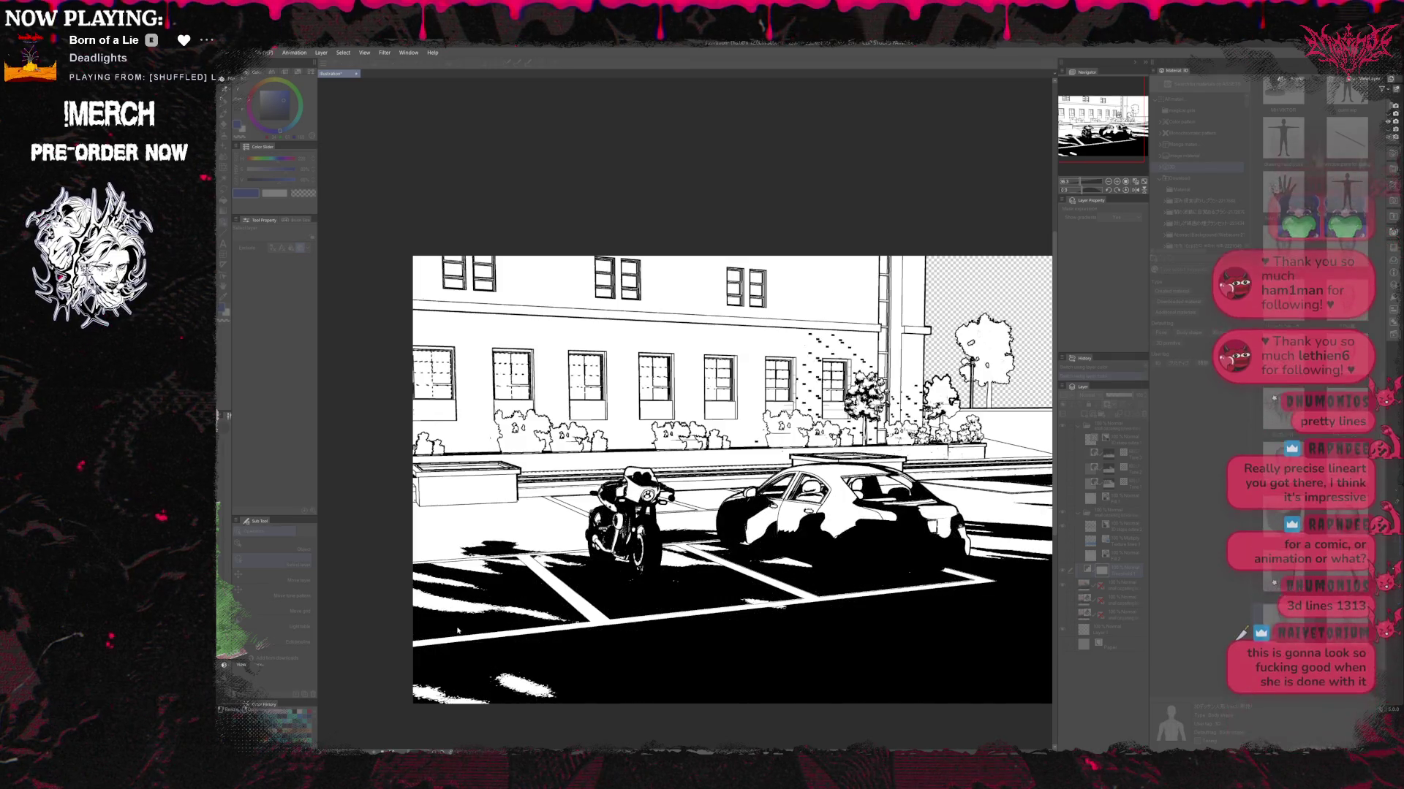
pyautogui.hotkey('ctrl', 'y')
pyautogui.hotkey('ctrl', 'y')
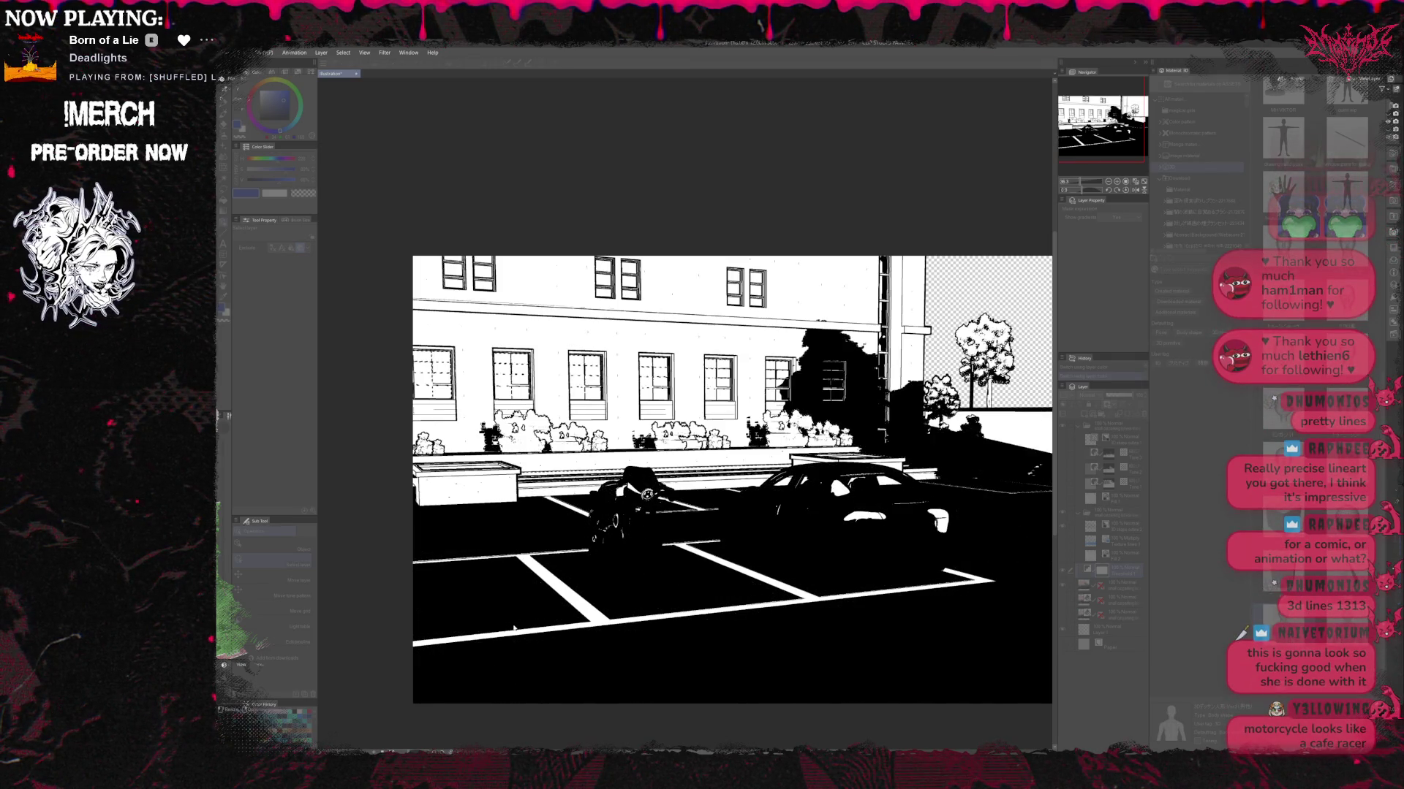
pyautogui.hotkey('ctrl', 'y')
pyautogui.hotkey('ctrl', 'y')
pyautogui.hotkey('ctrl', 'y')
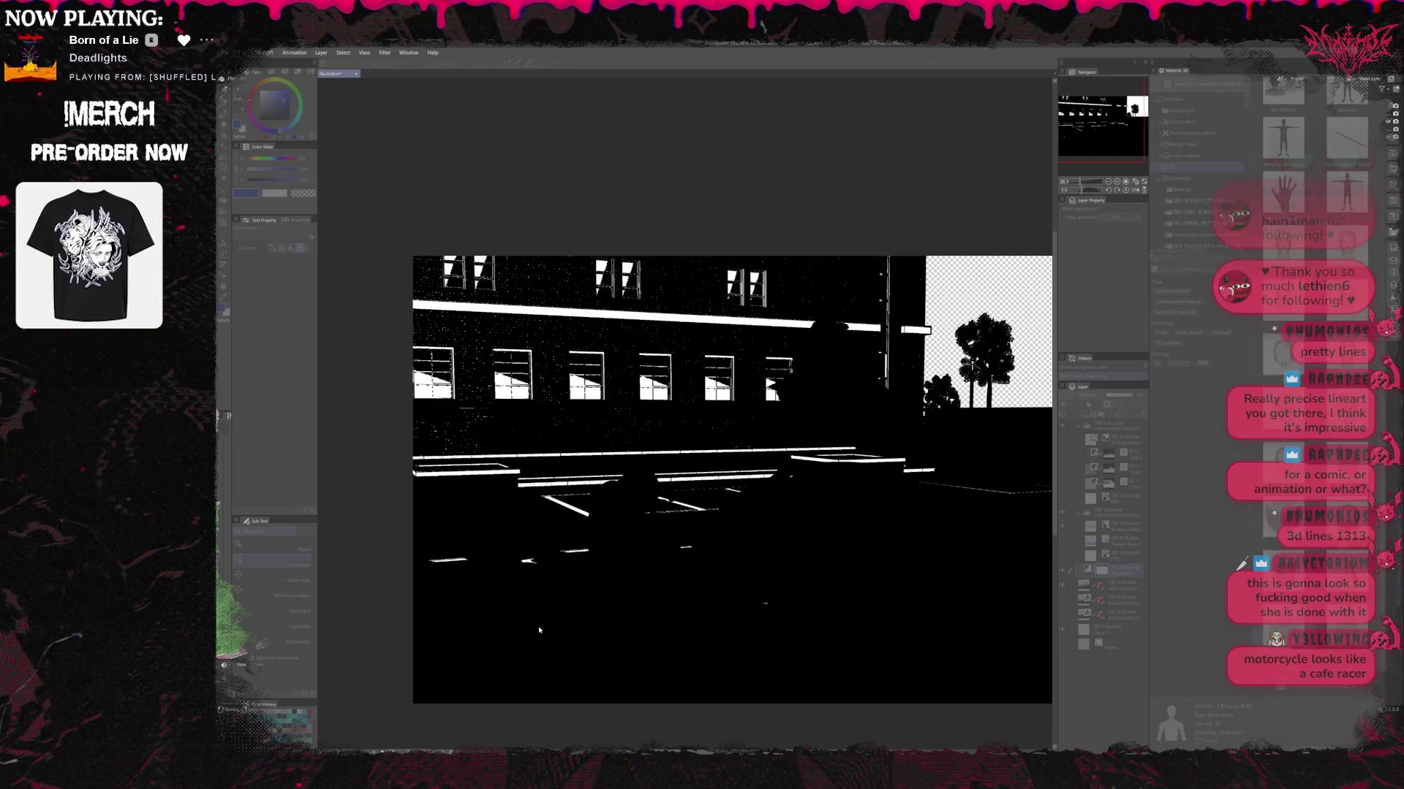
pyautogui.hotkey('ctrl', 'z')
pyautogui.hotkey('ctrl', 'z')
pyautogui.hotkey('ctrl', 'z')
pyautogui.hotkey('ctrl', 'y')
pyautogui.hotkey('ctrl', 'z')
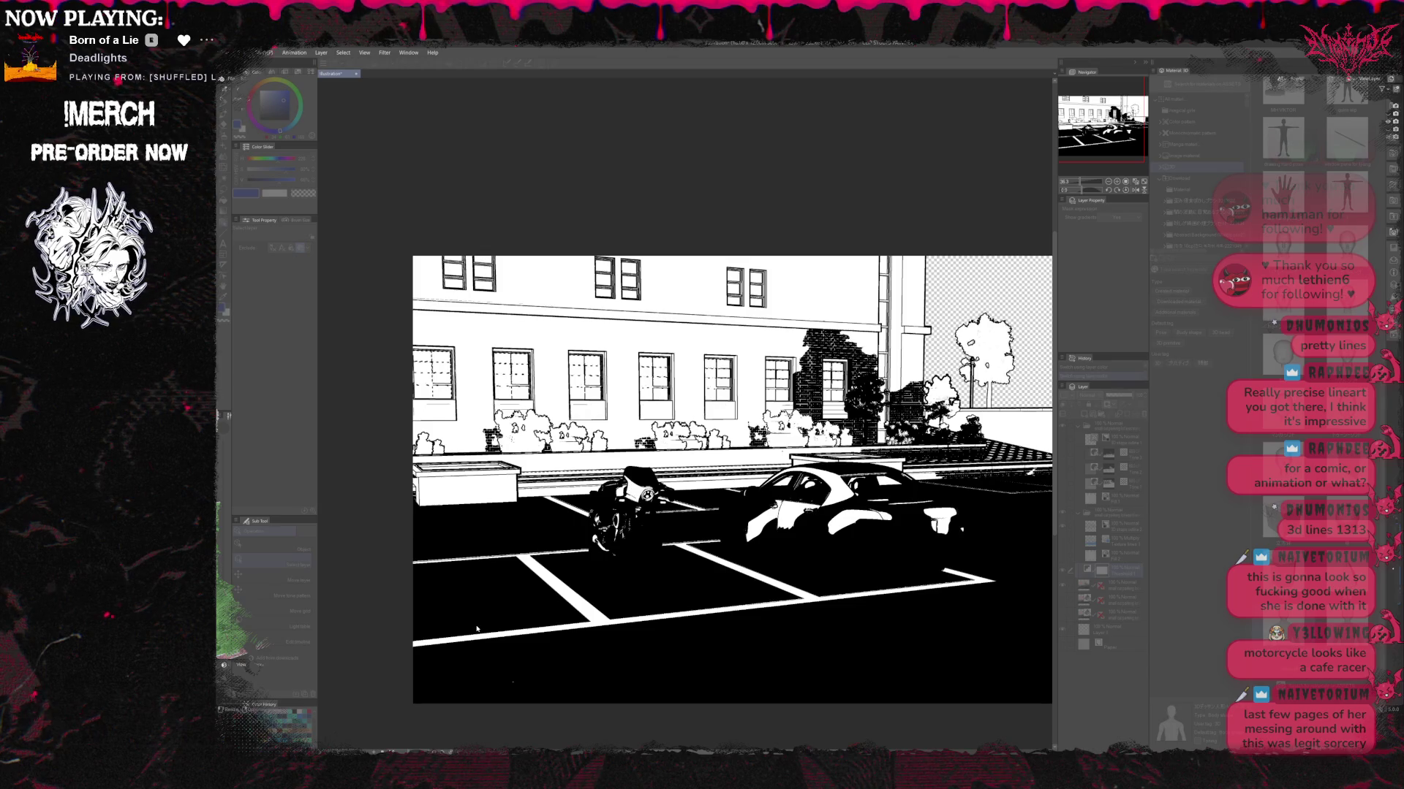
pyautogui.hotkey('ctrl', 'z')
pyautogui.hotkey('ctrl', 'z')
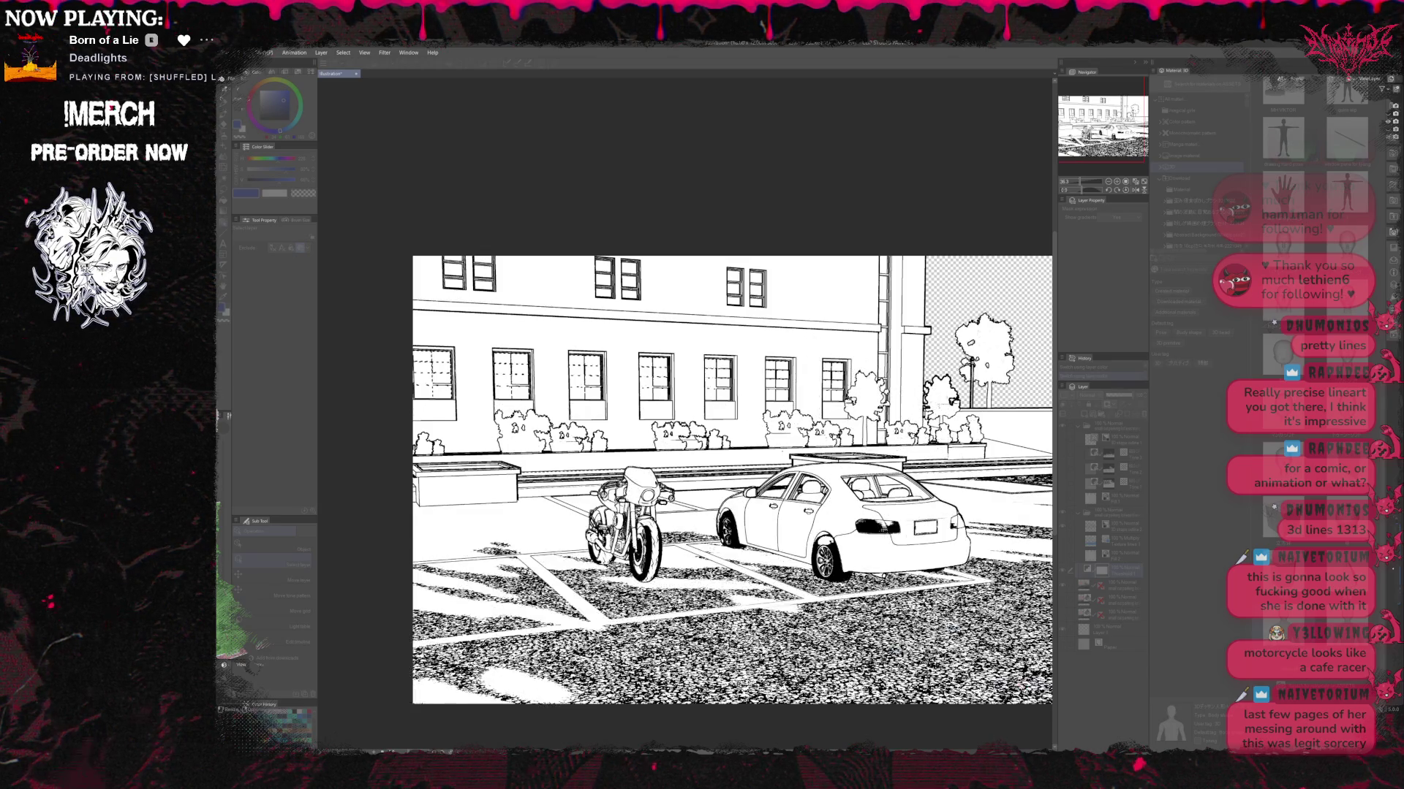
pyautogui.hotkey('ctrl', 'z')
pyautogui.hotkey('ctrl', 'z')
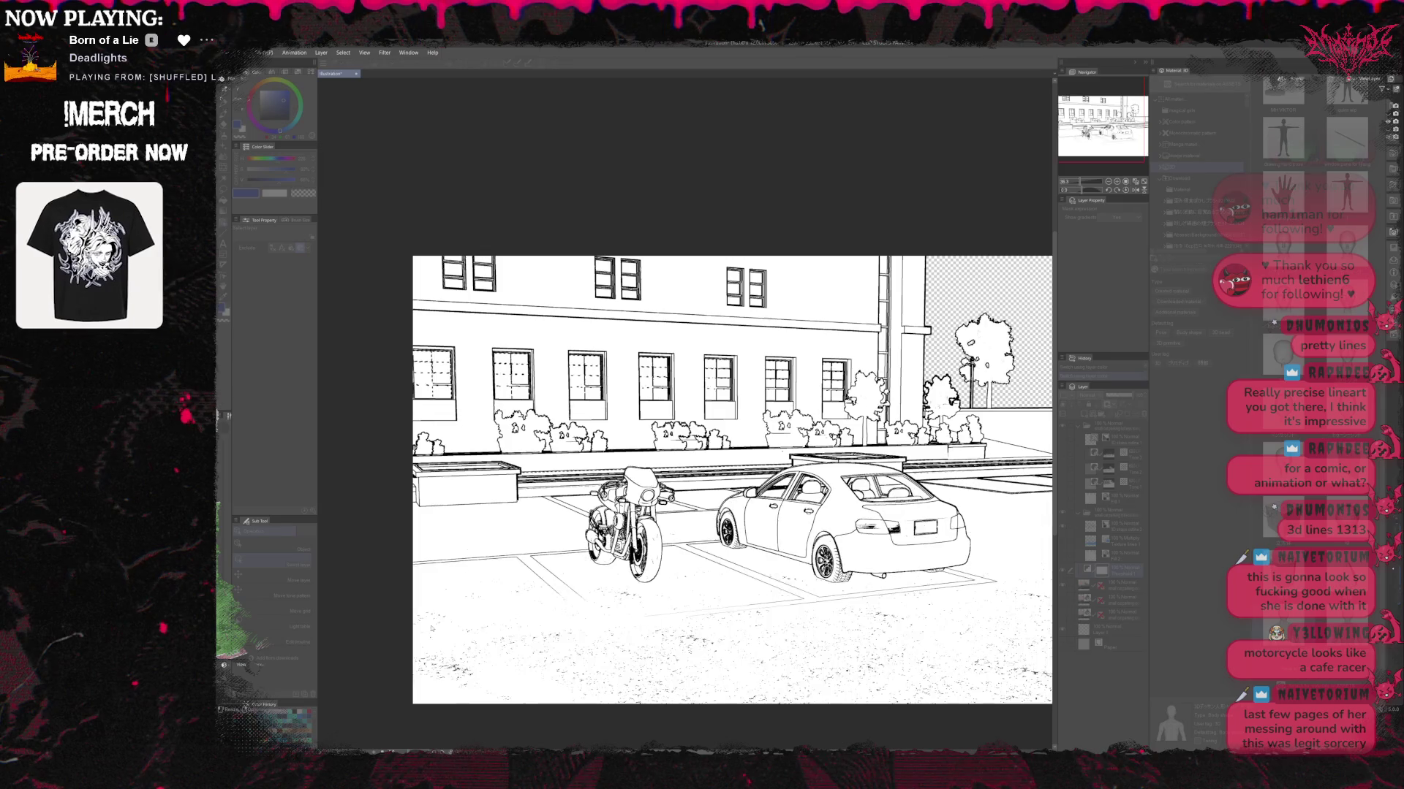
pyautogui.hotkey('ctrl', 'y')
pyautogui.hotkey('ctrl', 'y')
pyautogui.hotkey('ctrl', 'z')
pyautogui.hotkey('ctrl', 'z')
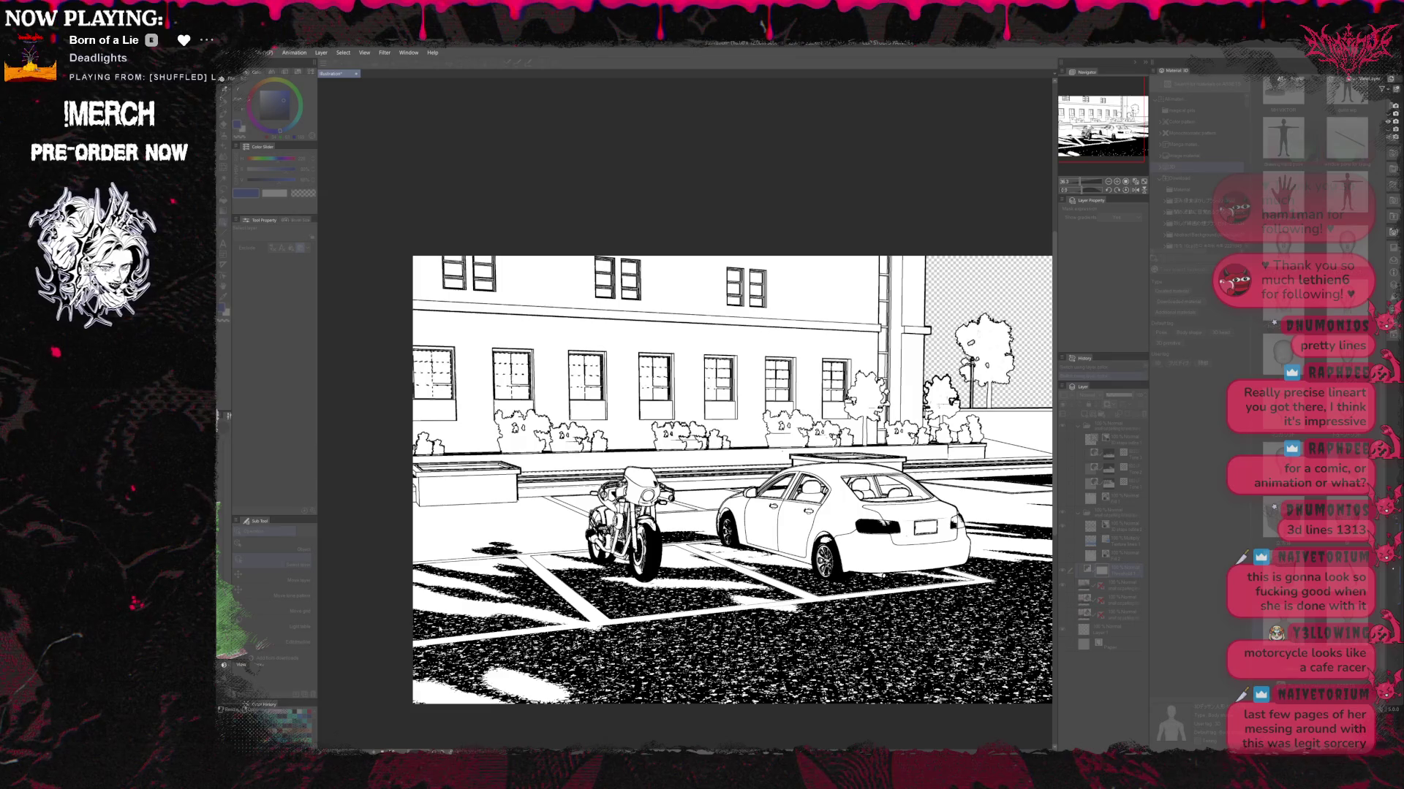
pyautogui.hotkey('ctrl', 'y')
pyautogui.hotkey('ctrl', 'y')
pyautogui.hotkey('ctrl', 'y')
pyautogui.hotkey('ctrl', 'y')
pyautogui.hotkey('ctrl', 'y')
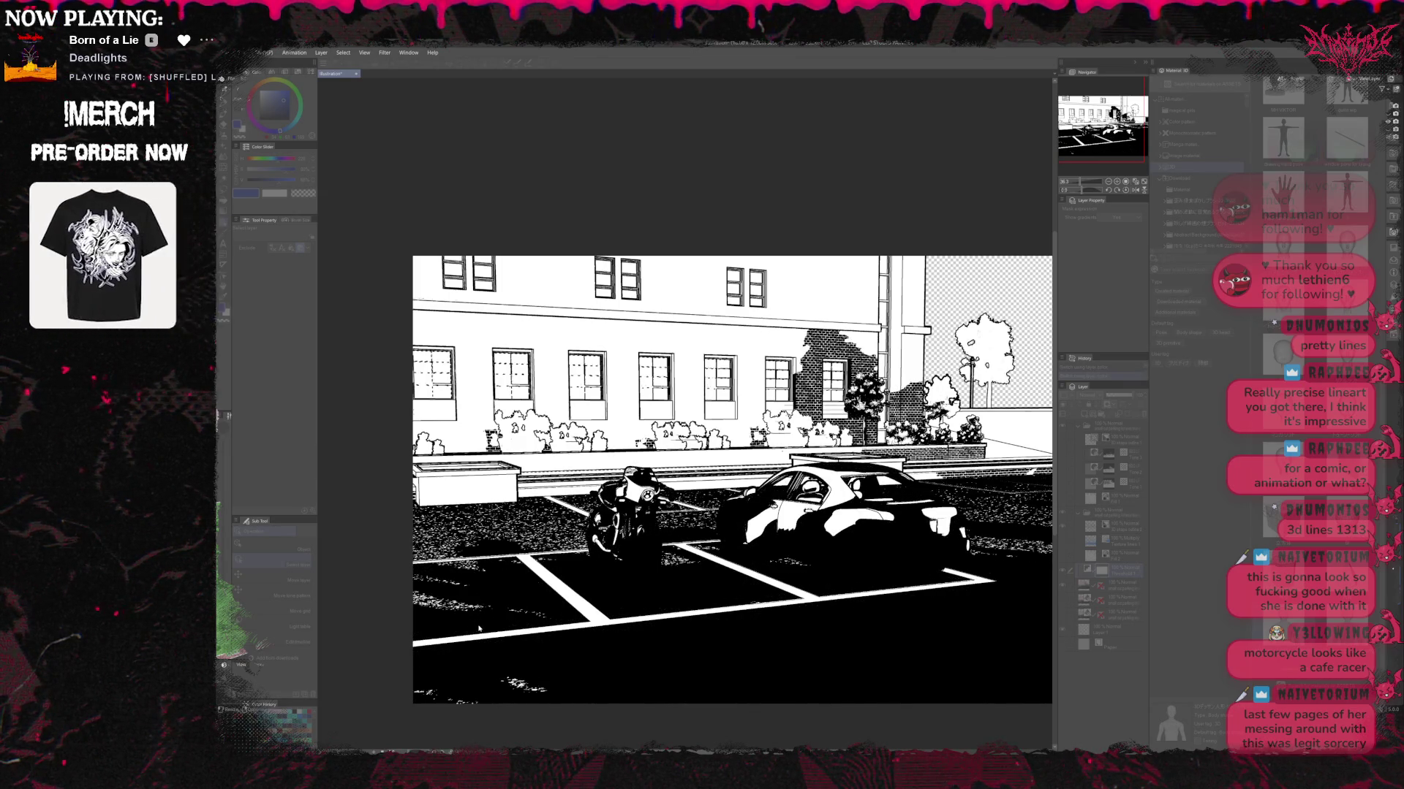
pyautogui.hotkey('ctrl', 'z')
pyautogui.hotkey('ctrl', 'y')
pyautogui.hotkey('ctrl', 'y')
pyautogui.hotkey('ctrl', 'y')
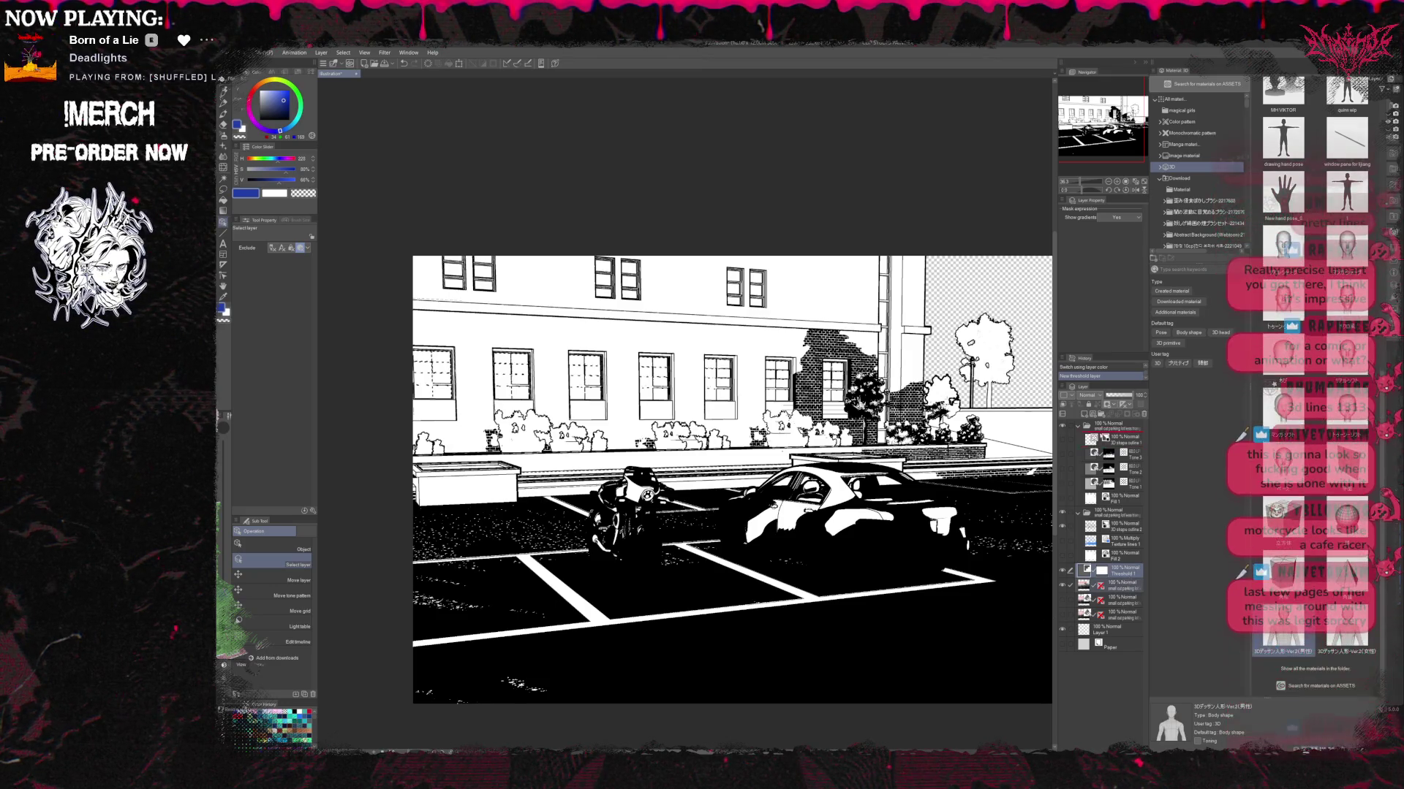
# Duplicate Threshold 1, merge the shadow layers, and convert brightness to opacity so white becomes transparent.
pyautogui.hotkey('ctrl', 'j')
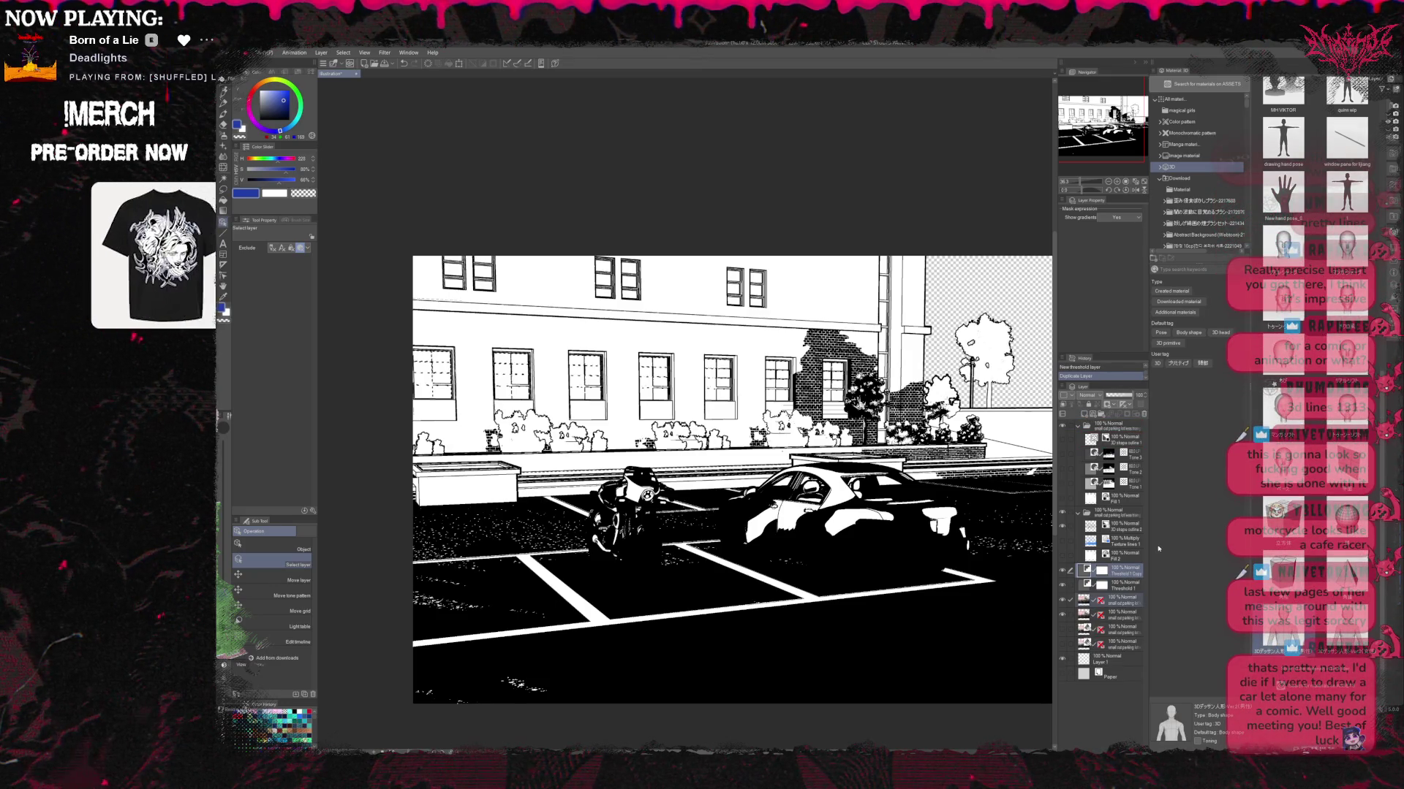
pyautogui.hotkey('shift', 'alt', 'e')
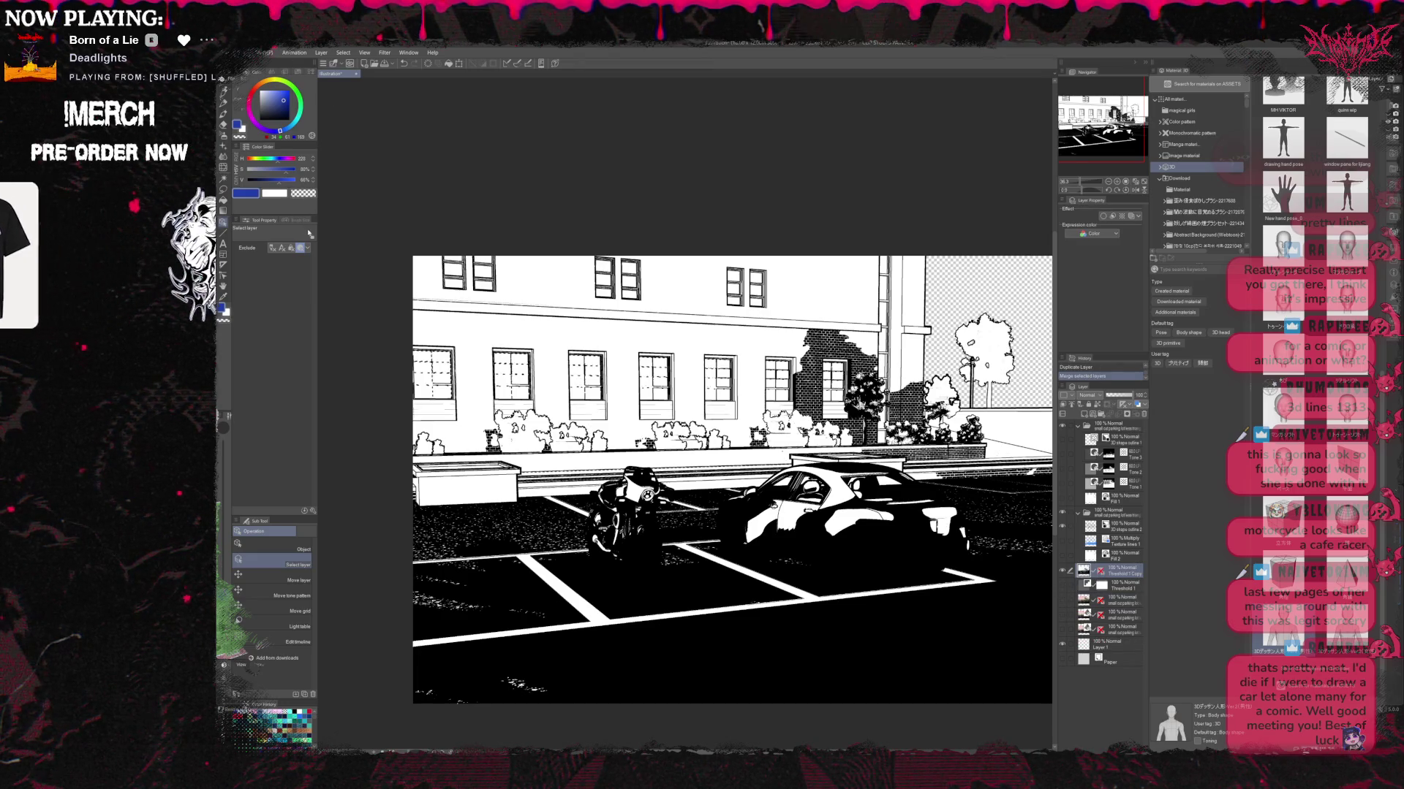
pyautogui.hotkey('ctrl', 'shift', 'b')
pyautogui.click(1137, 404)
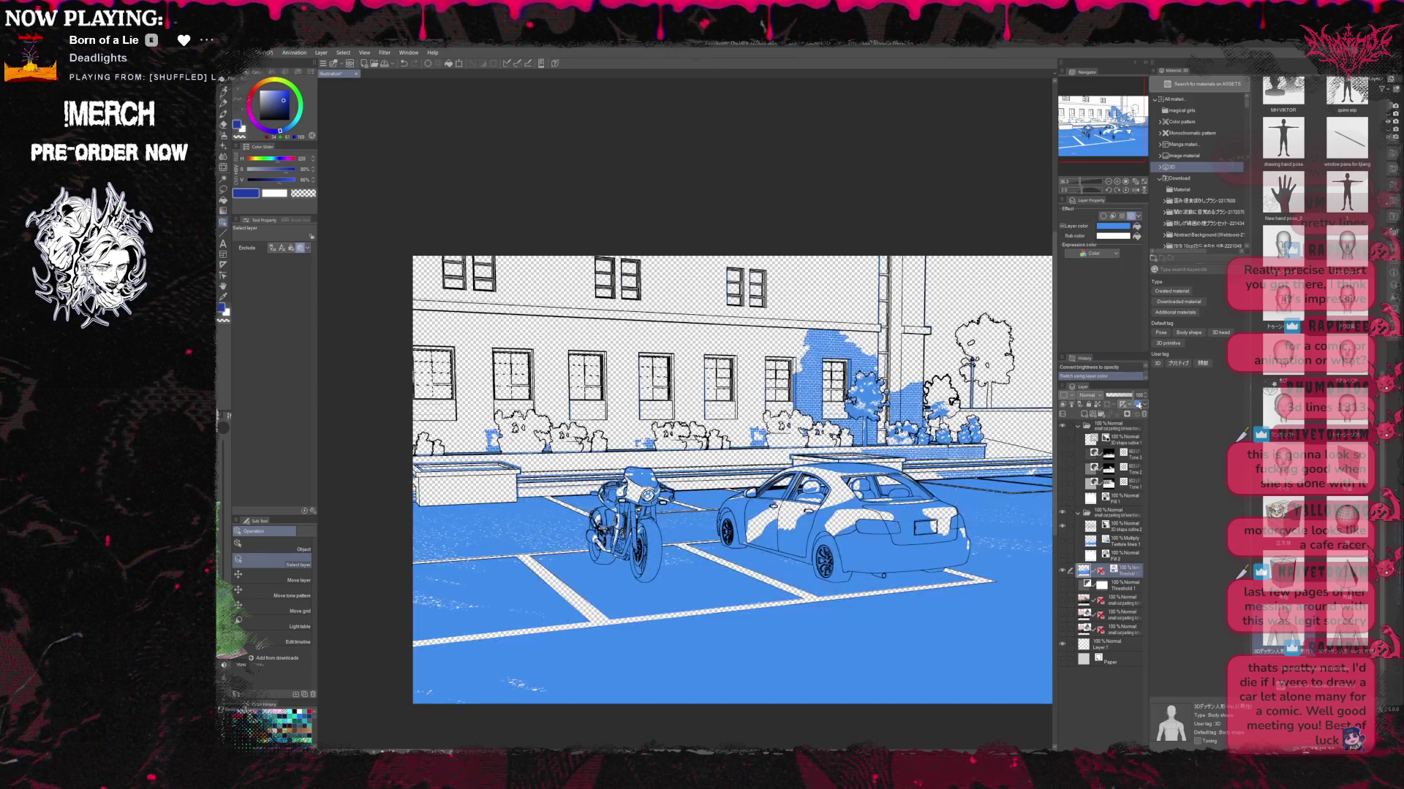
# Show the Paper and colour render layers beneath the adjusted-opacity shadows, and hide the perspective ruler.
pyautogui.click(1062, 659)
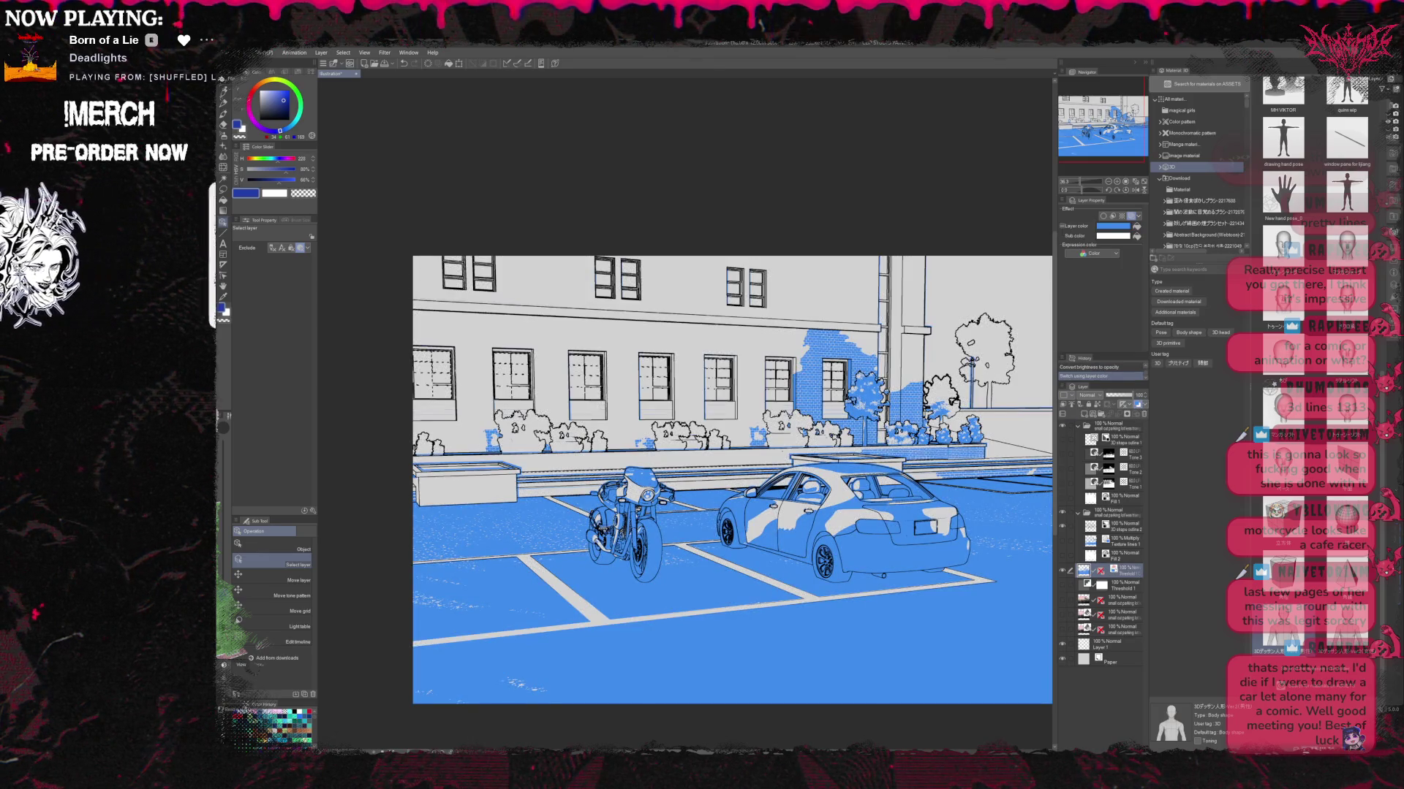
pyautogui.moveTo(1119, 394); pyautogui.dragTo(1133, 394)
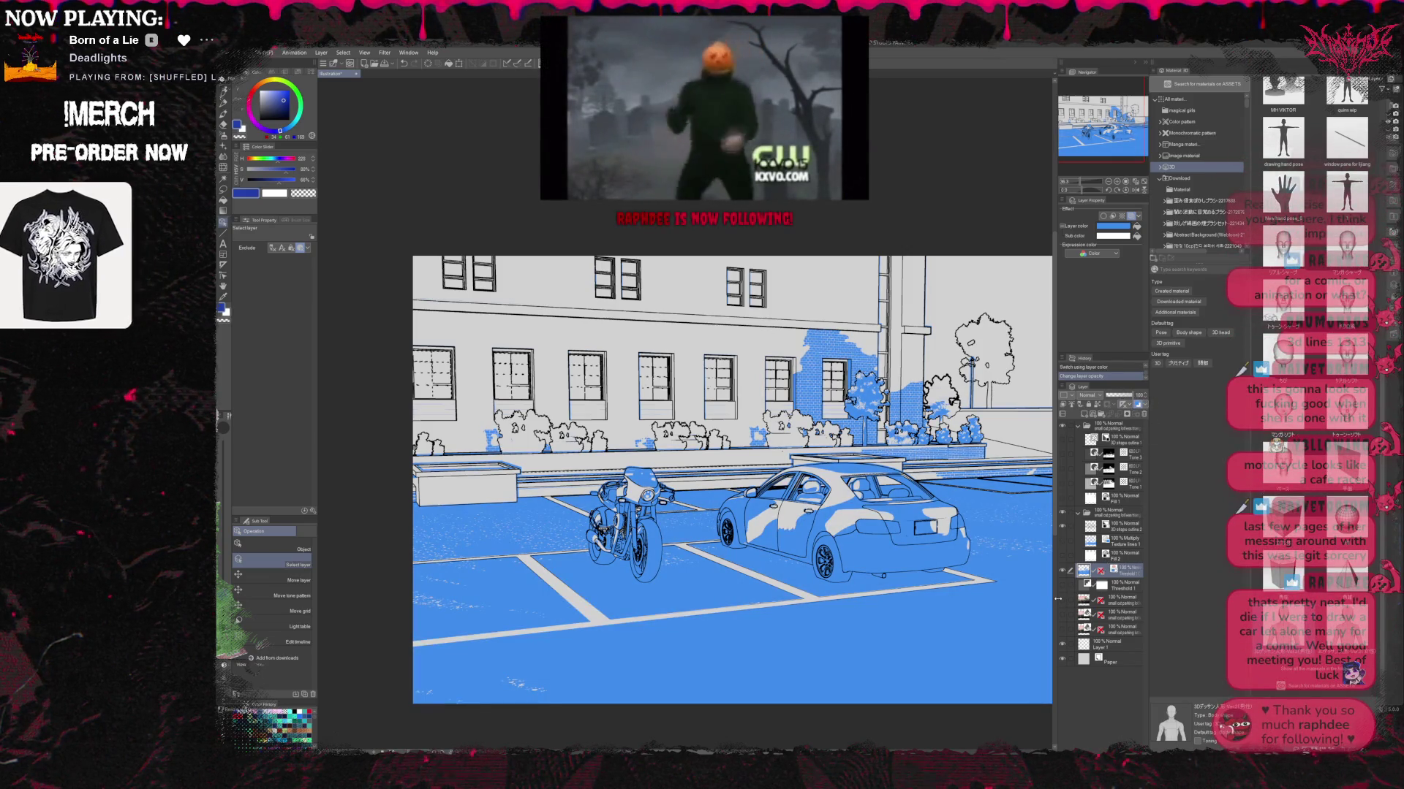
pyautogui.click(1062, 599)
pyautogui.click(1126, 601)
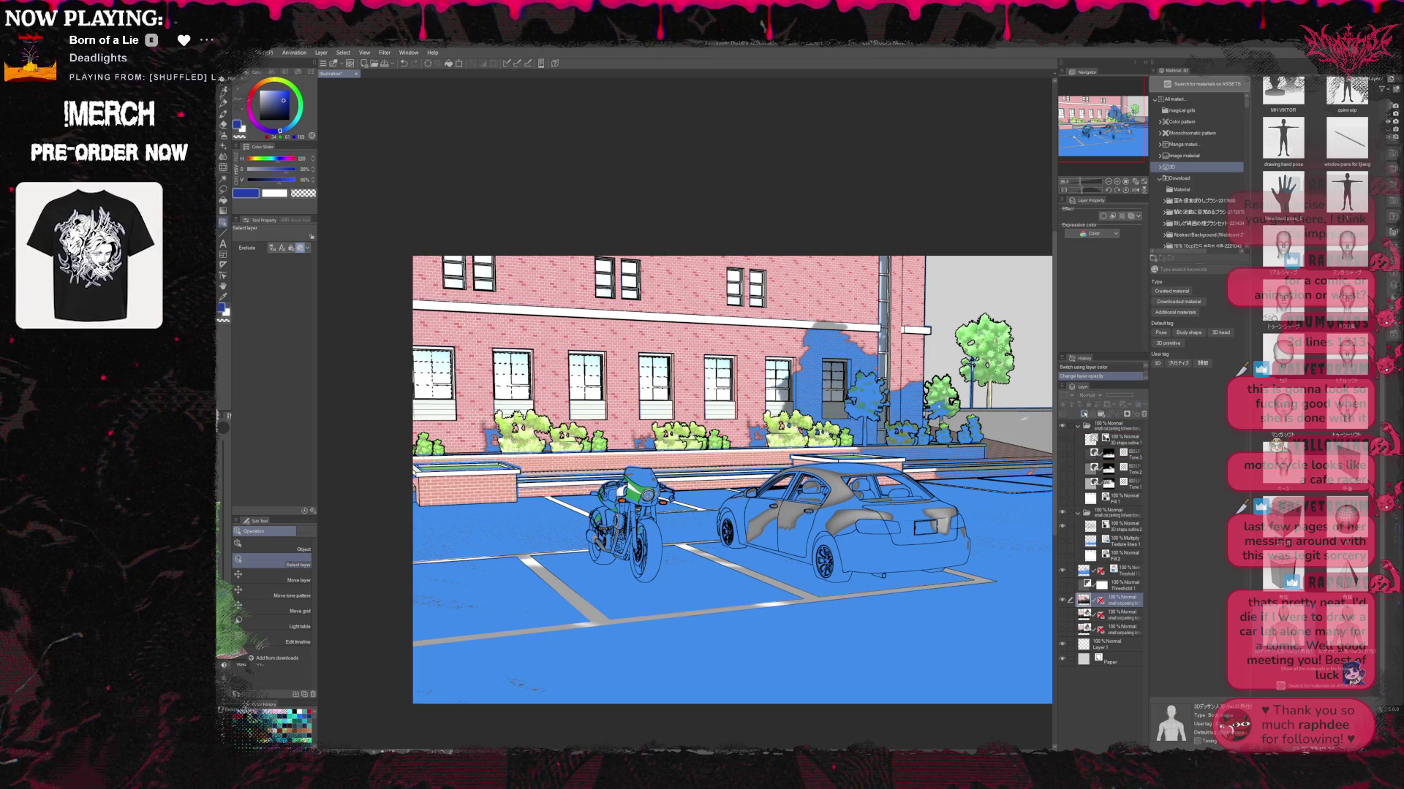
pyautogui.click(1063, 570)
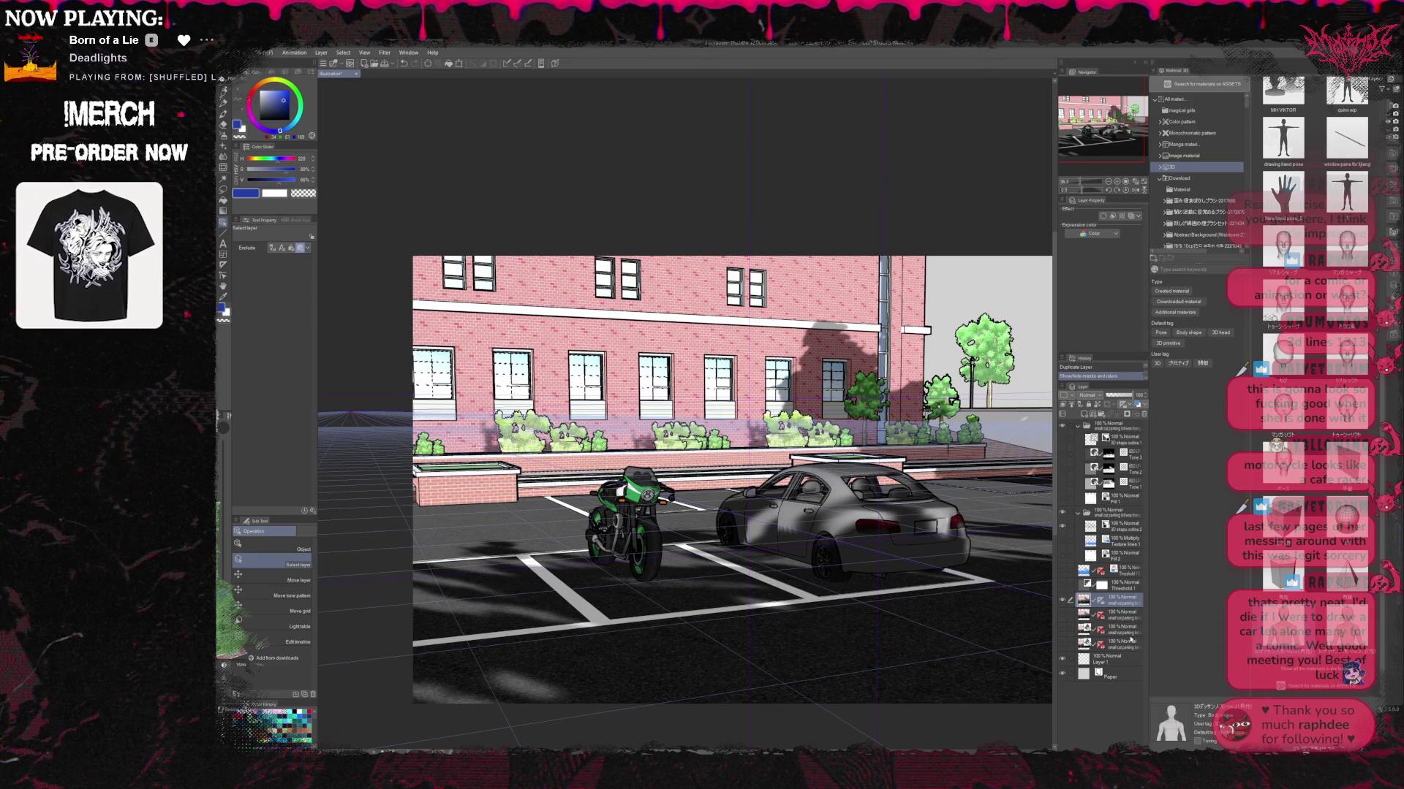
pyautogui.hotkey('ctrl', 'r')
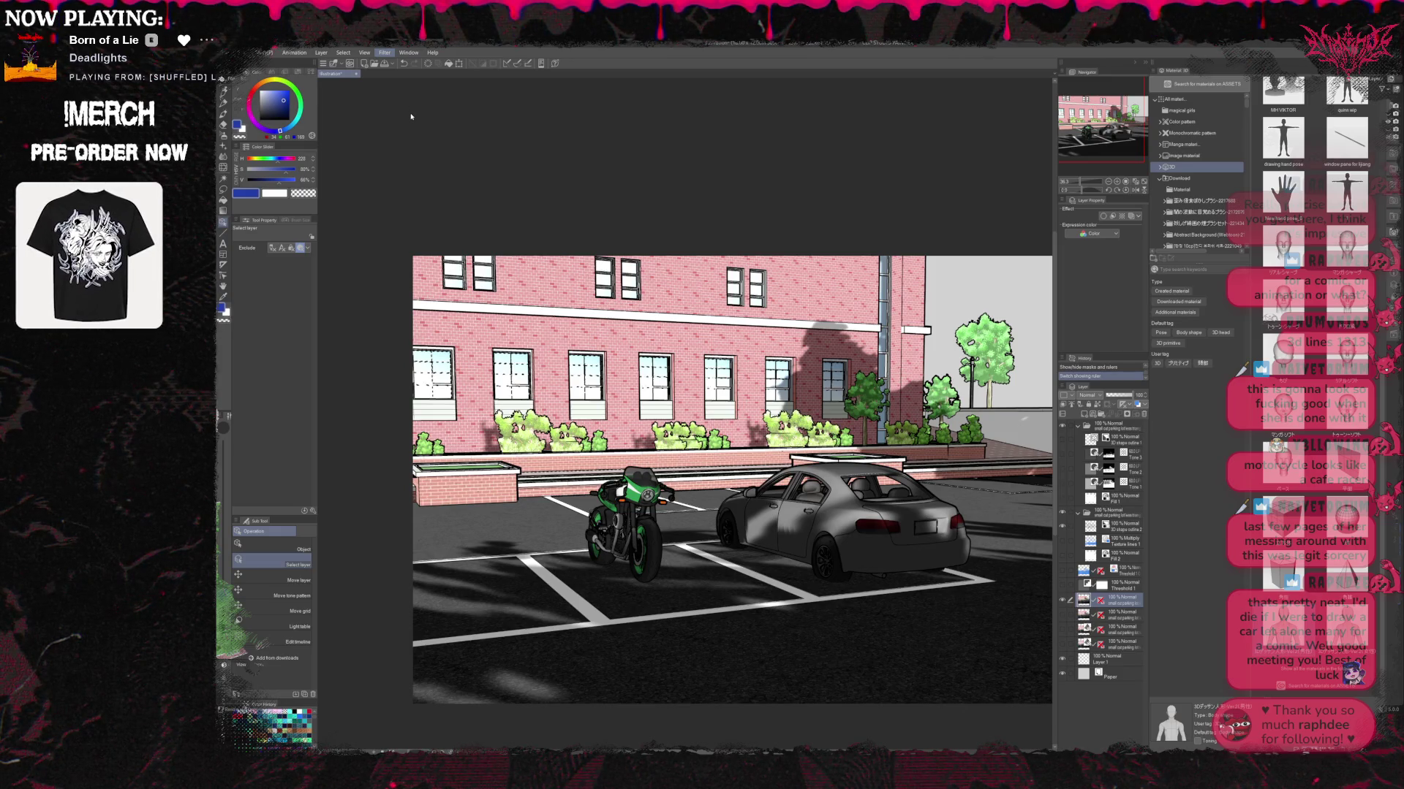
# Hide all palettes with Tab to view only the artwork.
pyautogui.press('Tab')
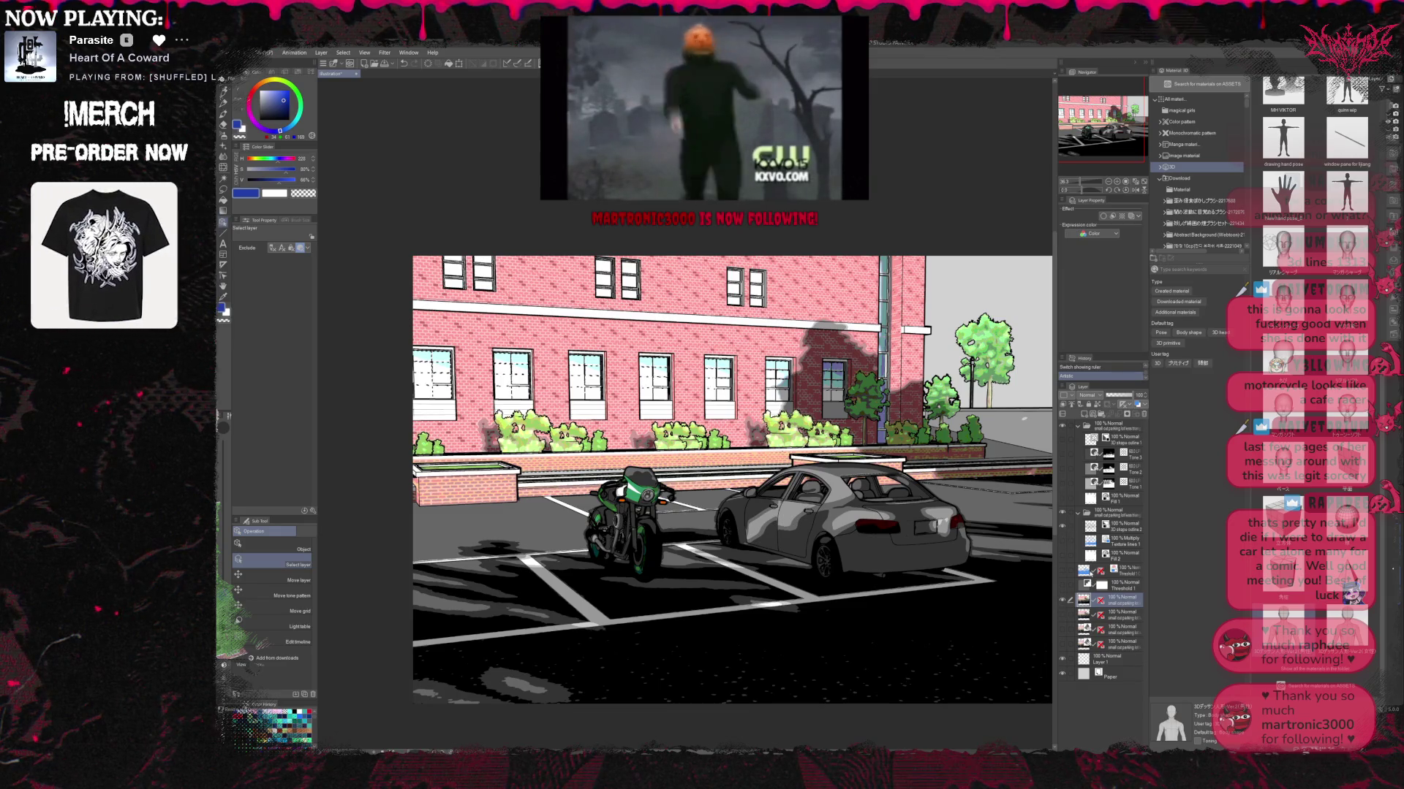
pyautogui.moveTo(1059, 600); pyautogui.dragTo(1060, 600)
pyautogui.click(1063, 600)
pyautogui.click(1064, 600)
pyautogui.click(1064, 600)
pyautogui.click(1063, 600)
pyautogui.click(1063, 601)
pyautogui.click(1064, 600)
pyautogui.click(1064, 600)
pyautogui.click(1063, 600)
pyautogui.scroll(1, 980, 569)
pyautogui.scroll(1, 980, 569)
pyautogui.scroll(1, 980, 569)
pyautogui.scroll(-1, 980, 569)
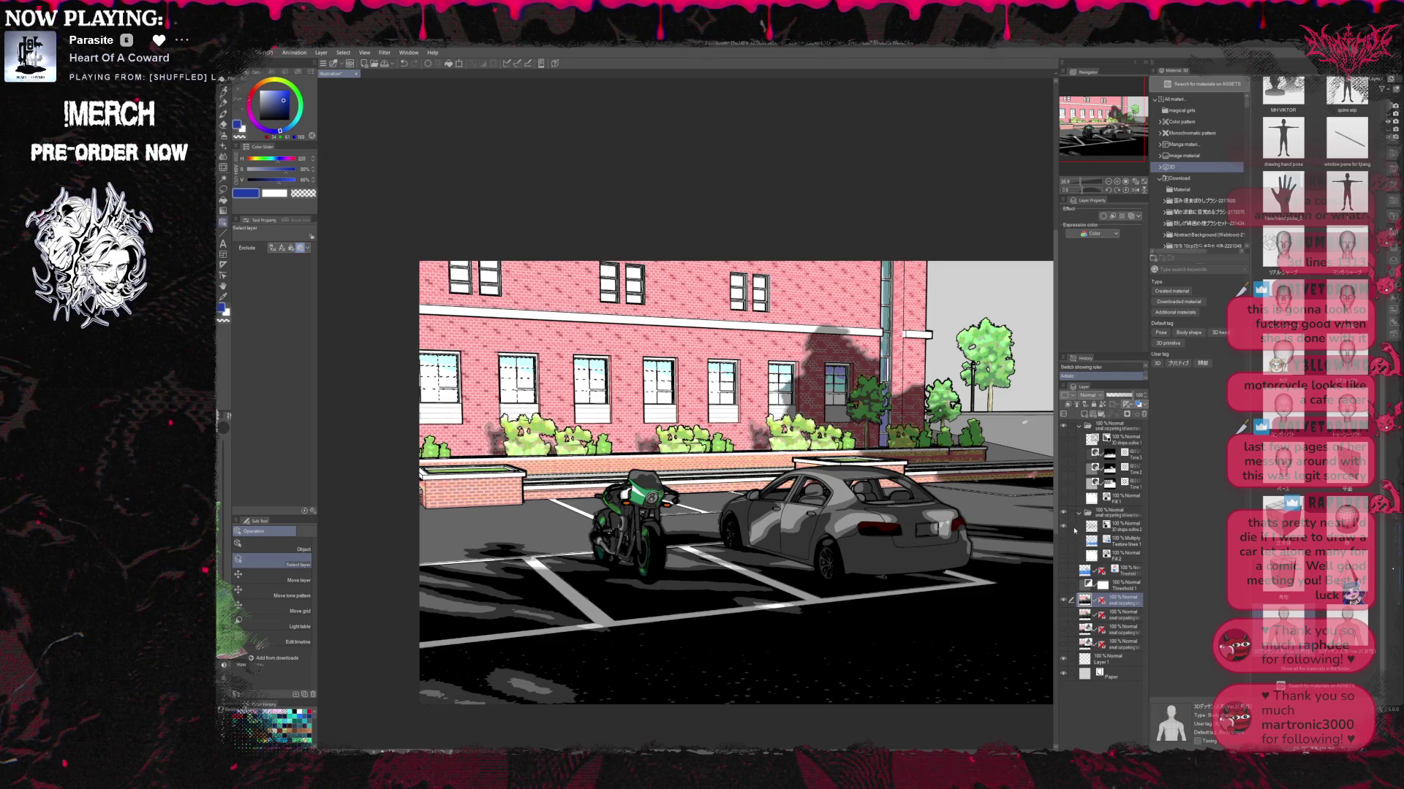
pyautogui.click(1082, 414)
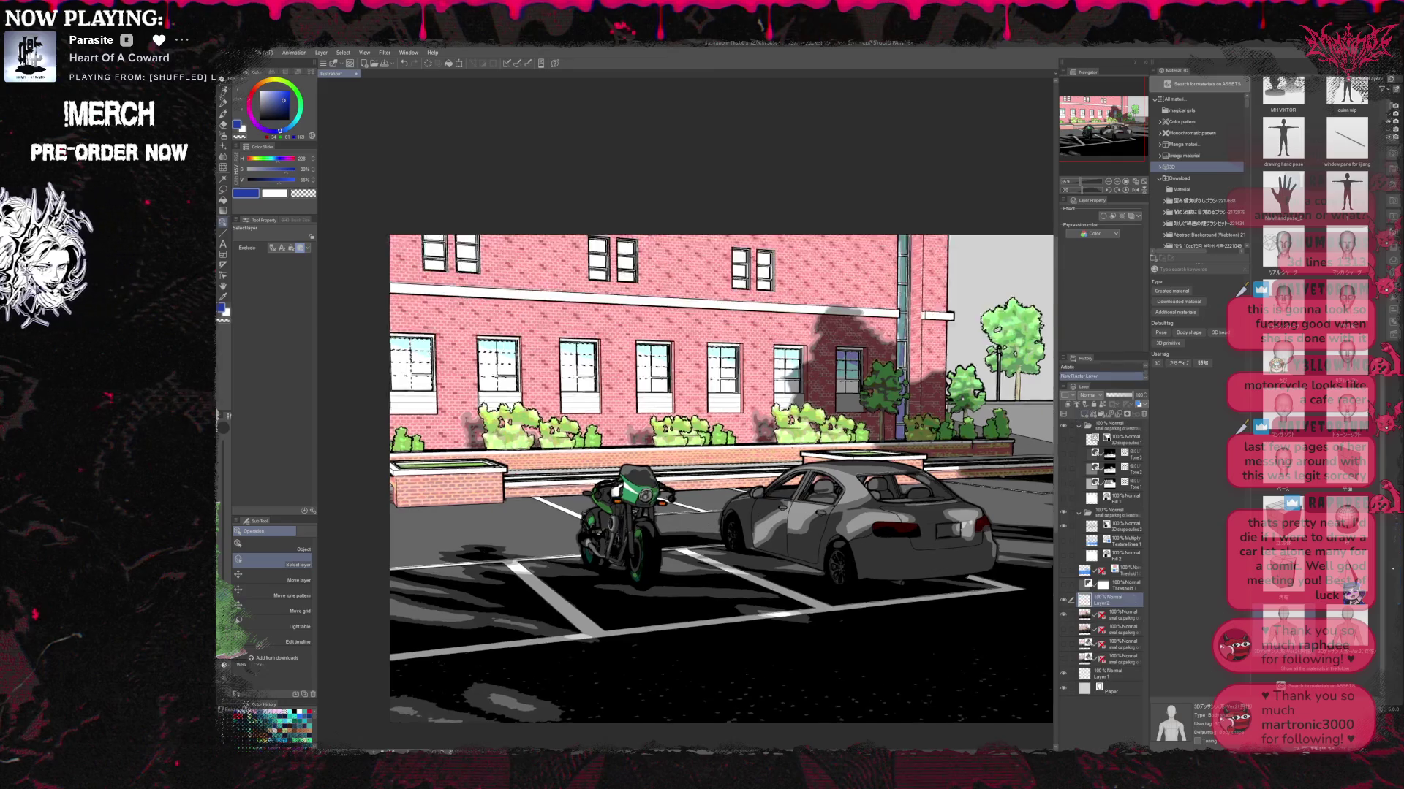
# Add a new raster layer, fill a region grey referring to other layers, then zoom toward the car.
pyautogui.hotkey('ctrl', '+')
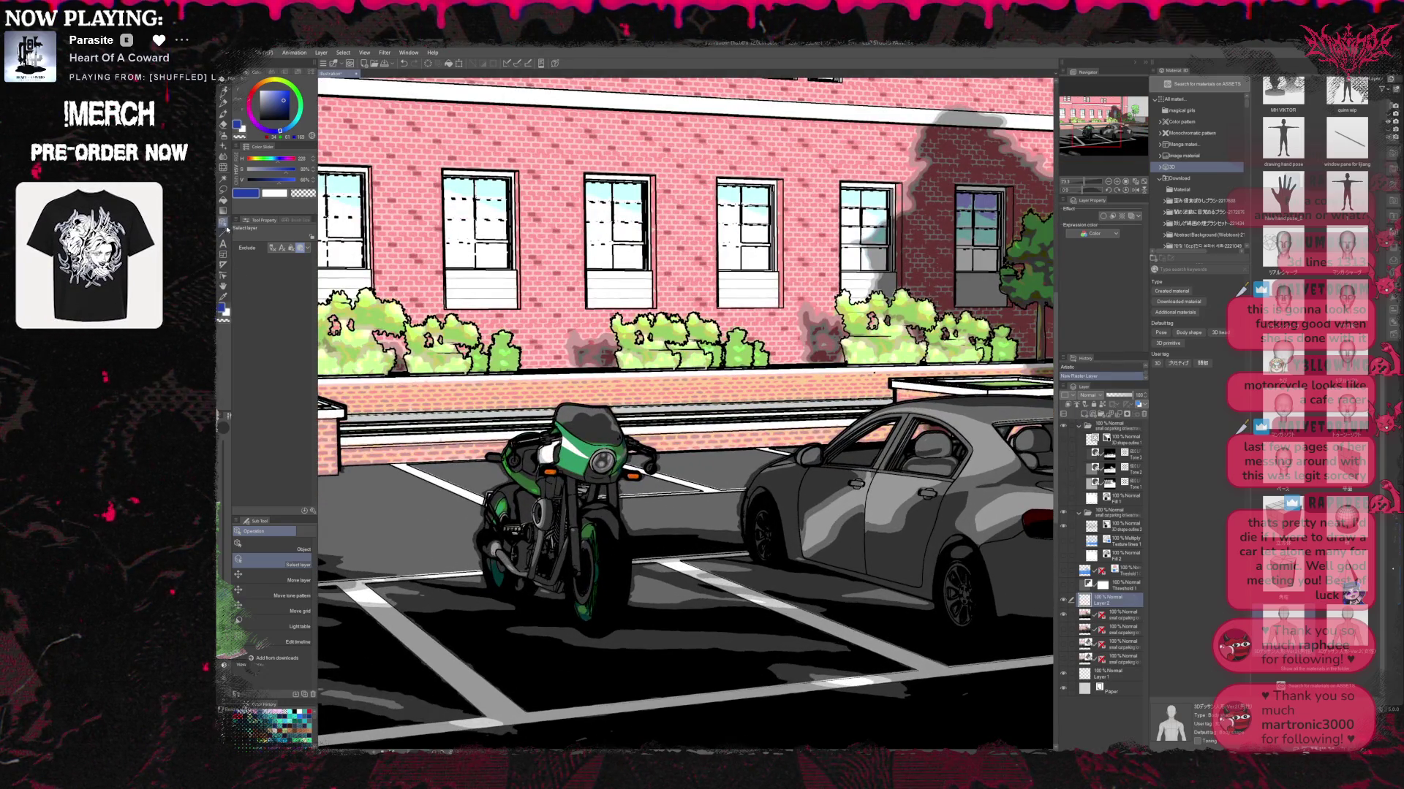
pyautogui.press('g')
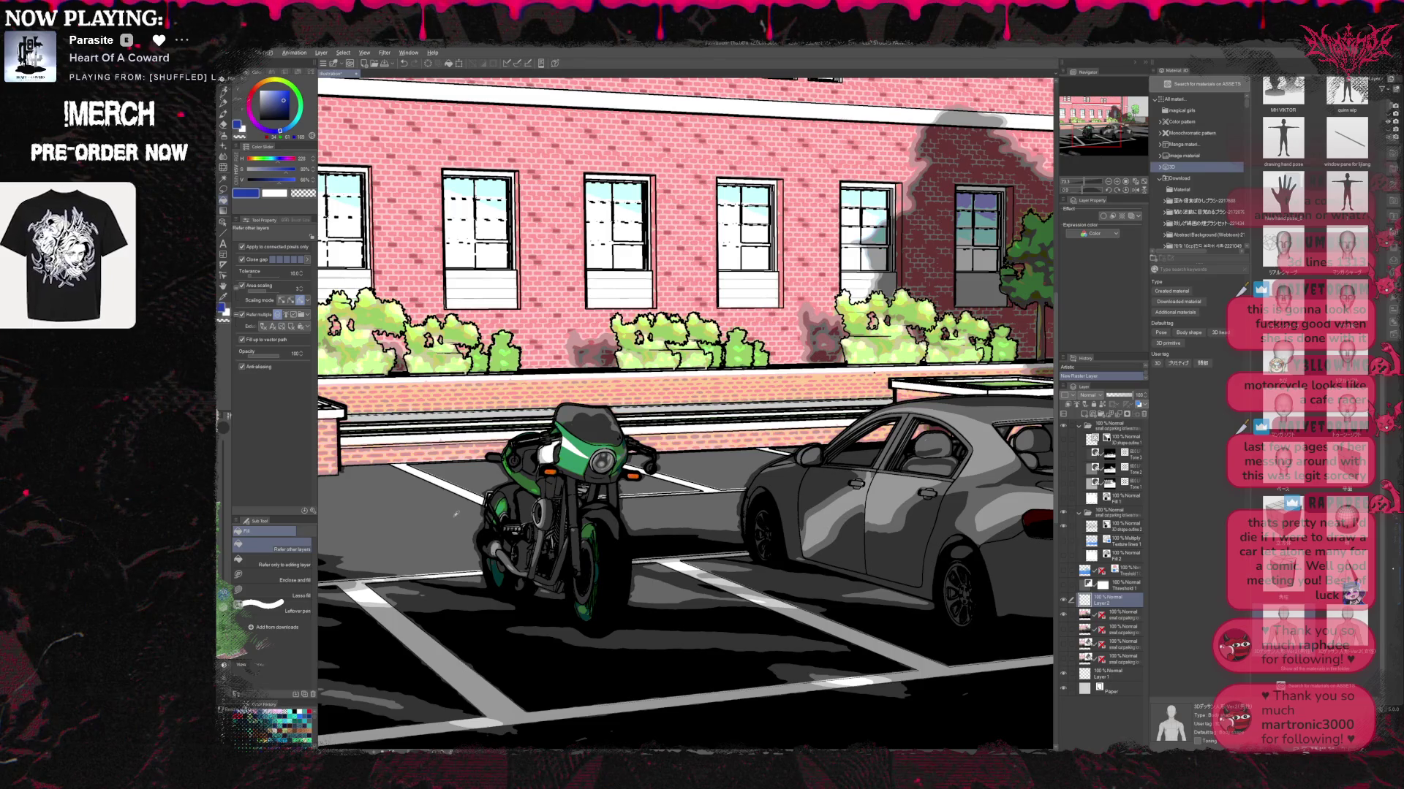
pyautogui.click(498, 515)
pyautogui.scroll(3, 499, 516)
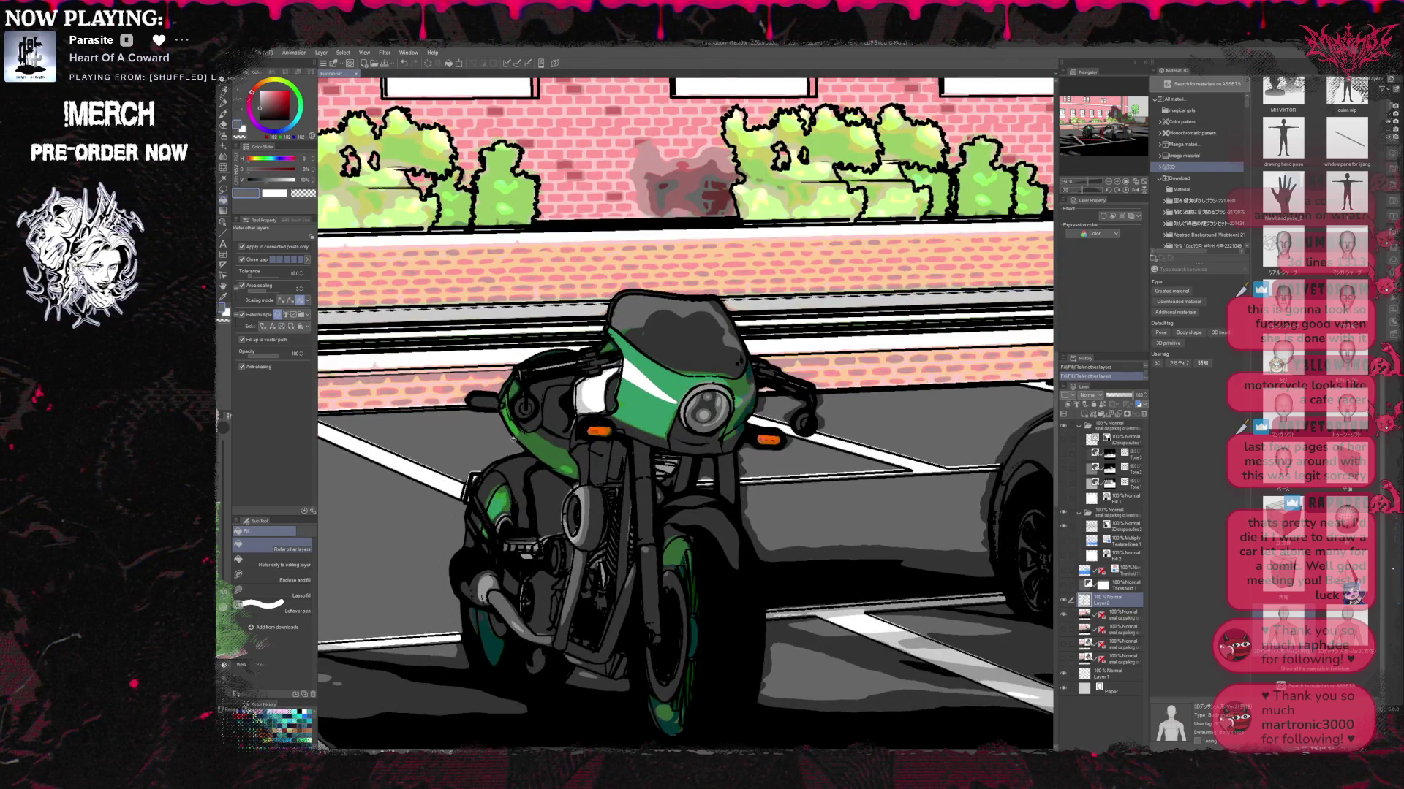
pyautogui.moveTo(685, 414); pyautogui.dragTo(466, 453)
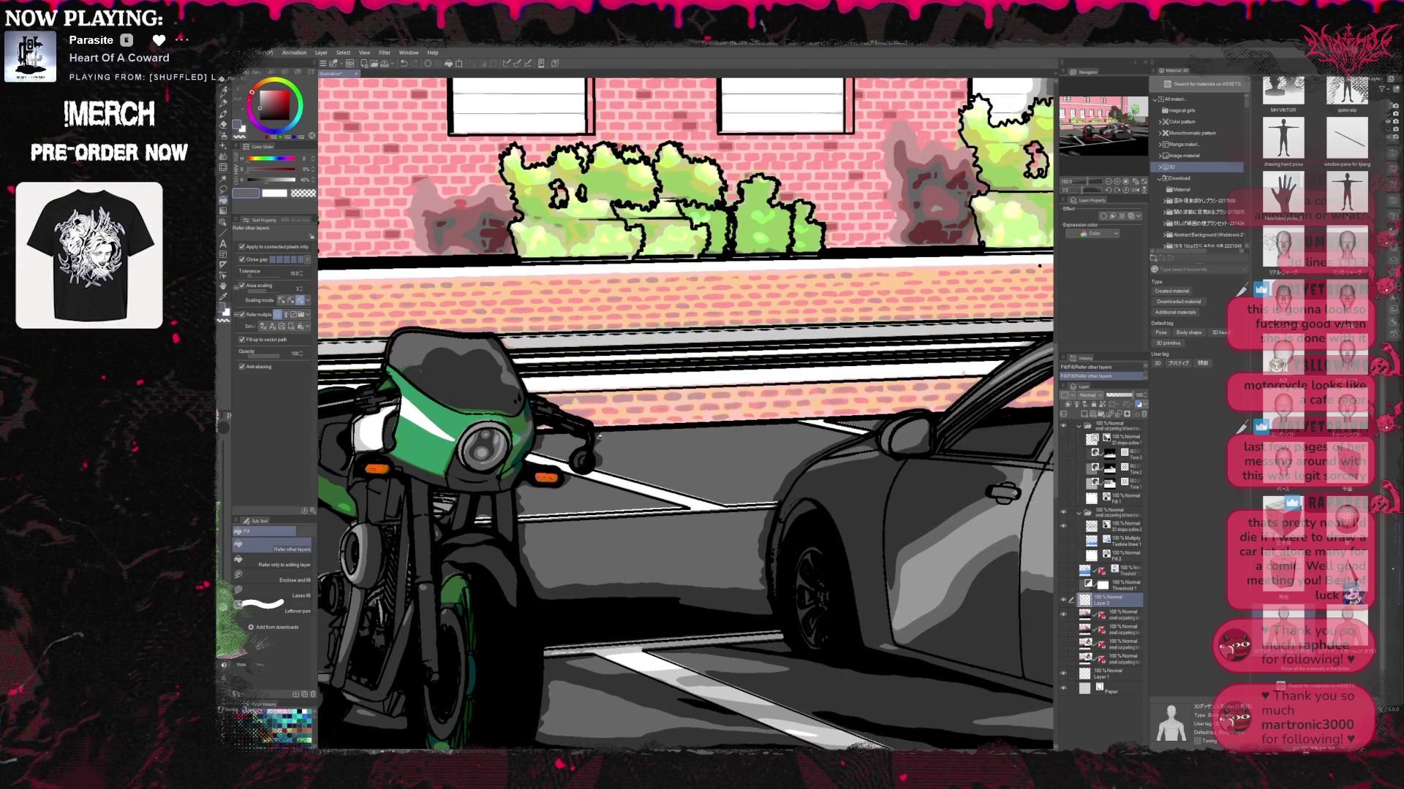
pyautogui.scroll(1, 562, 458)
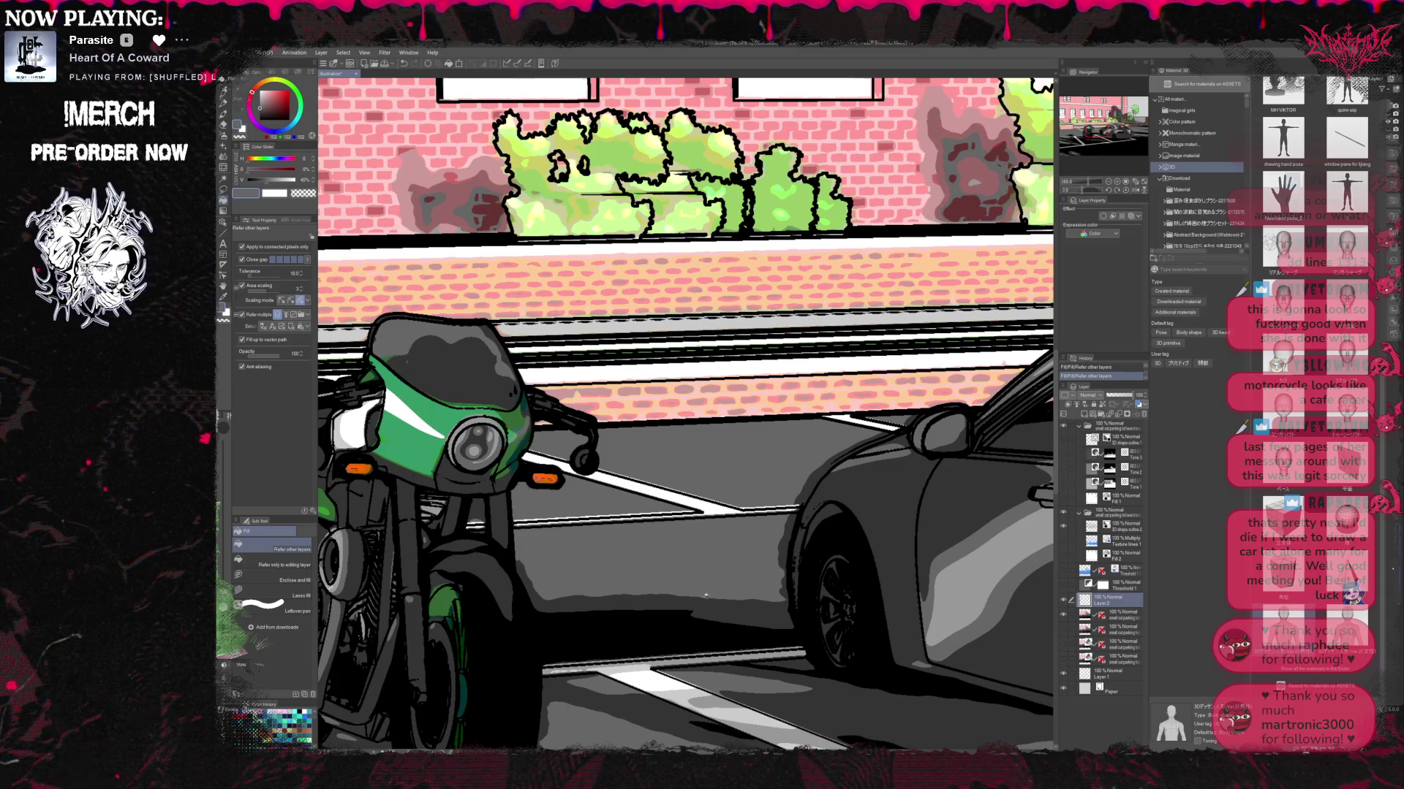
pyautogui.moveTo(703, 595); pyautogui.dragTo(542, 600)
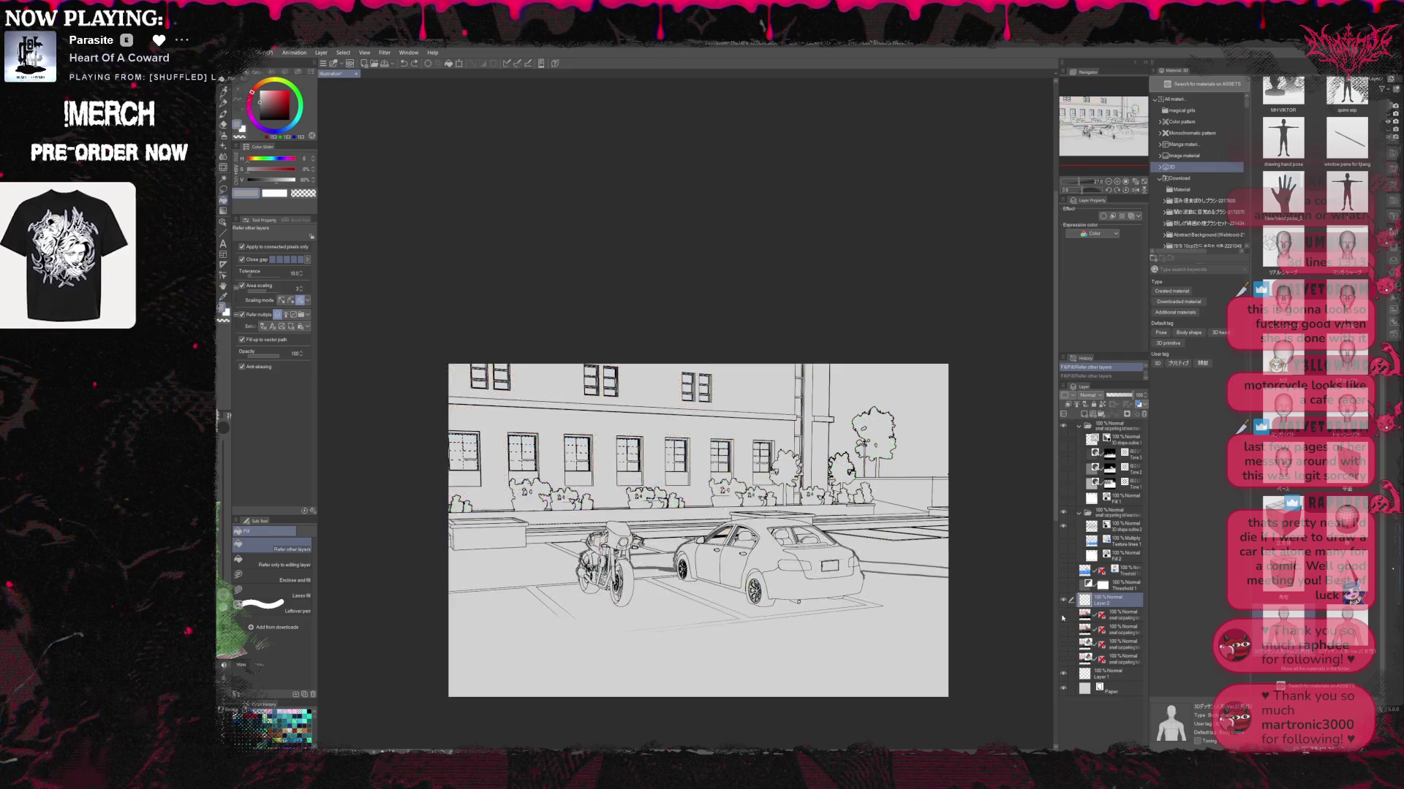
# Add Layer 3 above the small car parking layer and move it higher in the stack.
pyautogui.click(1113, 615)
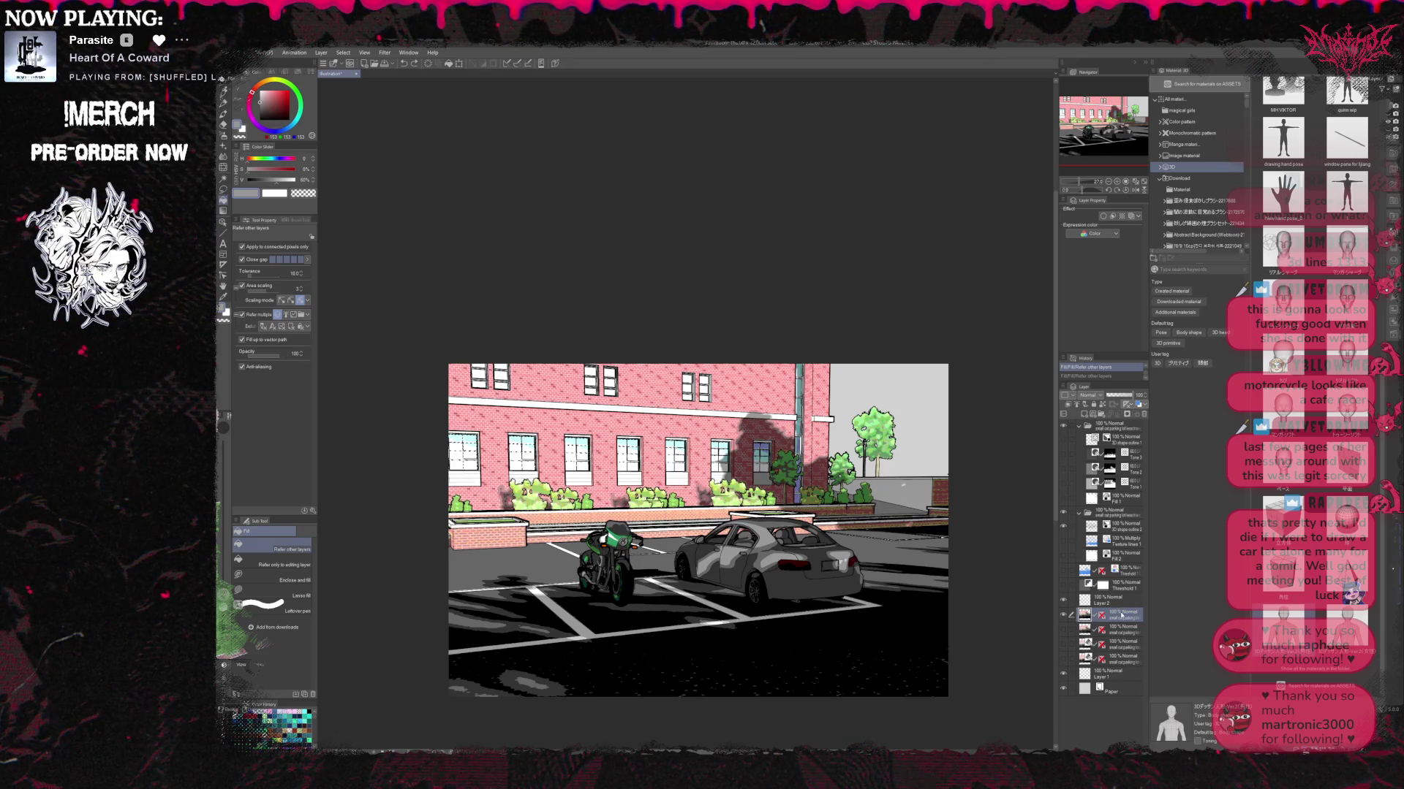
pyautogui.click(1084, 416)
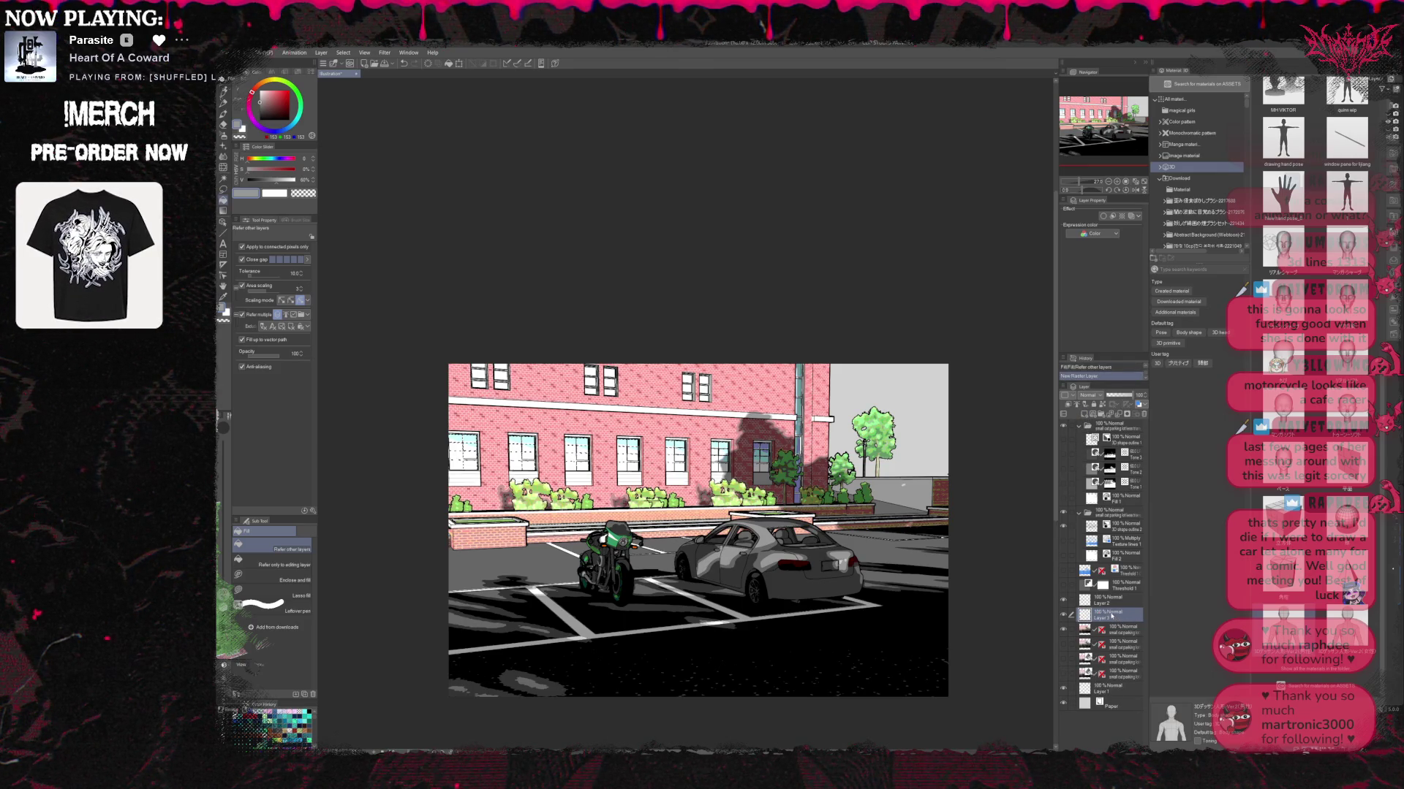
pyautogui.moveTo(1117, 537); pyautogui.dragTo(1117, 539)
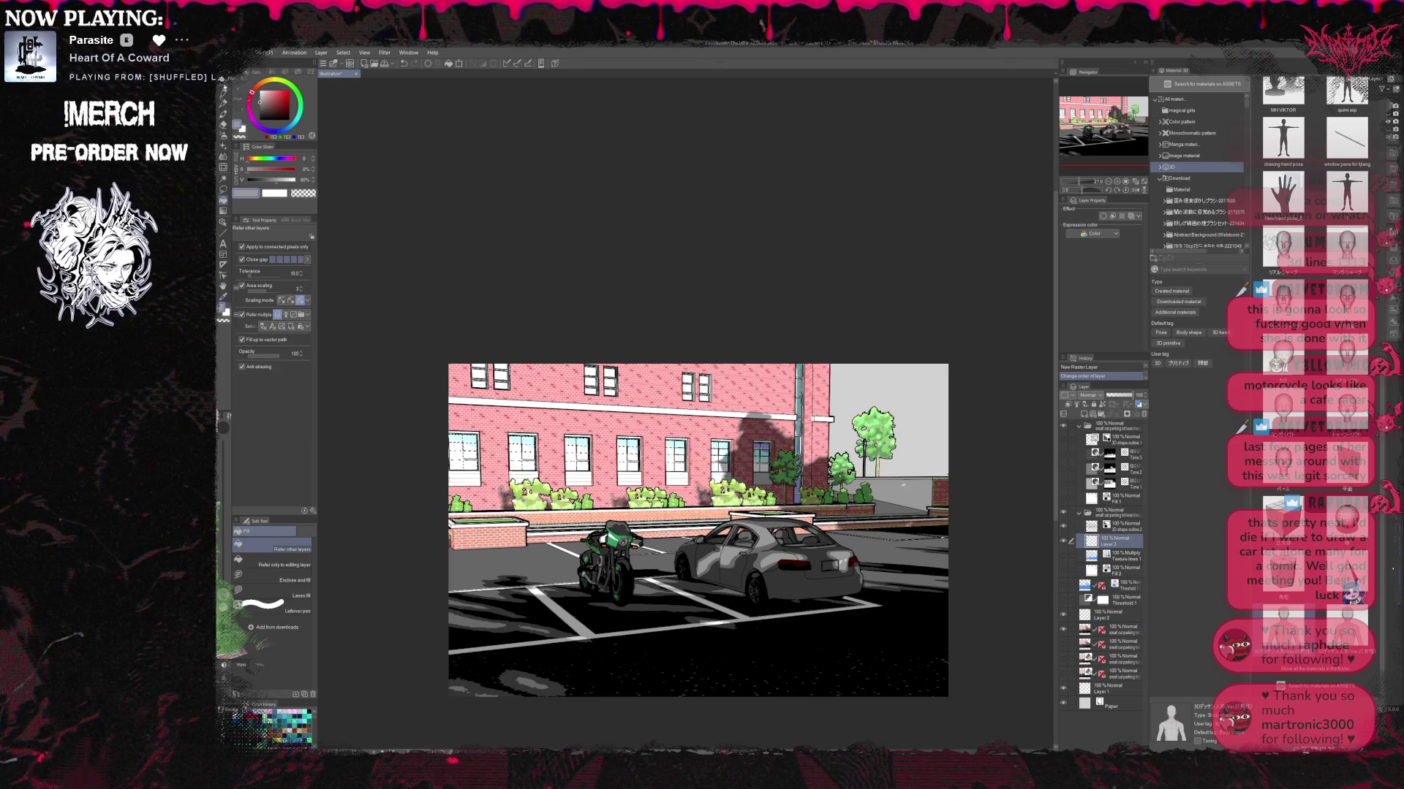
pyautogui.press('p')
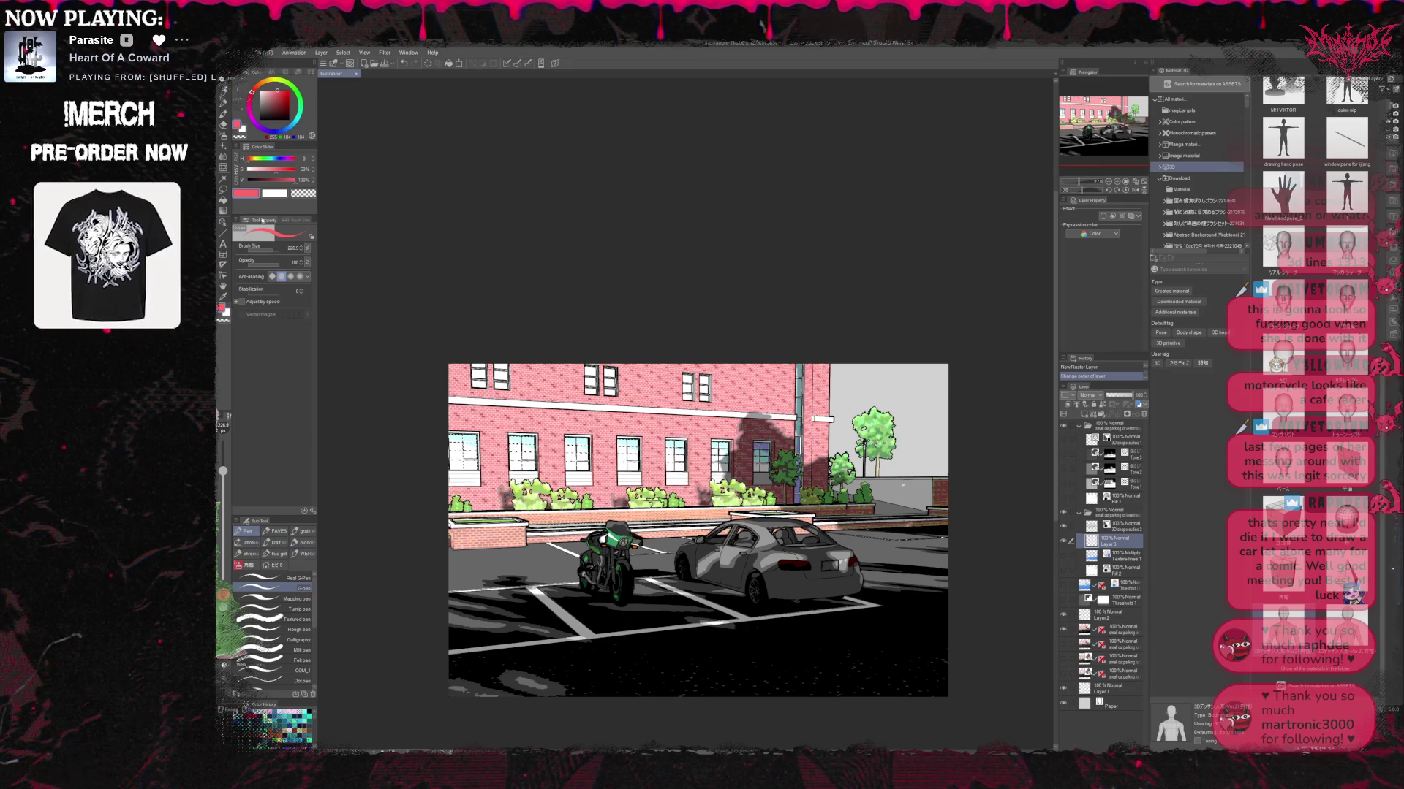
# Spray a muted peach tint across the scene on Layer 3 with a 2000px Airbrush Soft.
pyautogui.click(223, 136)
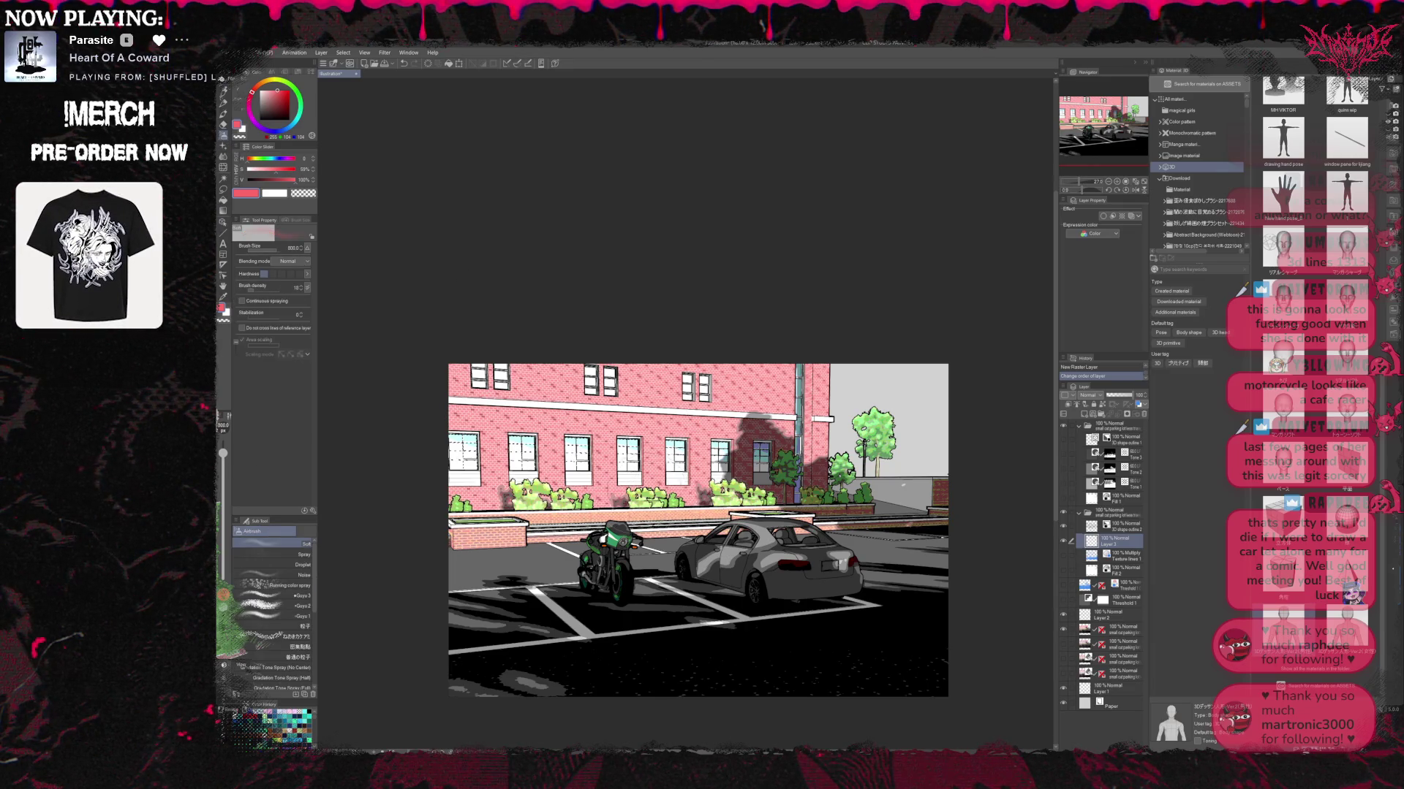
pyautogui.press(']')
pyautogui.press(']')
pyautogui.press(']')
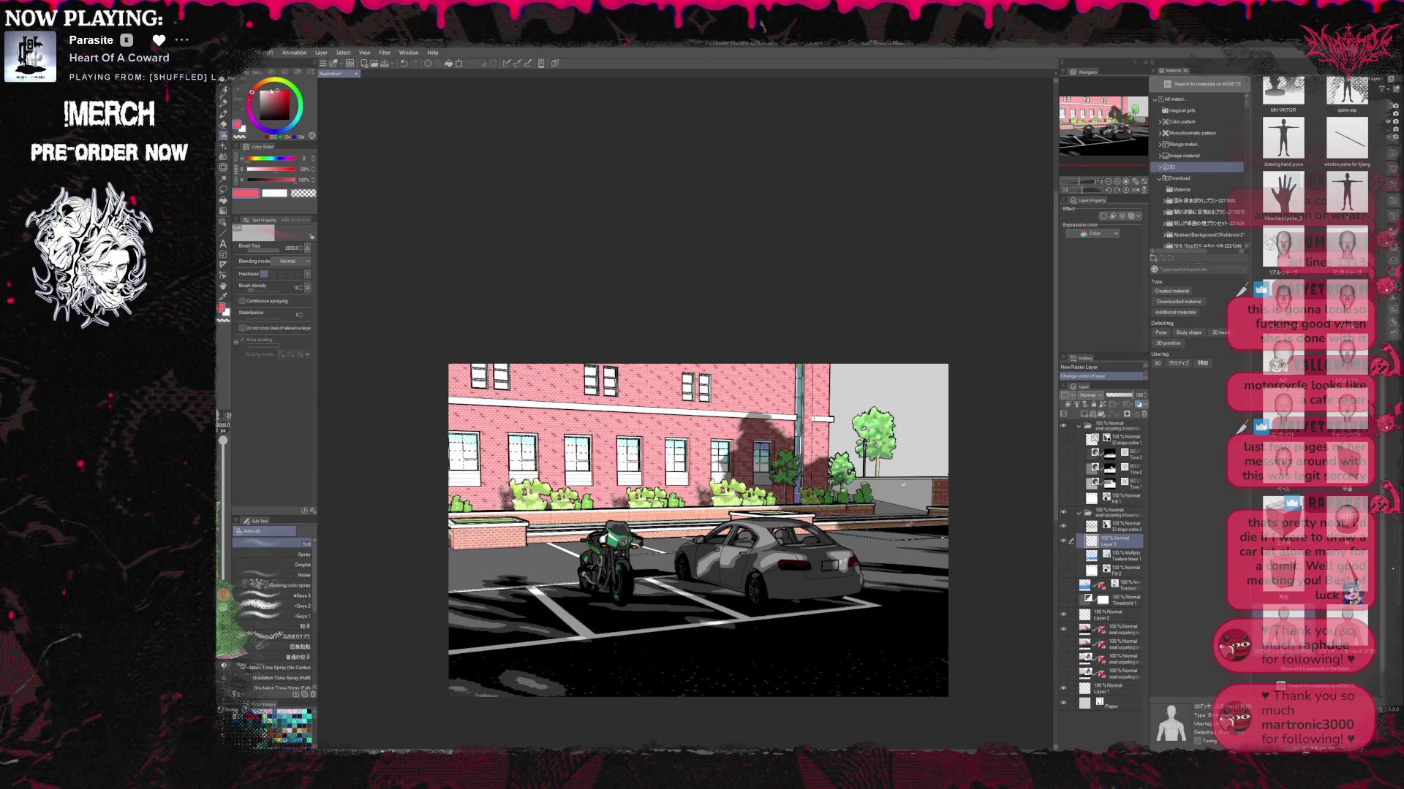
pyautogui.click(272, 96)
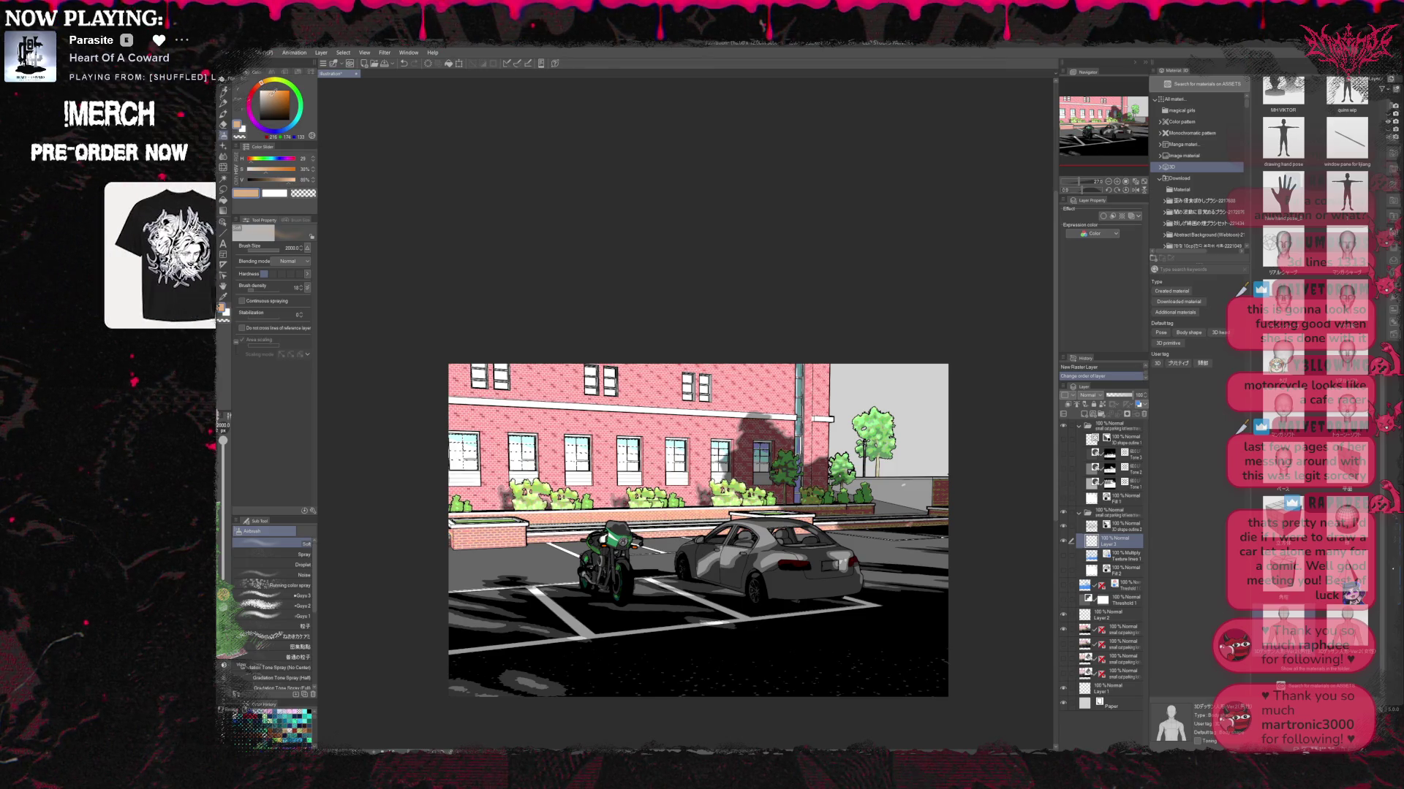
pyautogui.moveTo(621, 607); pyautogui.dragTo(841, 380)
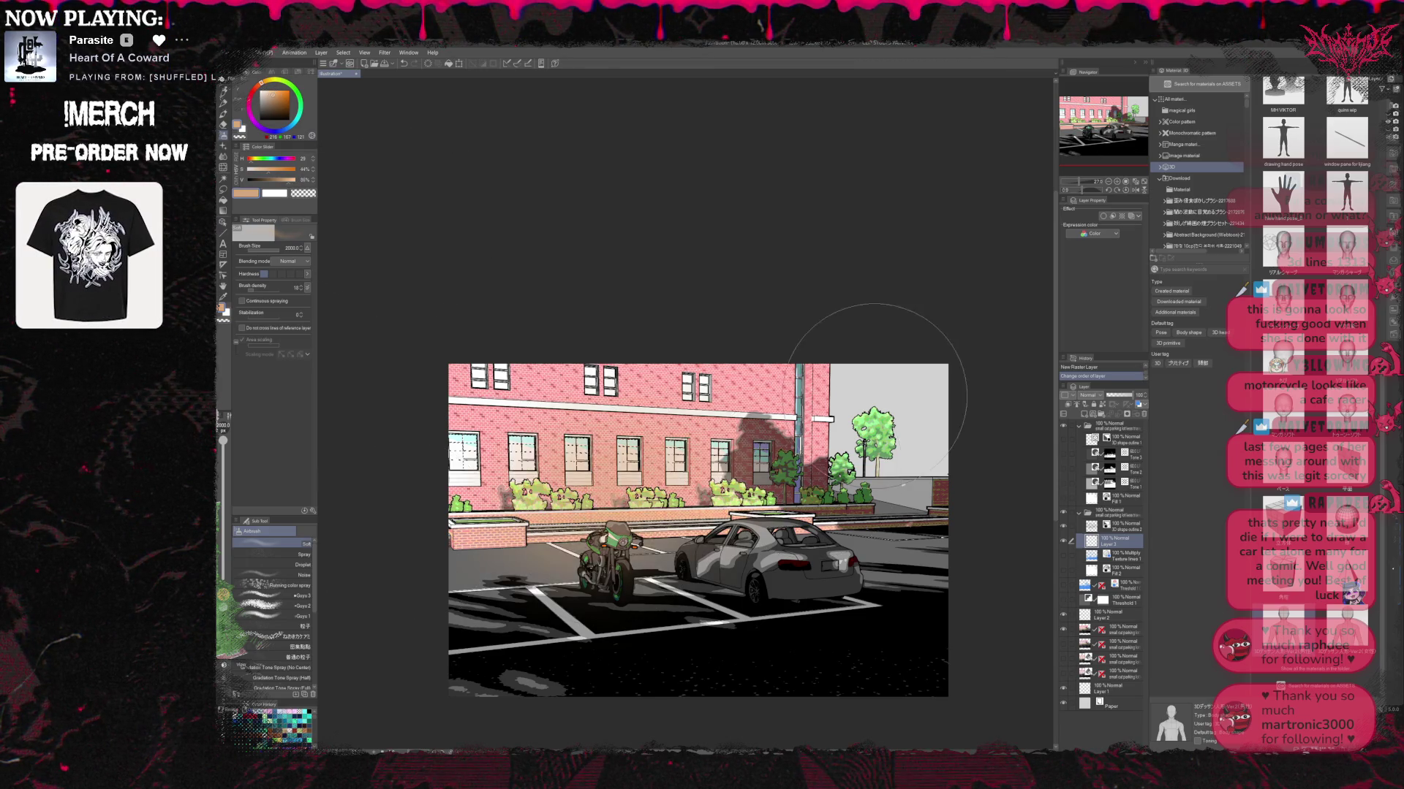
pyautogui.moveTo(840, 498)
pyautogui.mouseDown()
pyautogui.moveTo(498, 614)
pyautogui.moveTo(607, 391)
pyautogui.mouseUp()
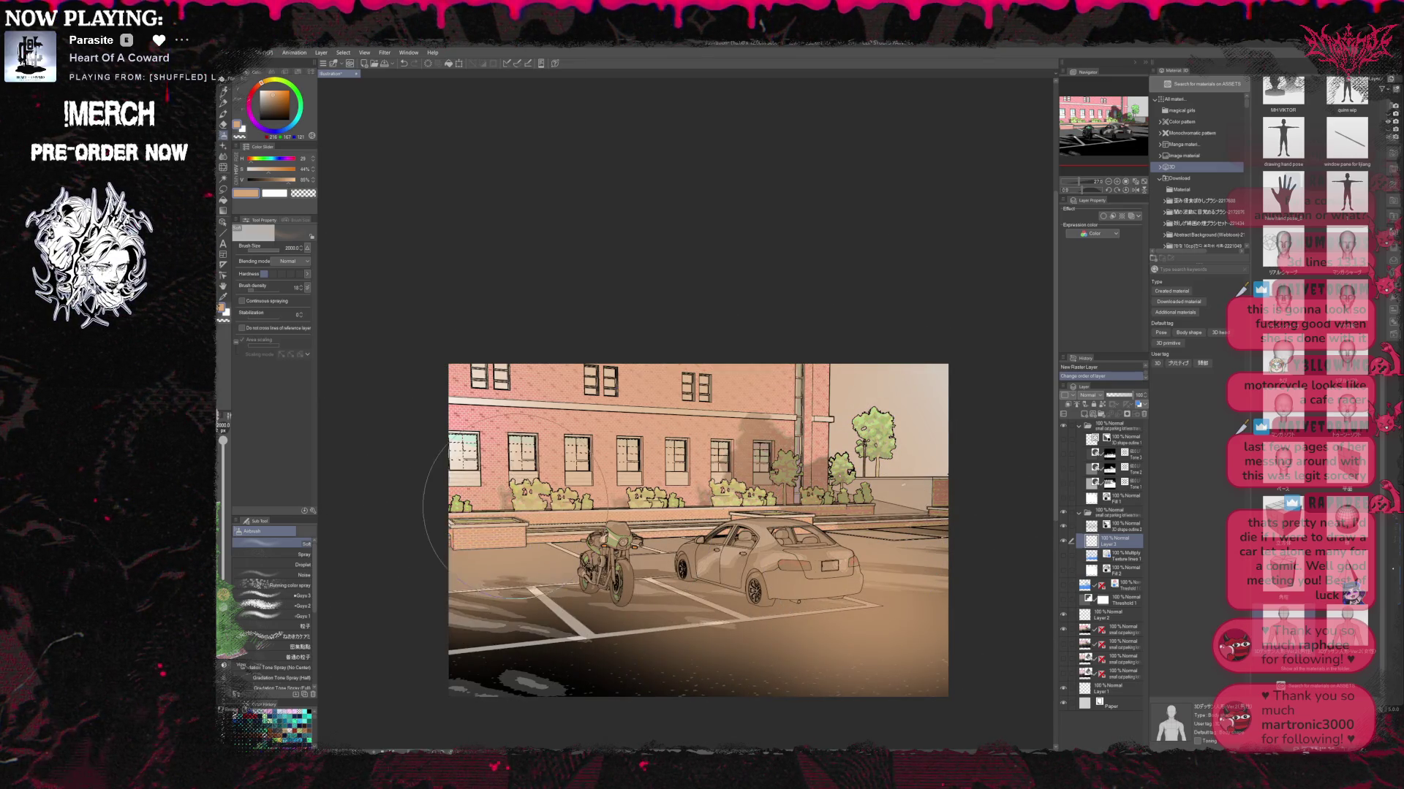
pyautogui.moveTo(479, 512); pyautogui.dragTo(840, 377)
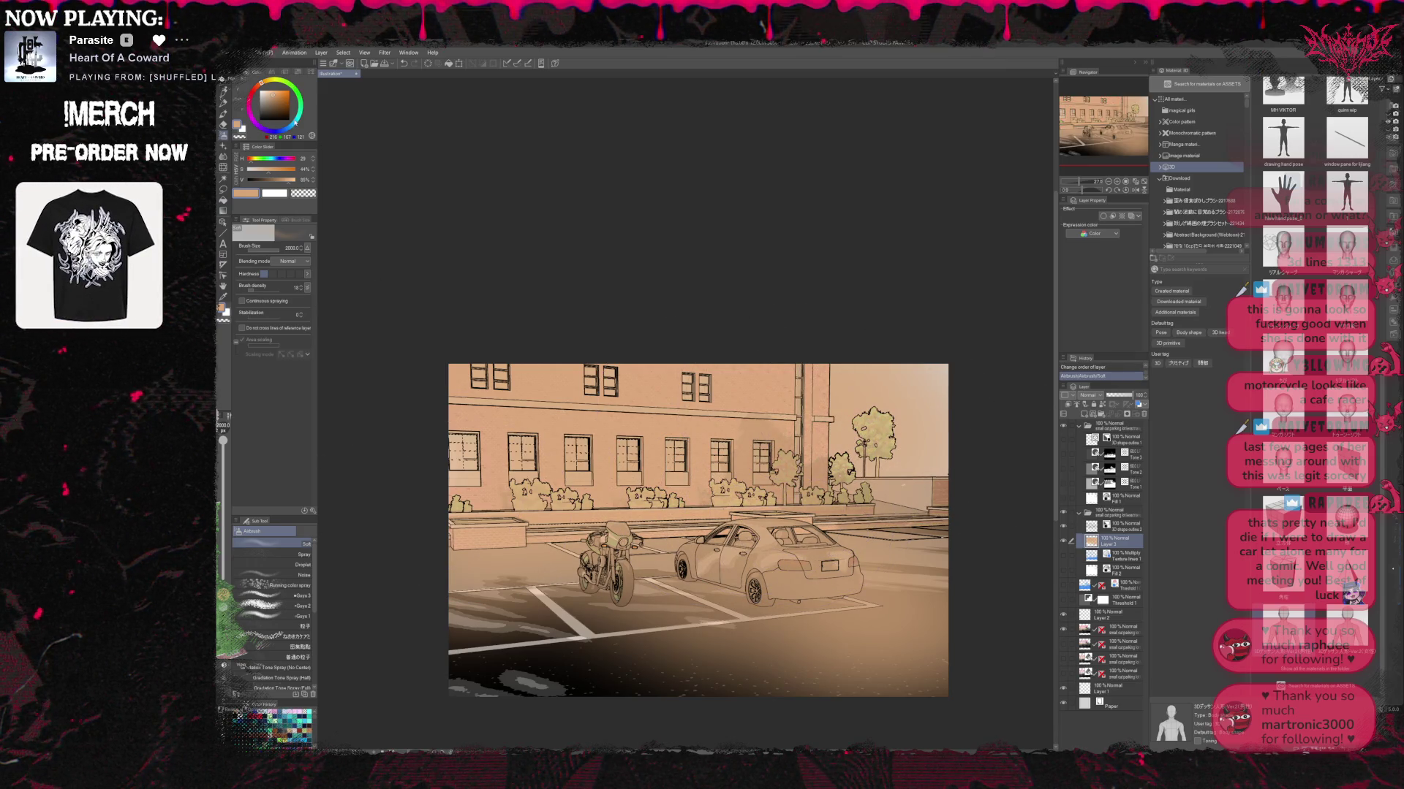
pyautogui.moveTo(280, 163); pyautogui.dragTo(283, 162)
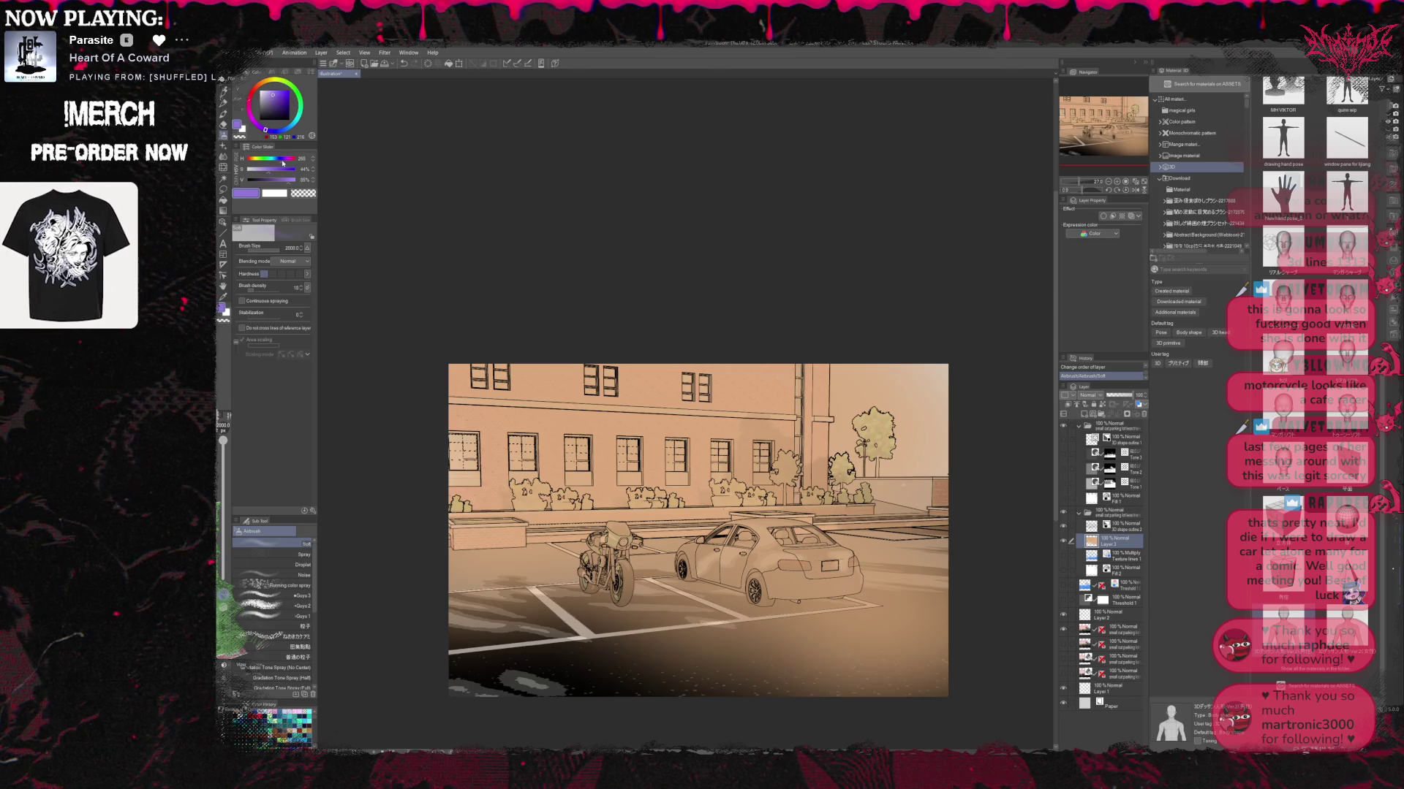
pyautogui.moveTo(483, 672); pyautogui.dragTo(569, 715)
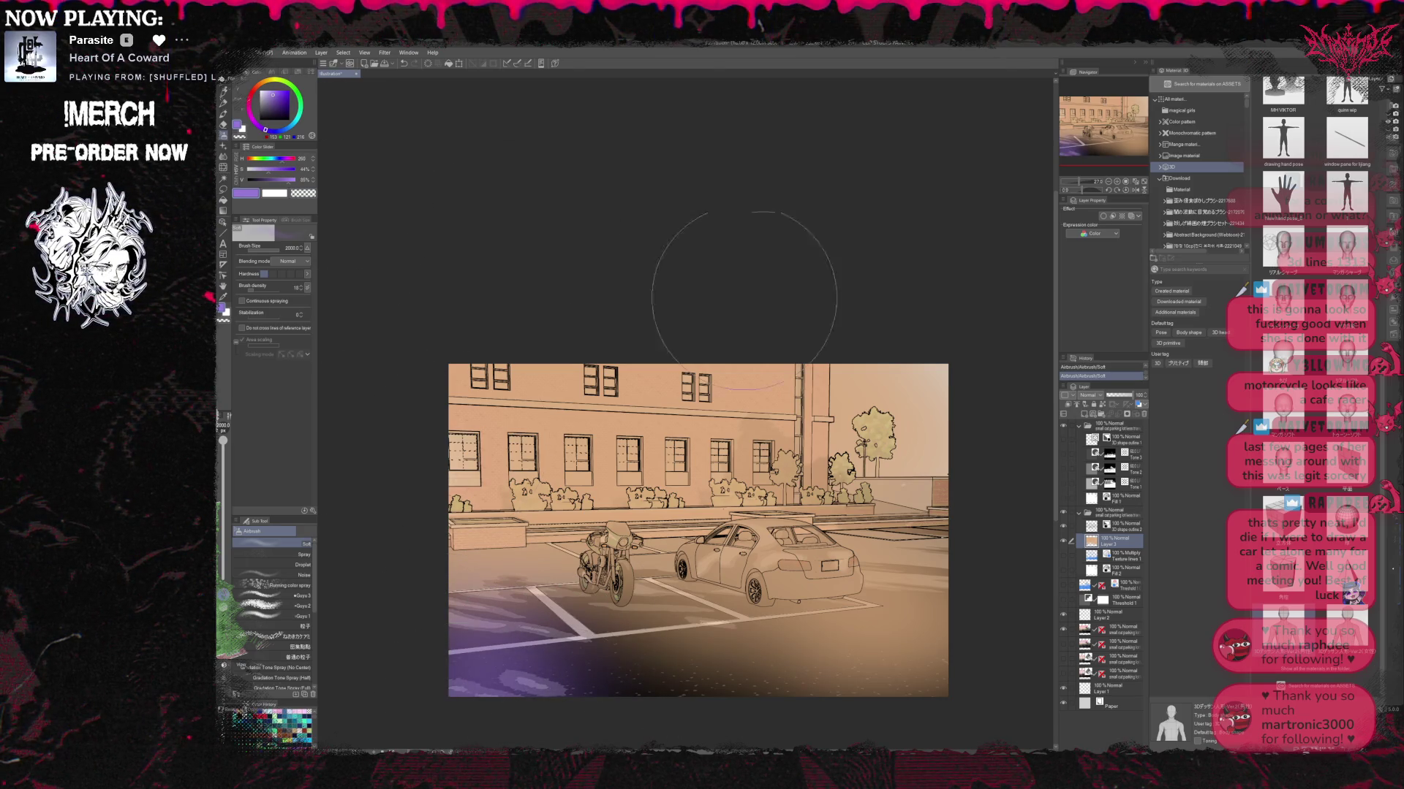
pyautogui.hotkey('ctrl', 'z')
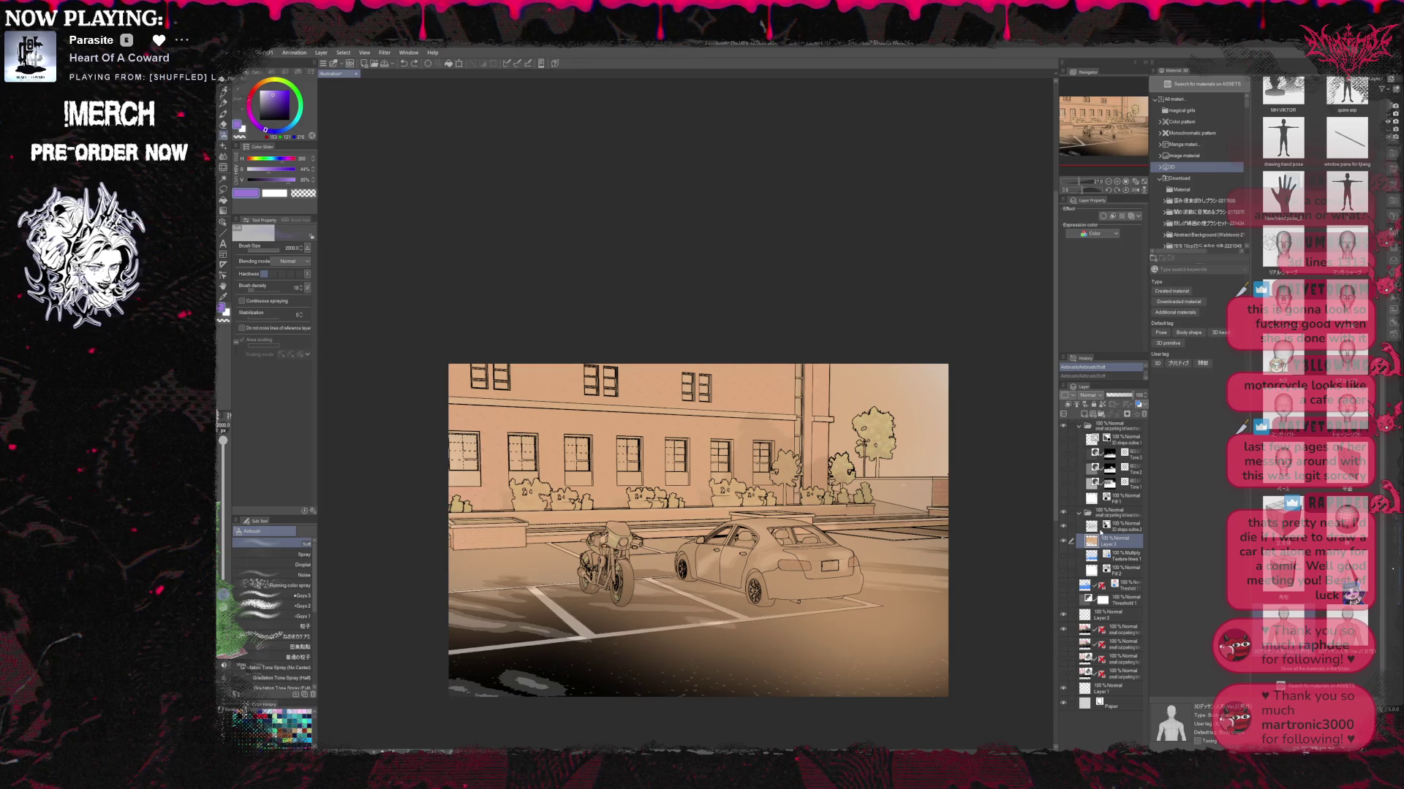
# Set the tint layer to Hard light and reorder it below Threshold 1, above 3D shape outline 2.
pyautogui.click(1088, 394)
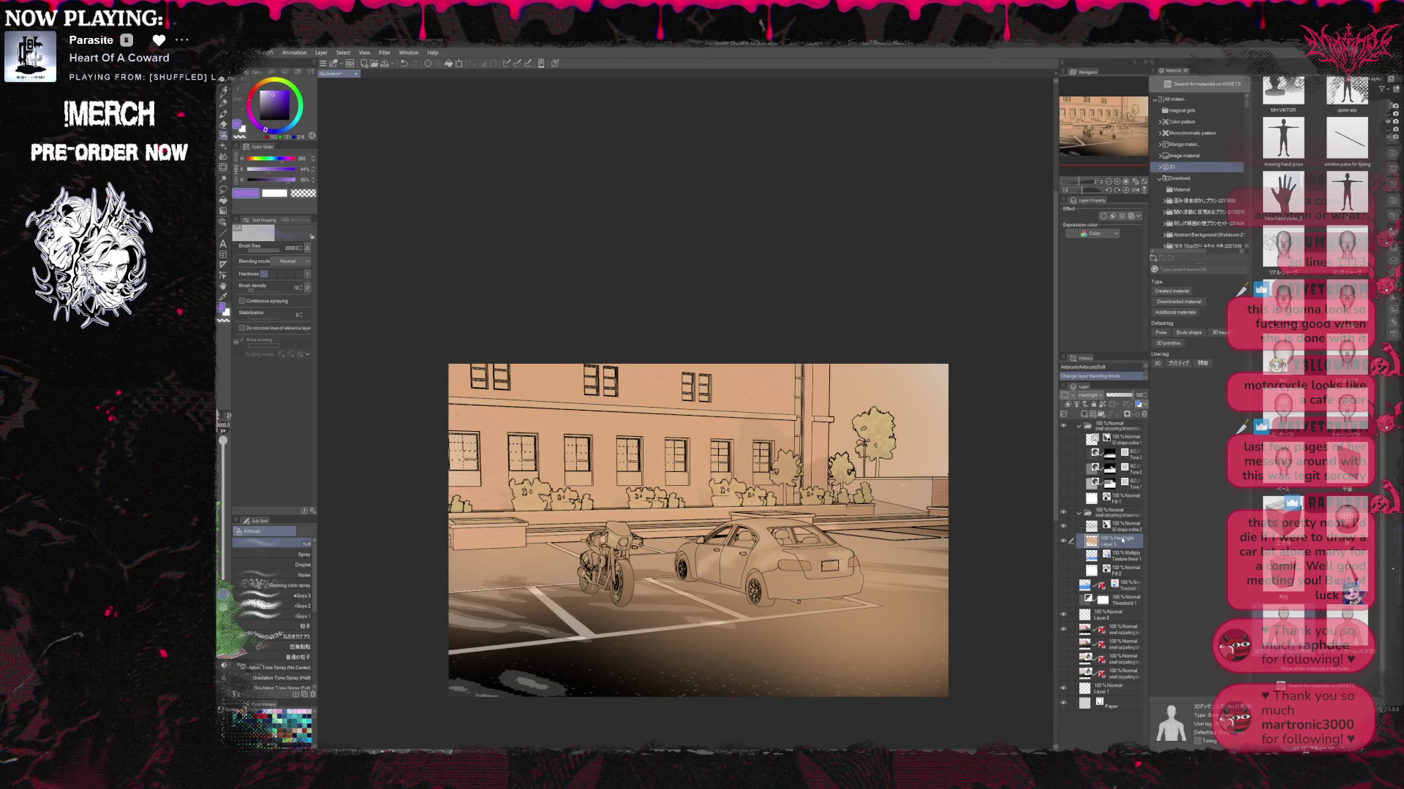
pyautogui.moveTo(1122, 540); pyautogui.dragTo(1118, 605)
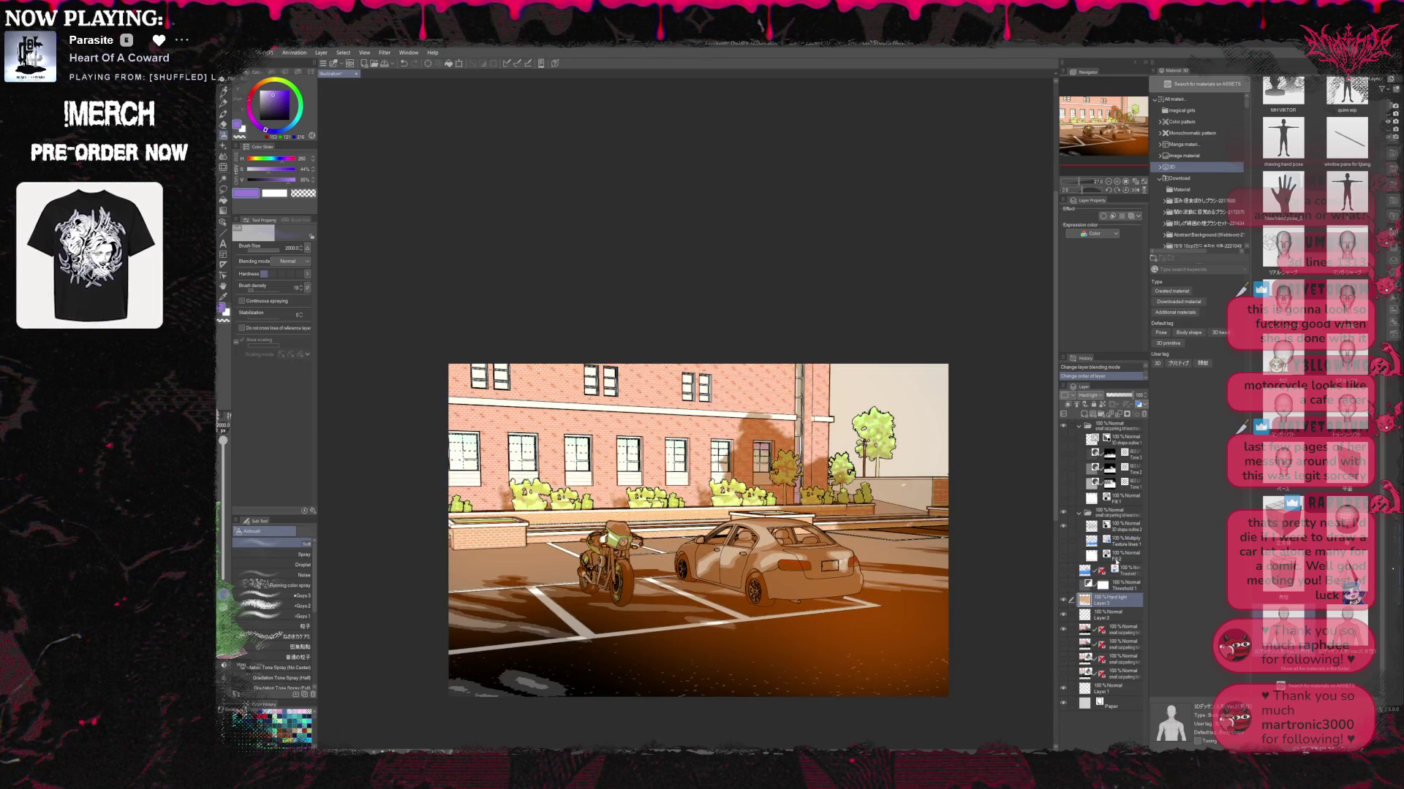
pyautogui.moveTo(1122, 525); pyautogui.dragTo(1119, 605)
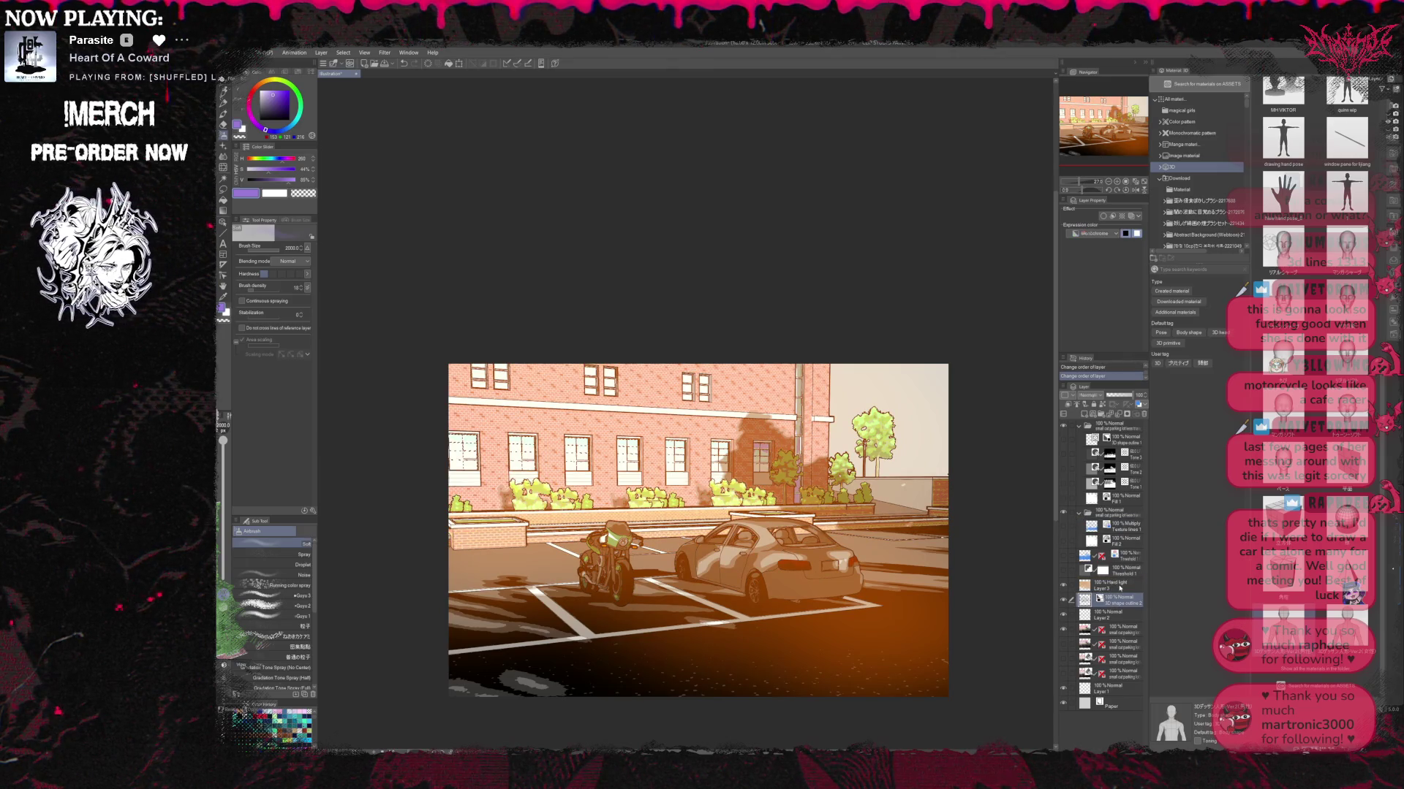
pyautogui.click(1119, 586)
pyautogui.moveTo(550, 617); pyautogui.dragTo(518, 644)
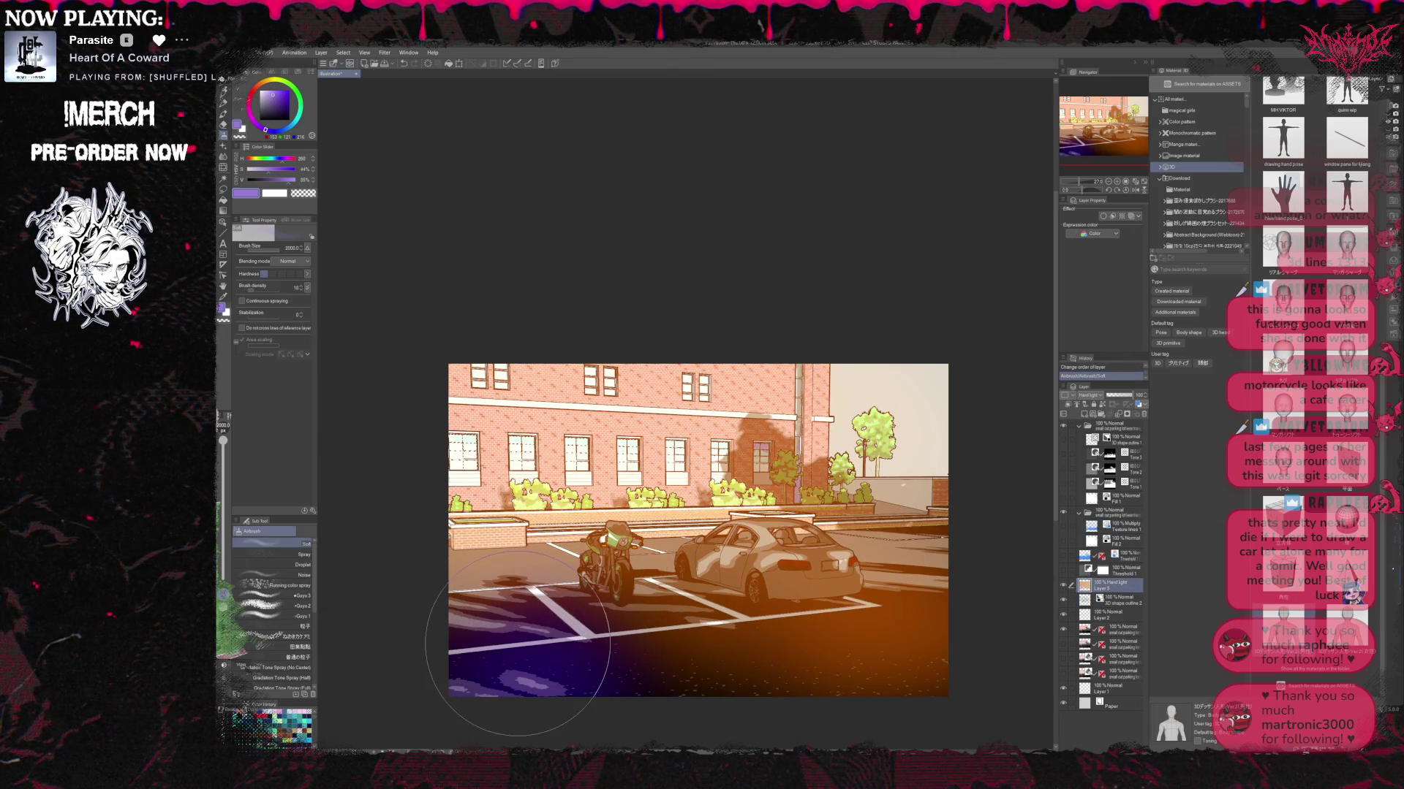
pyautogui.hotkey('ctrl', 'z')
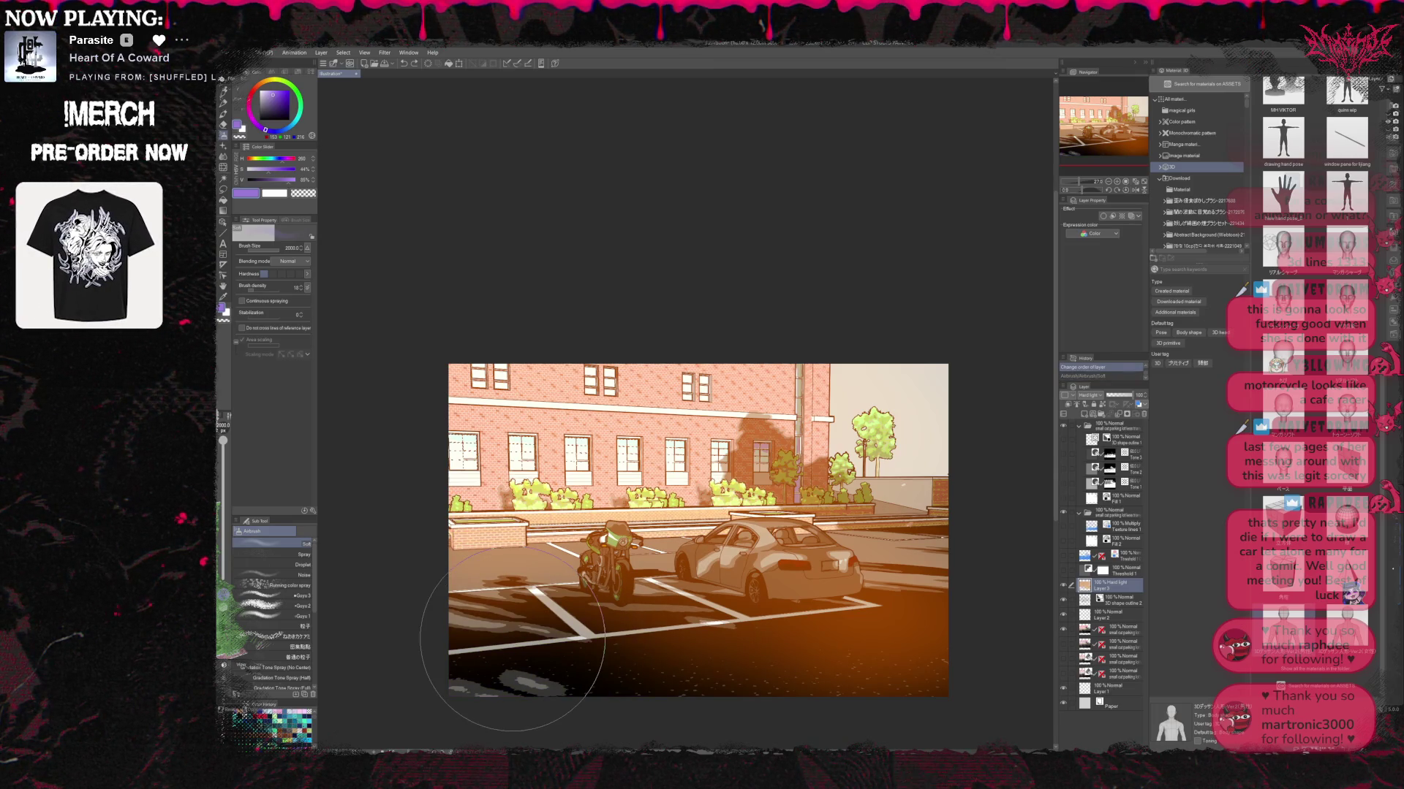
# Airbrush dark purple along the lower parking lot, then check the scene with the Paper layer toggled.
pyautogui.click(278, 101)
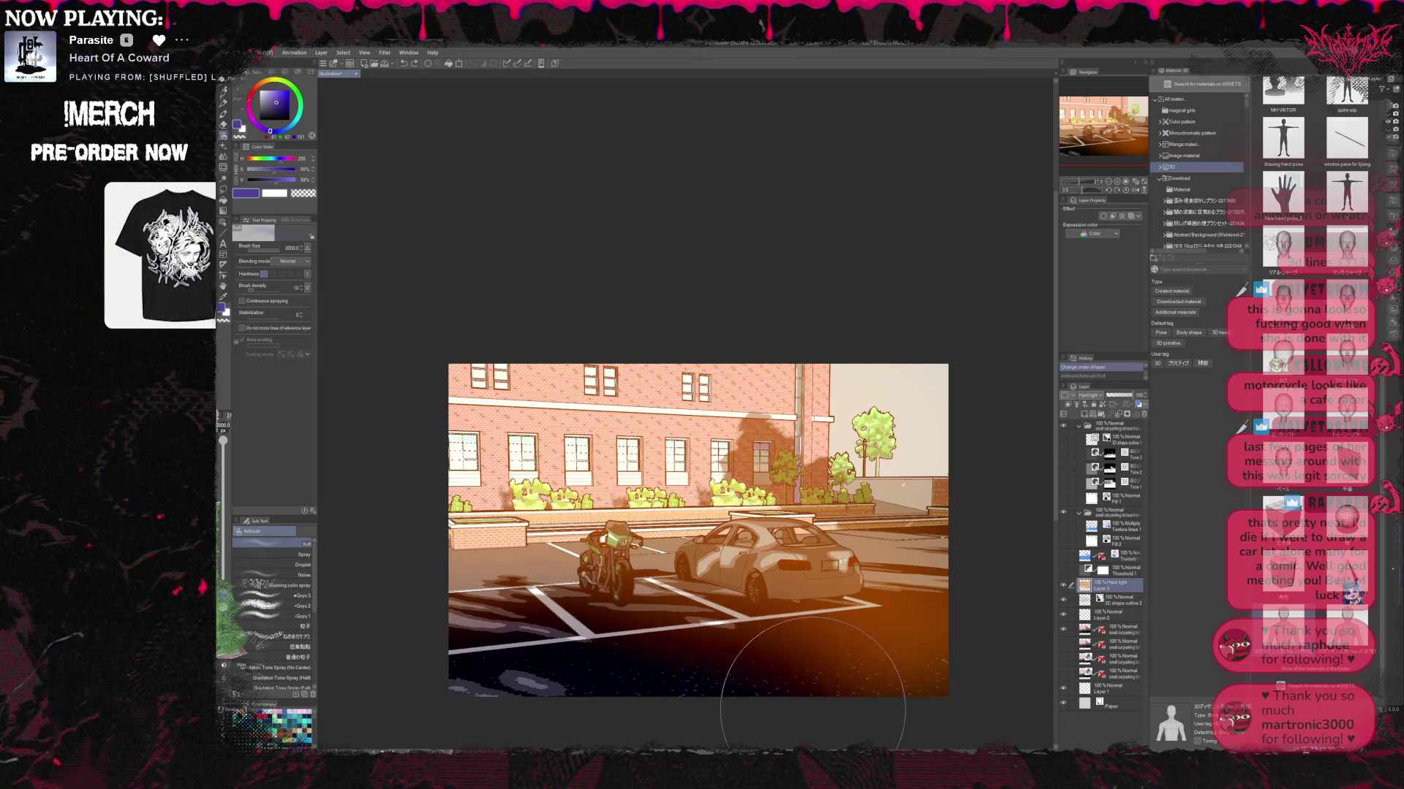
pyautogui.click(999, 659)
pyautogui.moveTo(972, 658); pyautogui.dragTo(644, 695)
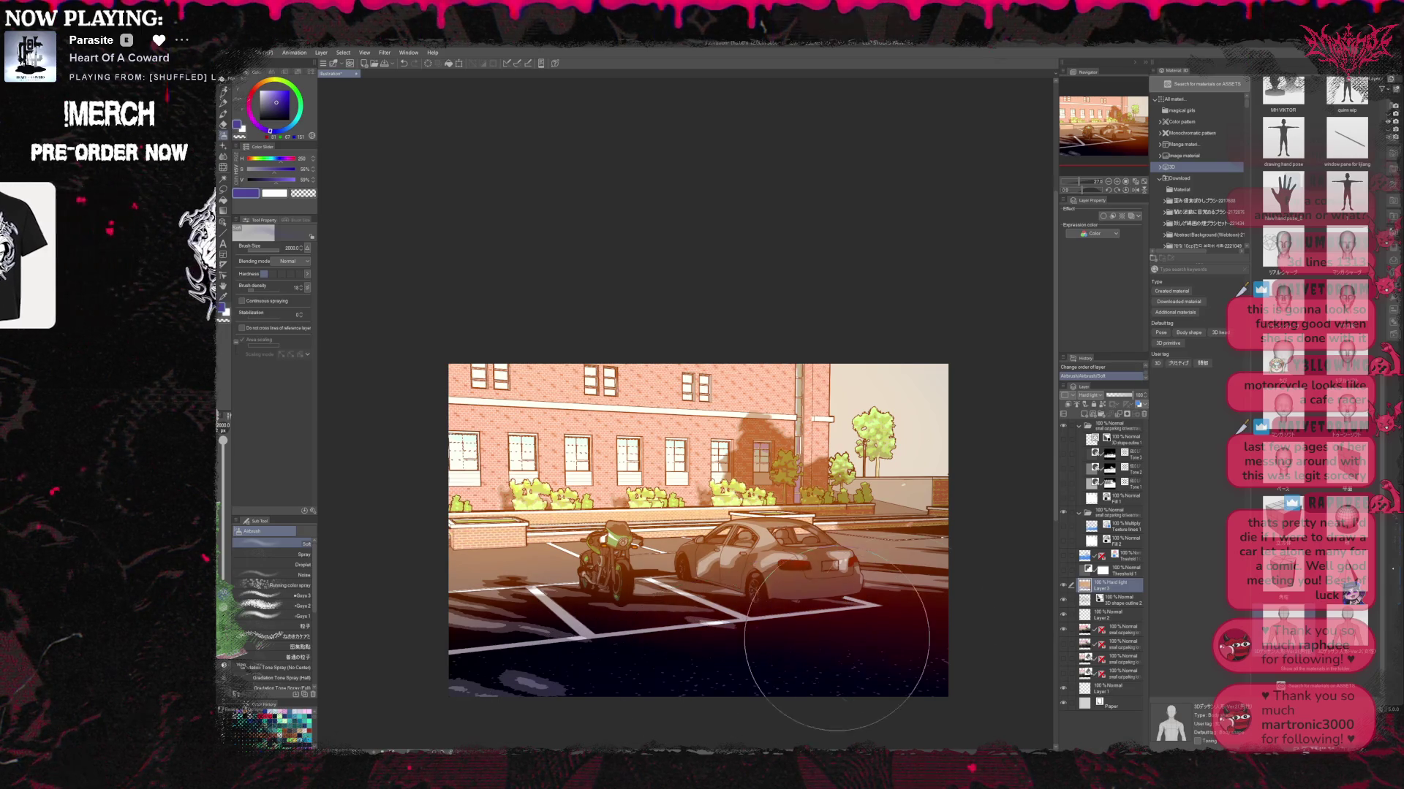
pyautogui.moveTo(836, 622); pyautogui.dragTo(685, 720)
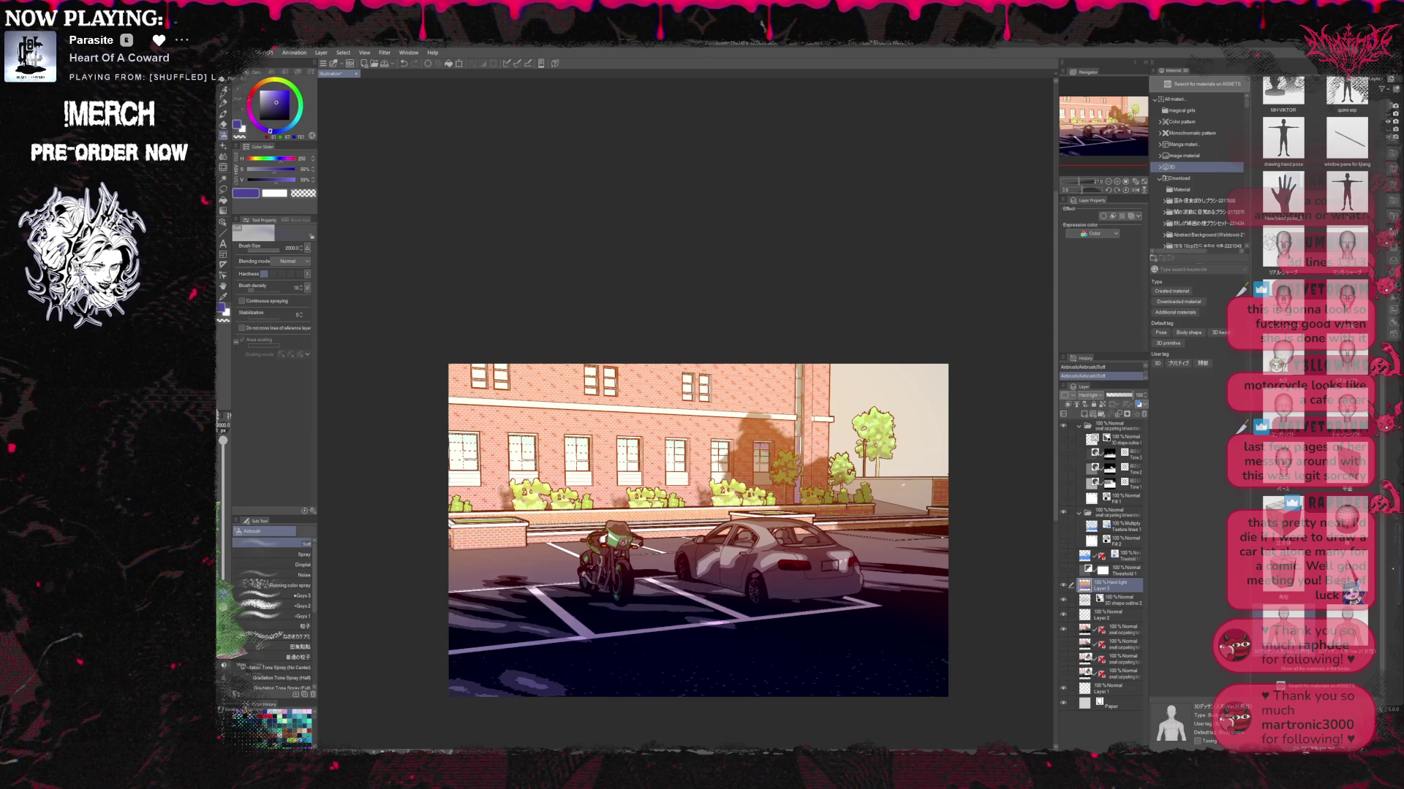
pyautogui.click(1064, 703)
pyautogui.click(1063, 703)
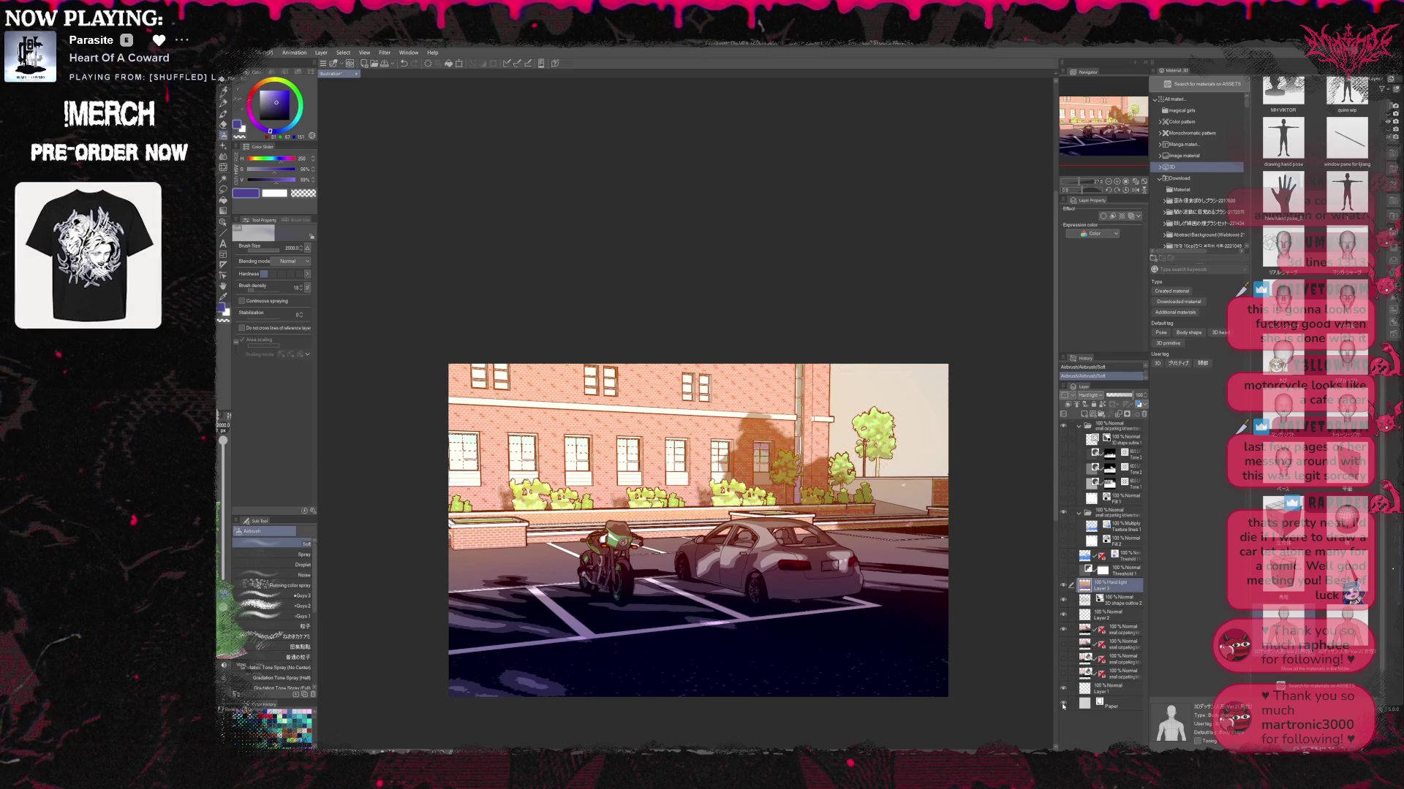
pyautogui.click(1110, 702)
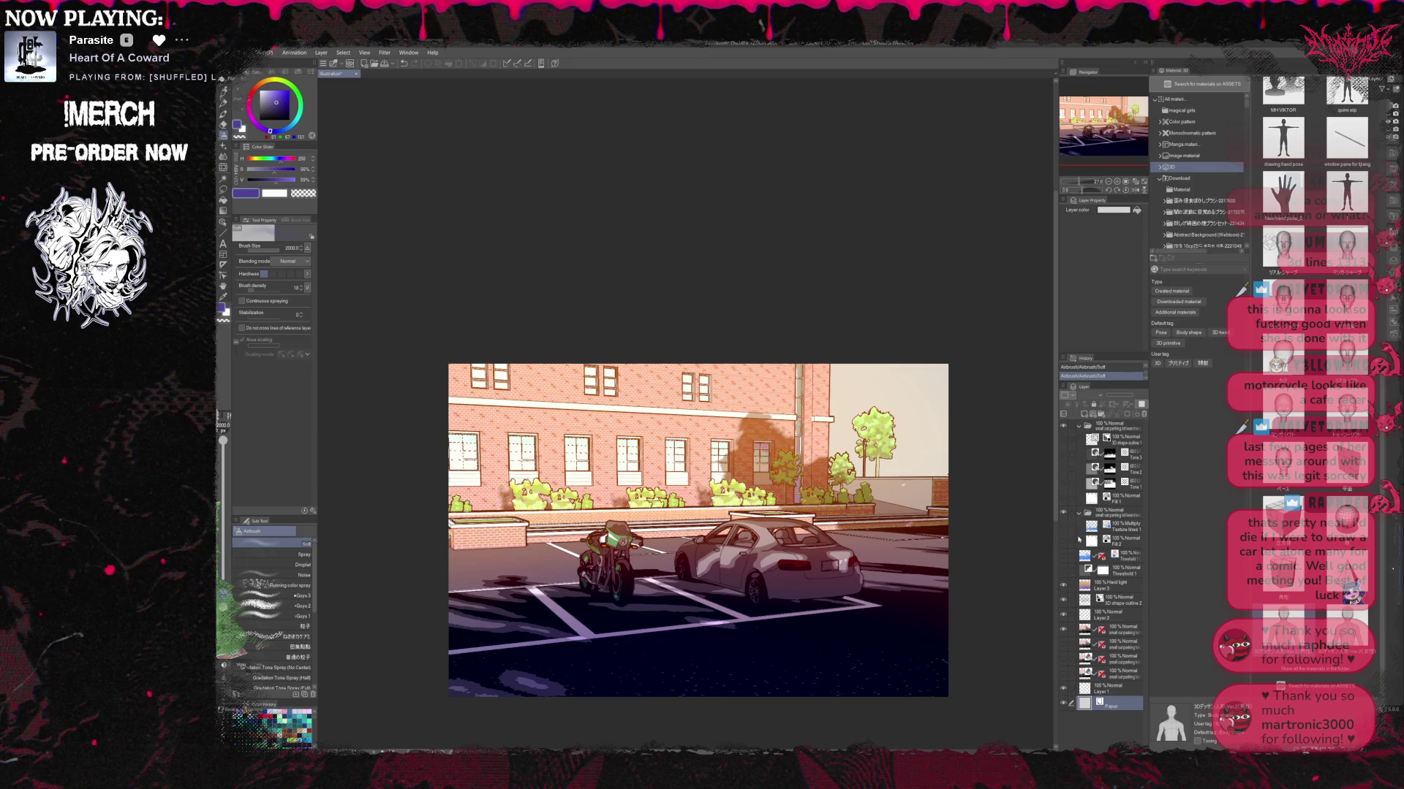
# Hide the Hard light tint layer and paint a bush-green hill across the right sky on a new layer.
pyautogui.click(1064, 584)
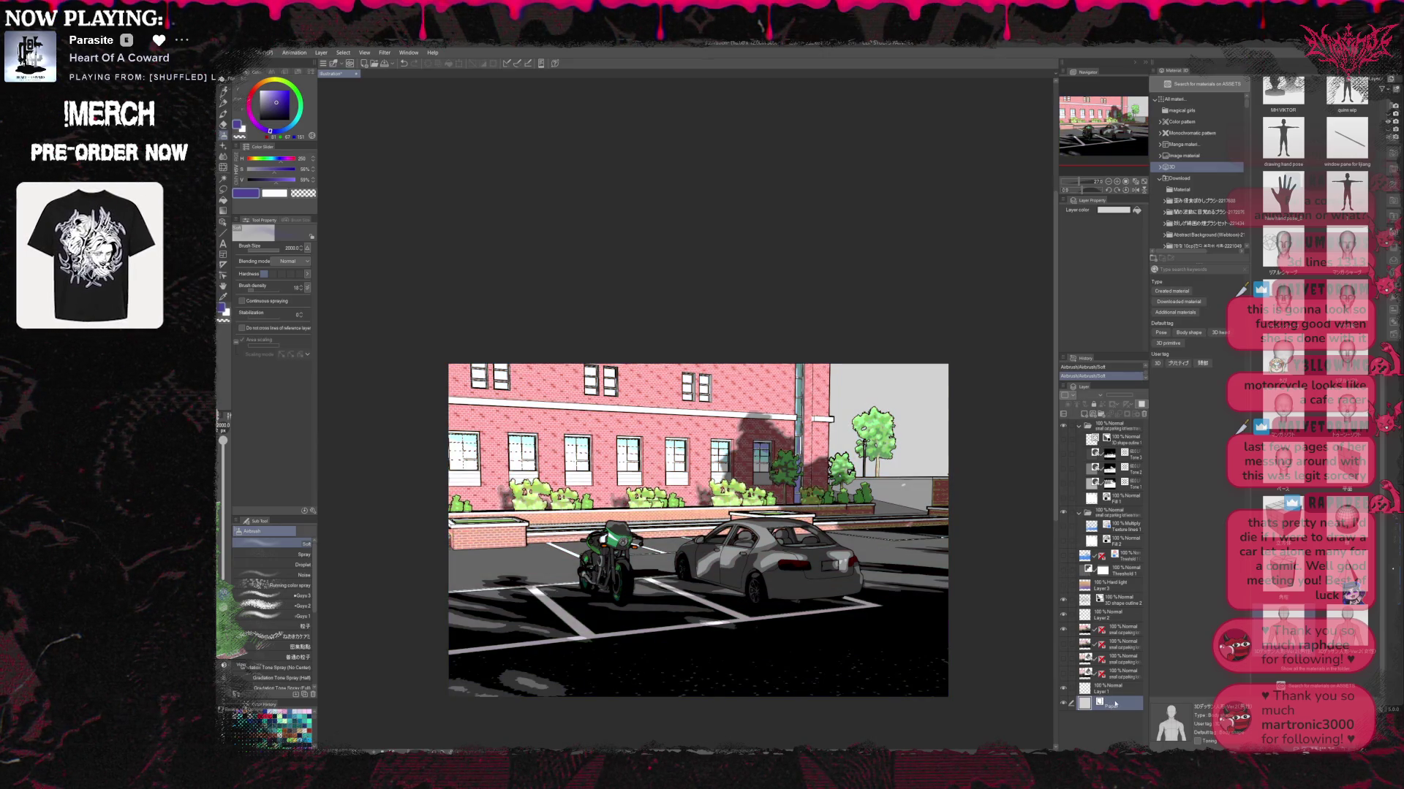
pyautogui.click(1085, 414)
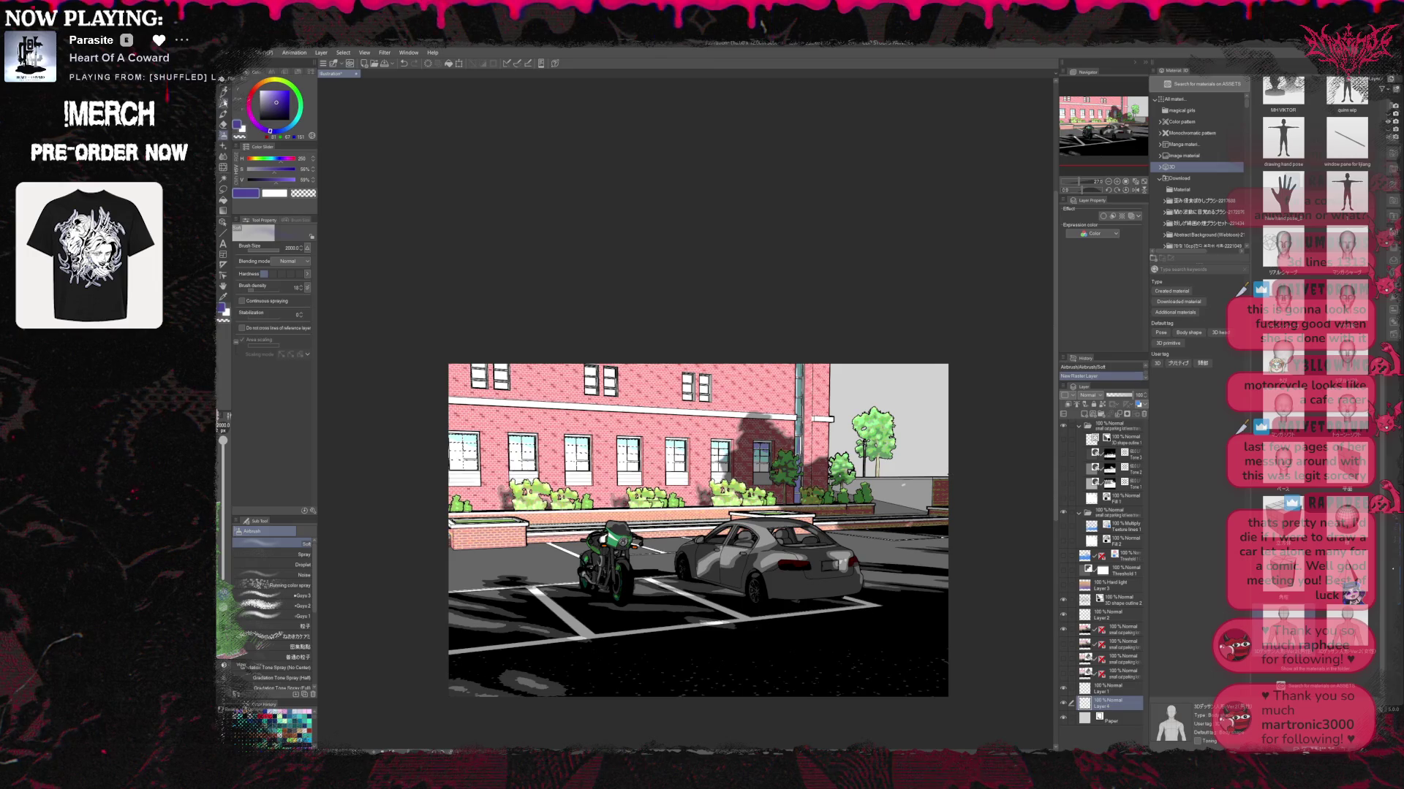
pyautogui.press('p')
pyautogui.keyDown('alt'); pyautogui.click(828, 497); pyautogui.keyUp('alt')
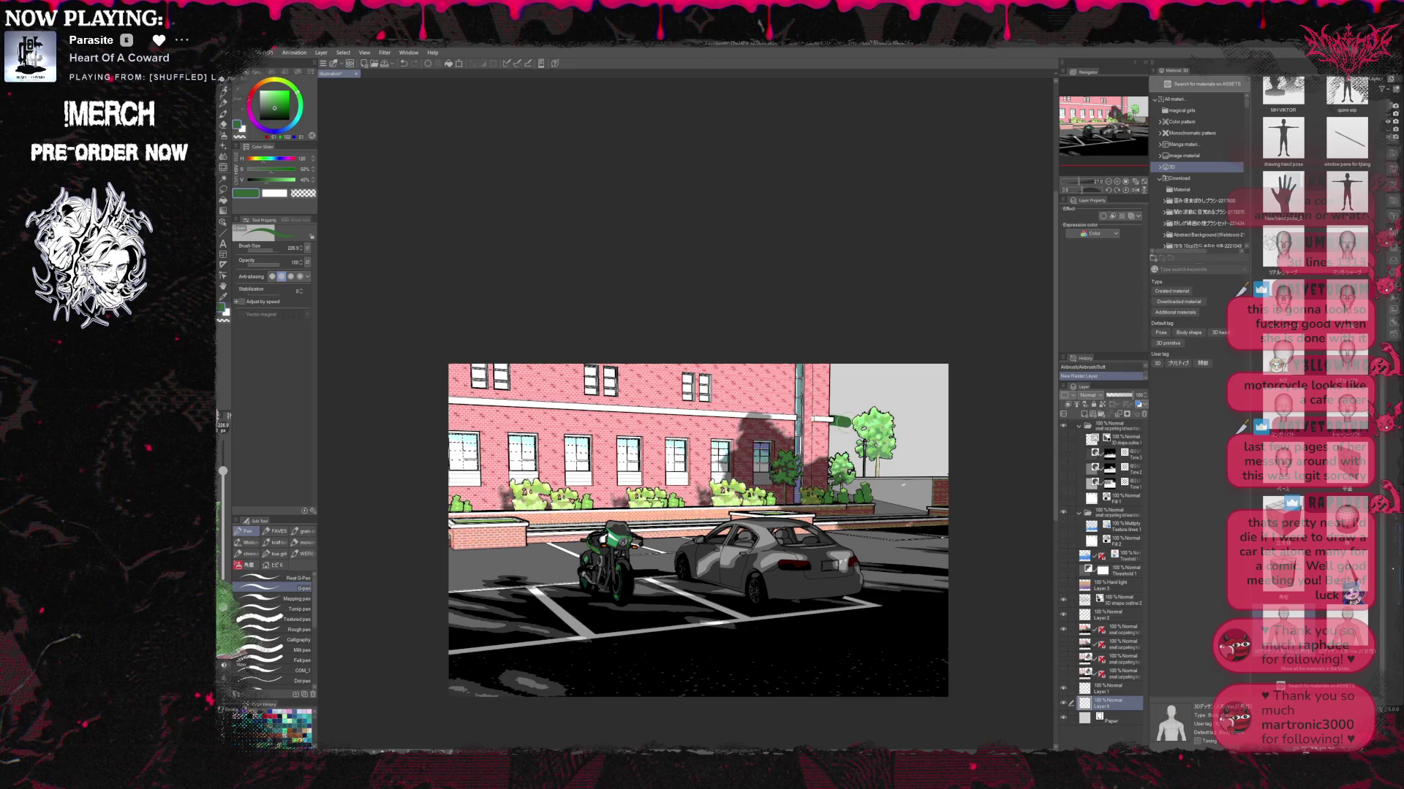
pyautogui.moveTo(834, 409); pyautogui.dragTo(943, 413)
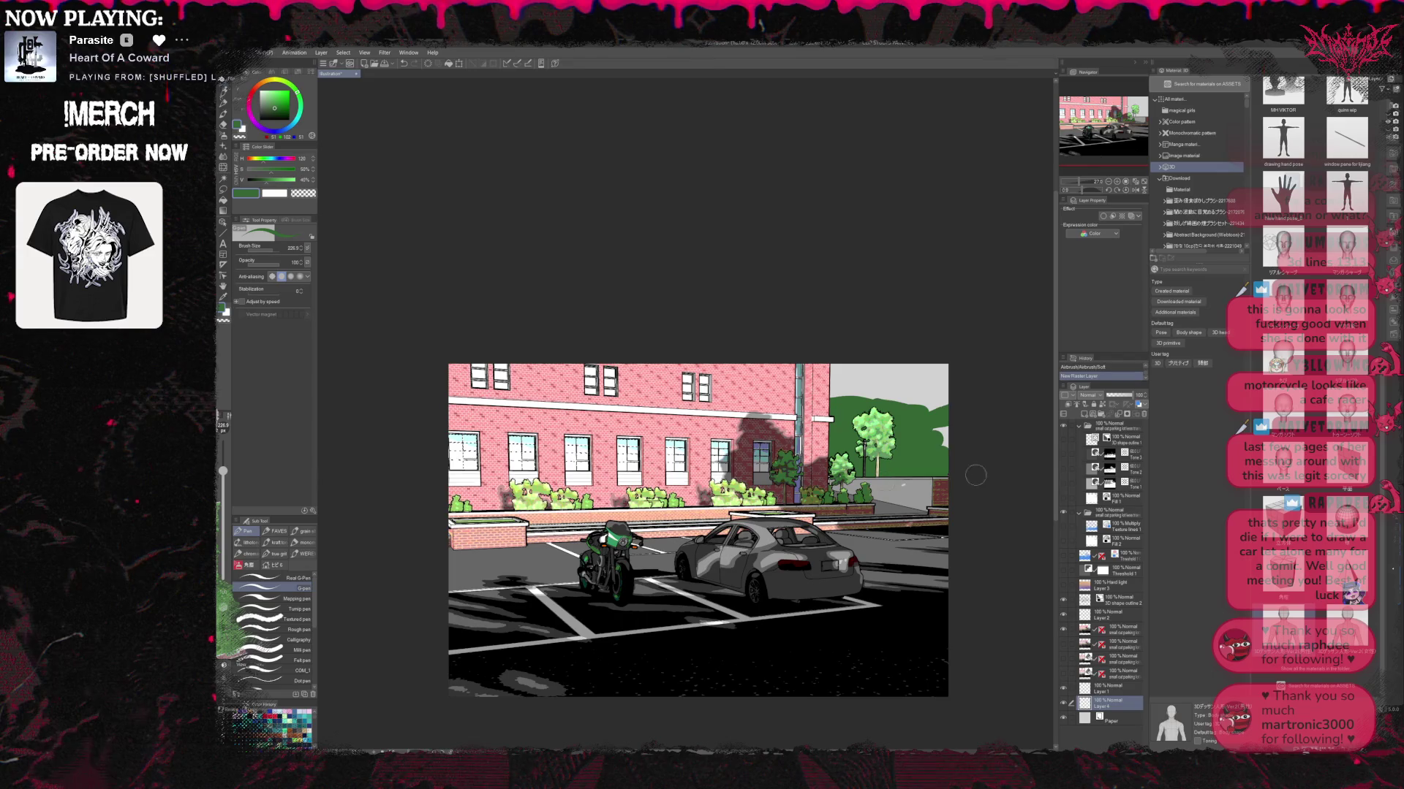
# Refine the hill edge, alternating the sky's light grey and the hill's green.
pyautogui.keyDown('alt'); pyautogui.click(877, 395); pyautogui.keyUp('alt')
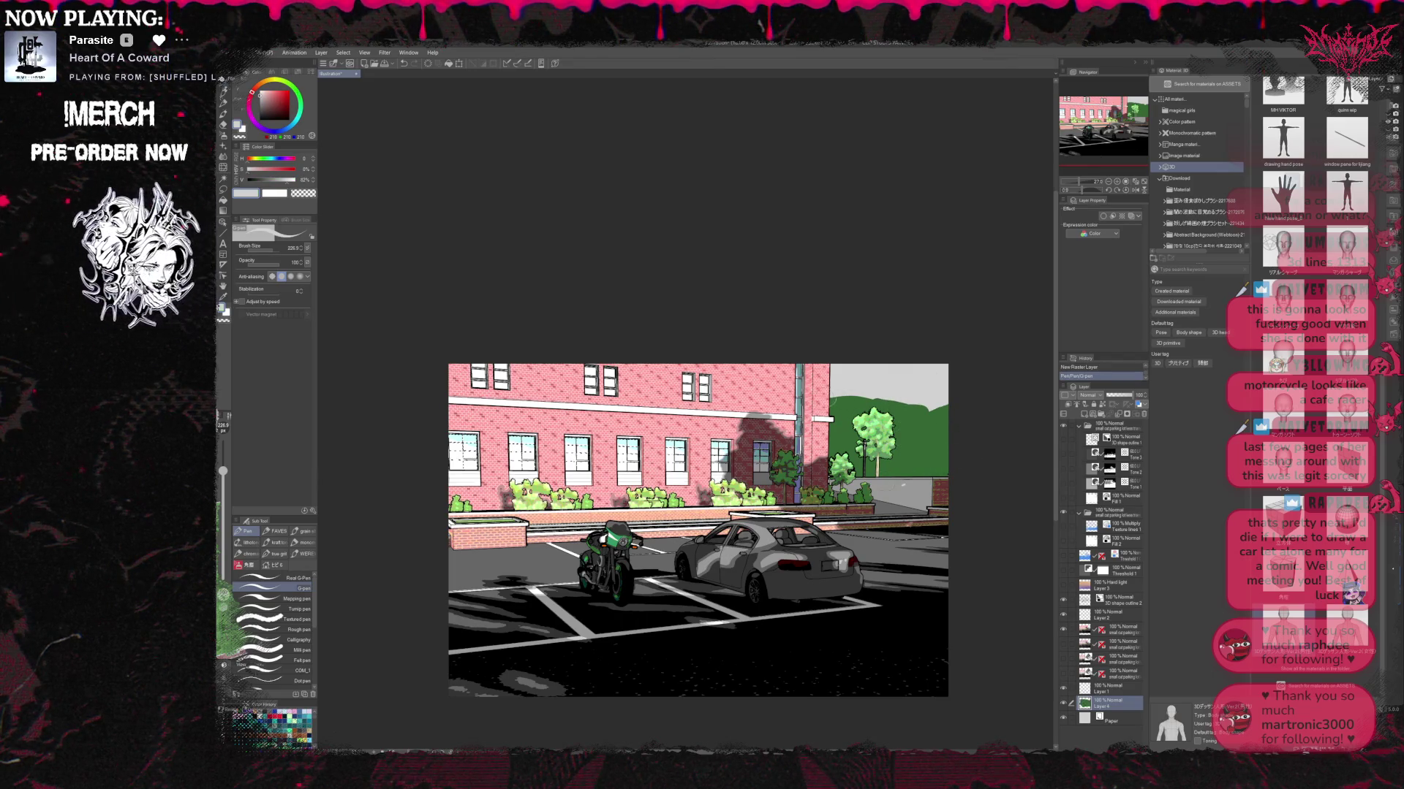
pyautogui.keyDown('alt'); pyautogui.click(931, 416); pyautogui.keyUp('alt')
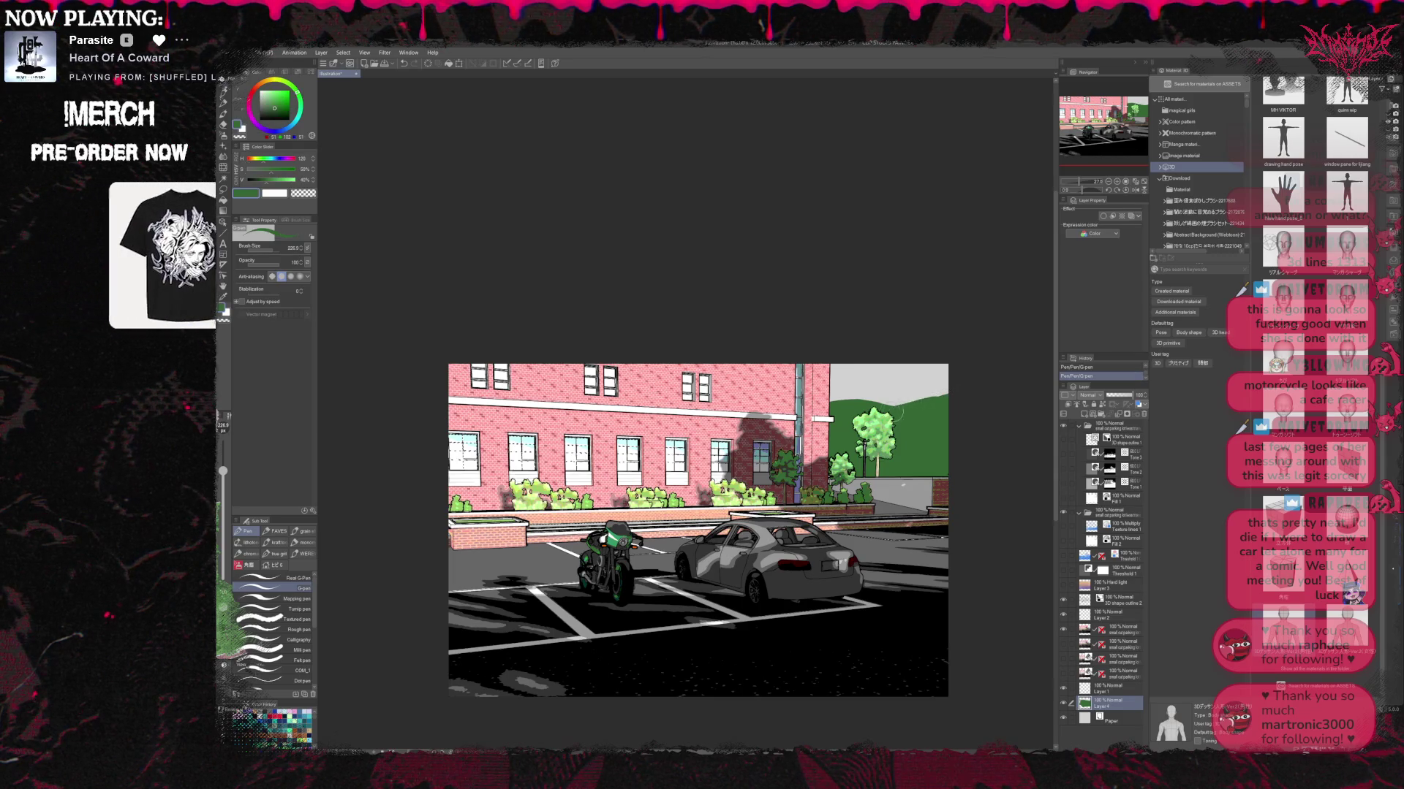
pyautogui.keyDown('alt'); pyautogui.click(871, 381); pyautogui.keyUp('alt')
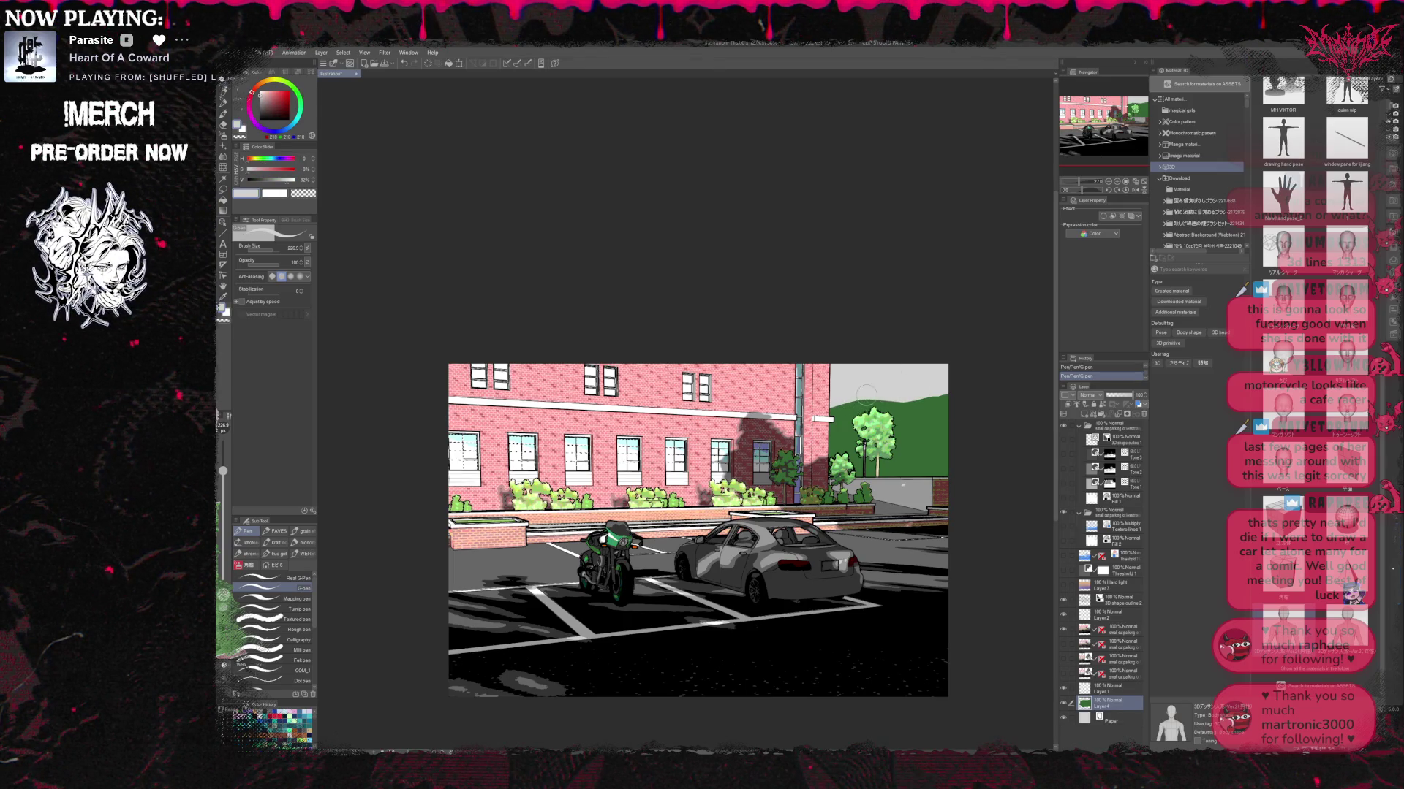
pyautogui.keyDown('alt'); pyautogui.click(930, 421); pyautogui.keyUp('alt')
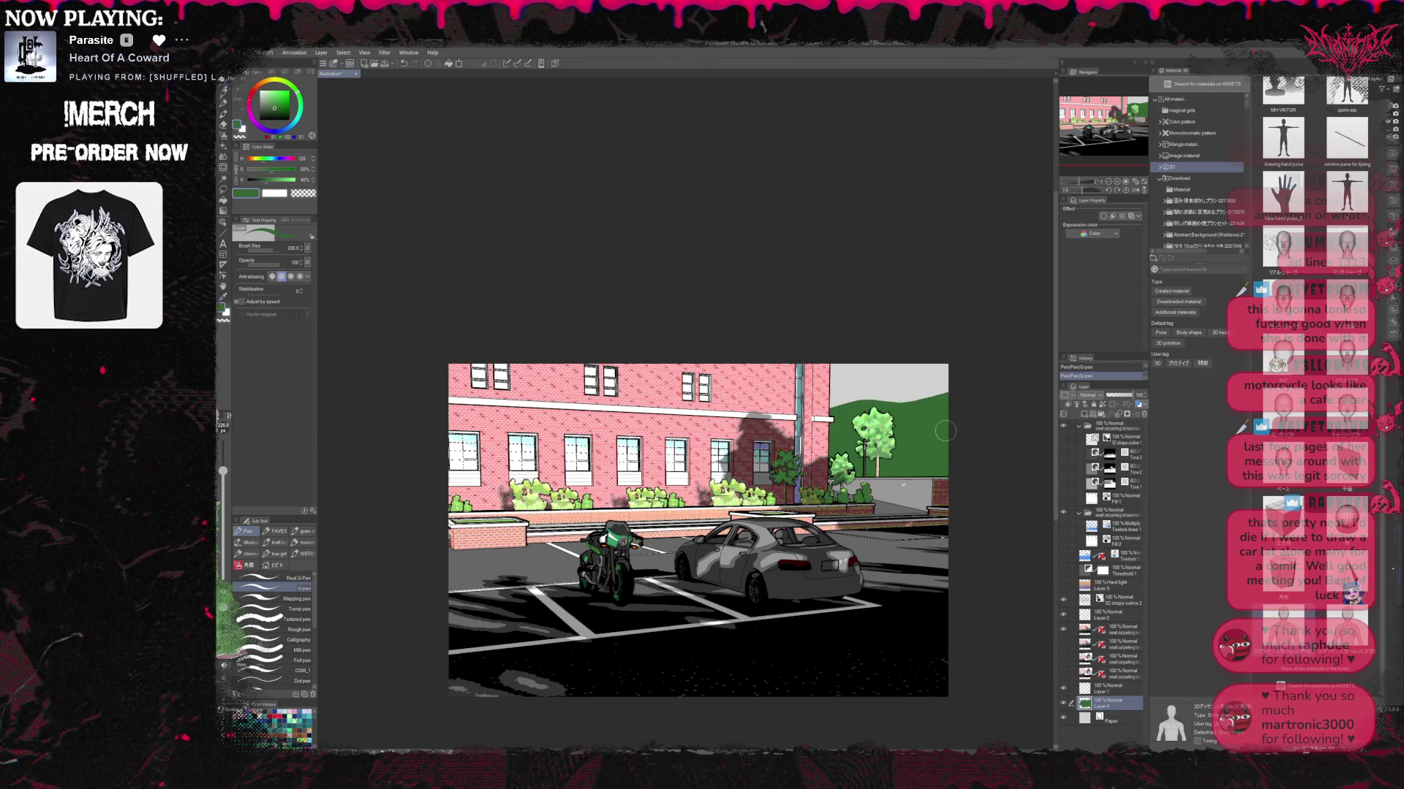
# Paint more green hill on a separate new layer with Ctrl+Shift+N.
pyautogui.hotkey('ctrl', 'shift', 'n')
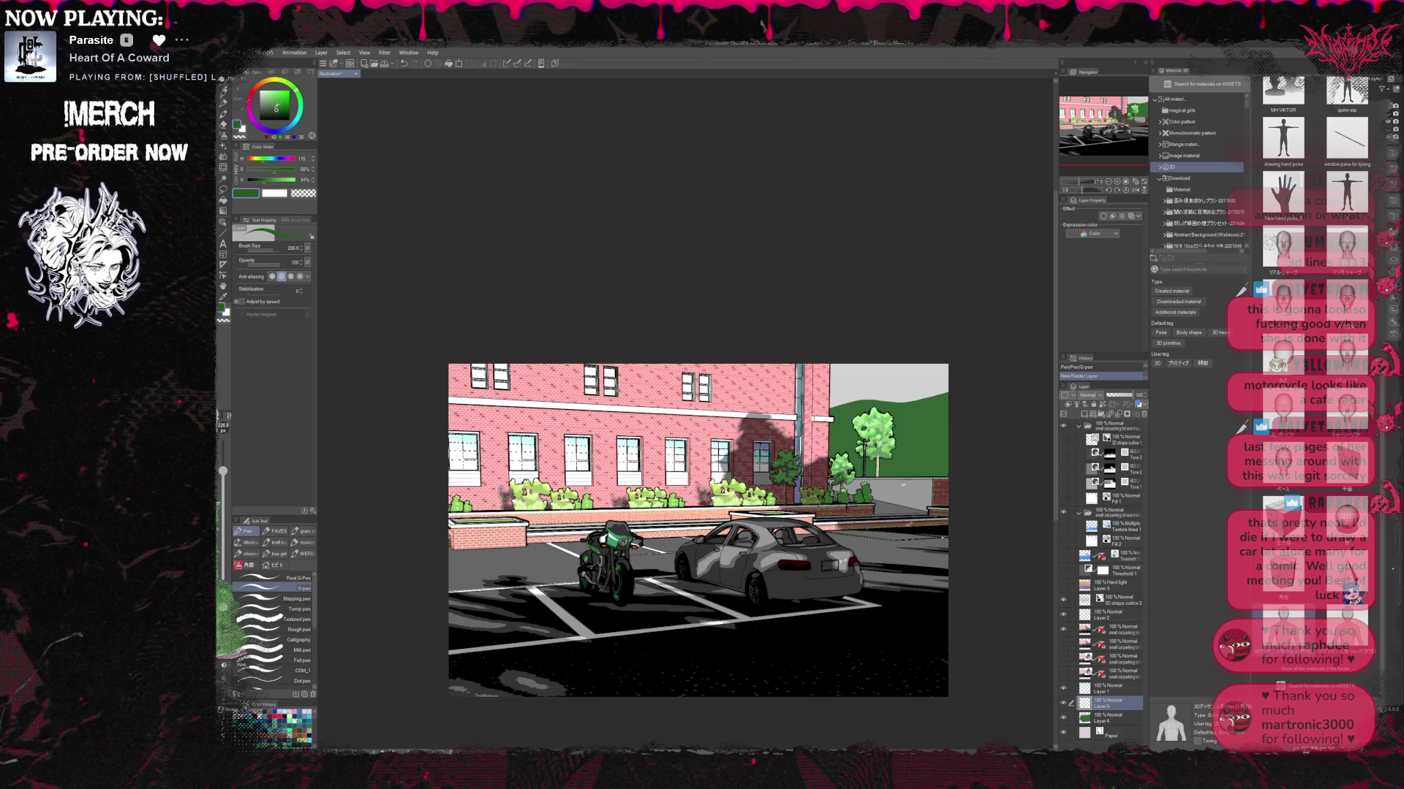
pyautogui.moveTo(863, 409); pyautogui.dragTo(921, 438)
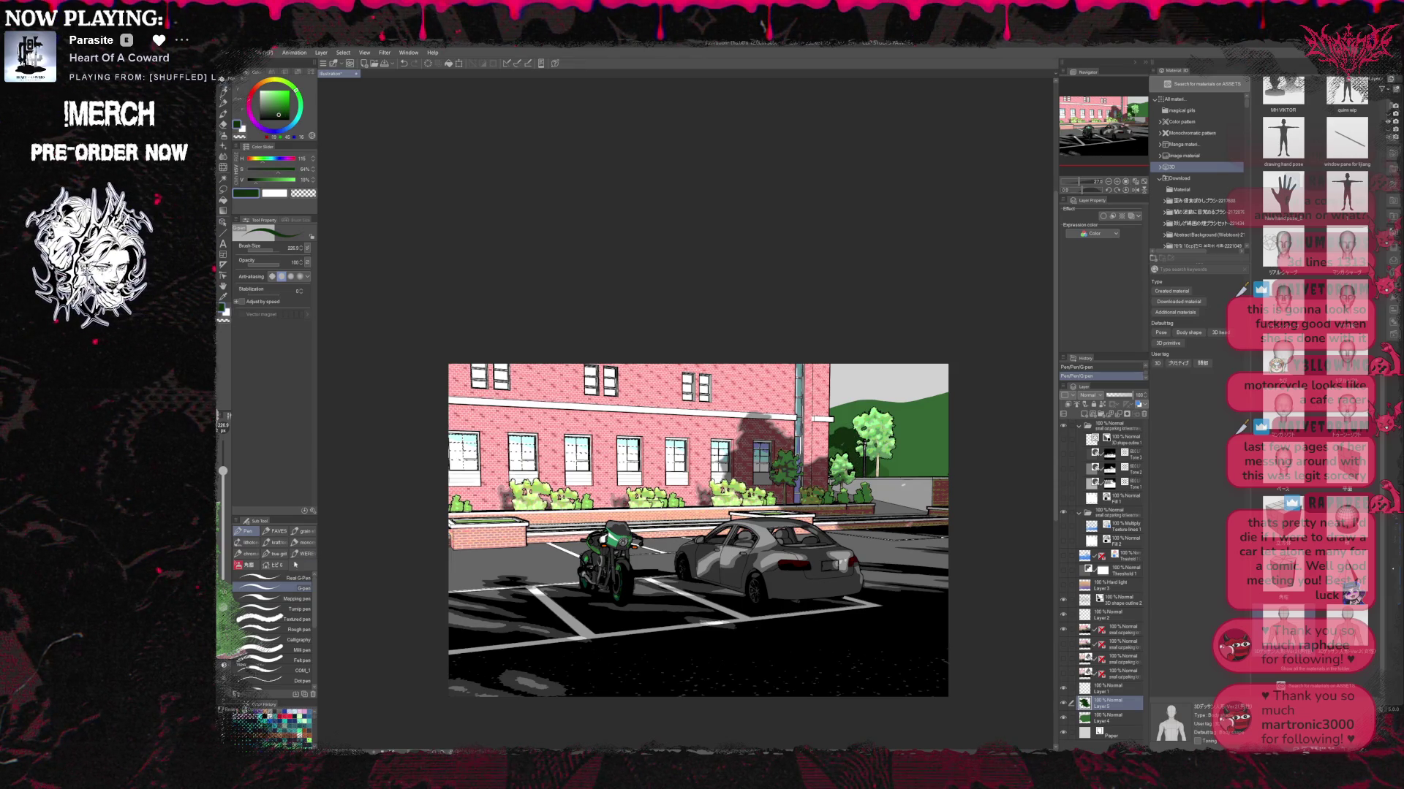
pyautogui.click(223, 145)
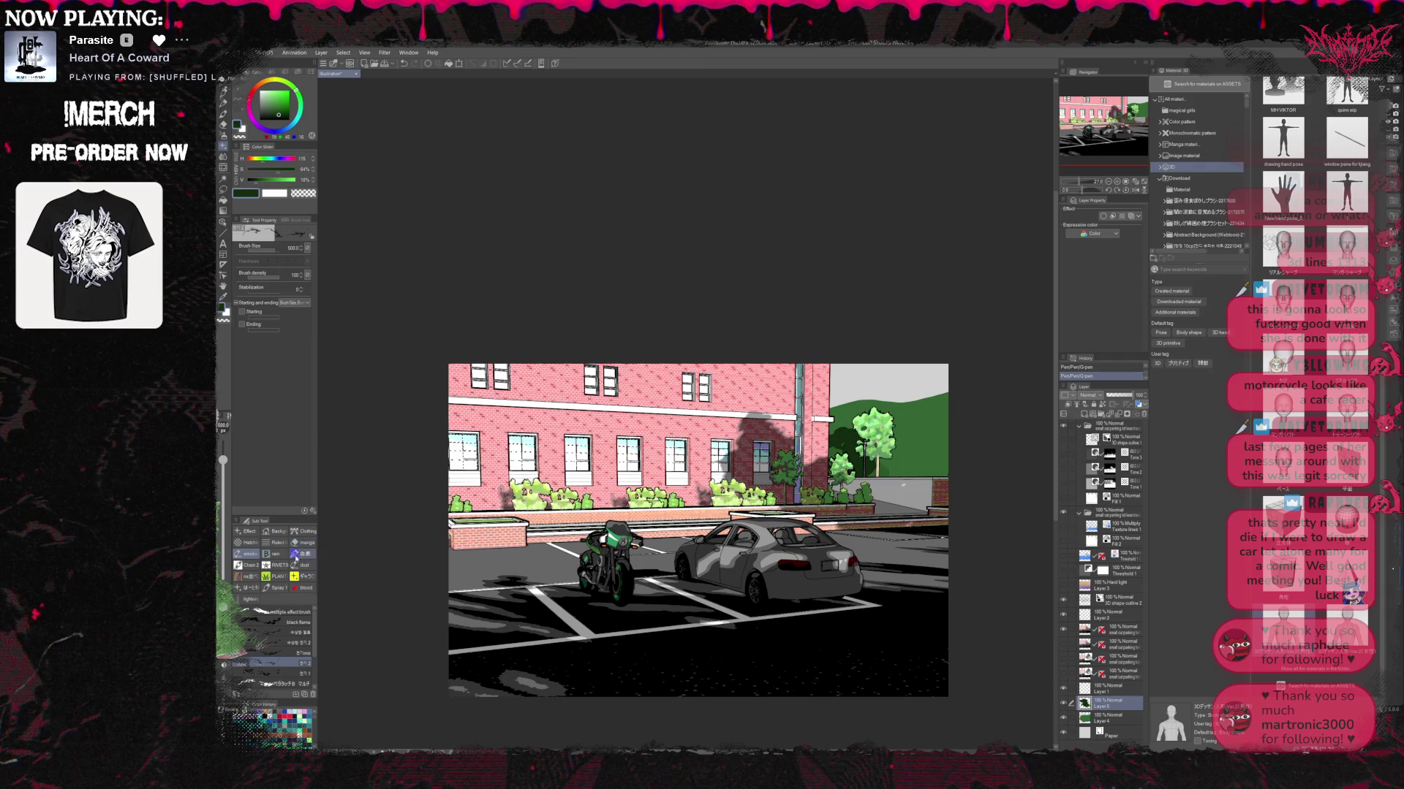
# Stamp leaves around the right-hand tree with a smaller PLANTS Leaves brush in mid and light greens.
pyautogui.click(278, 577)
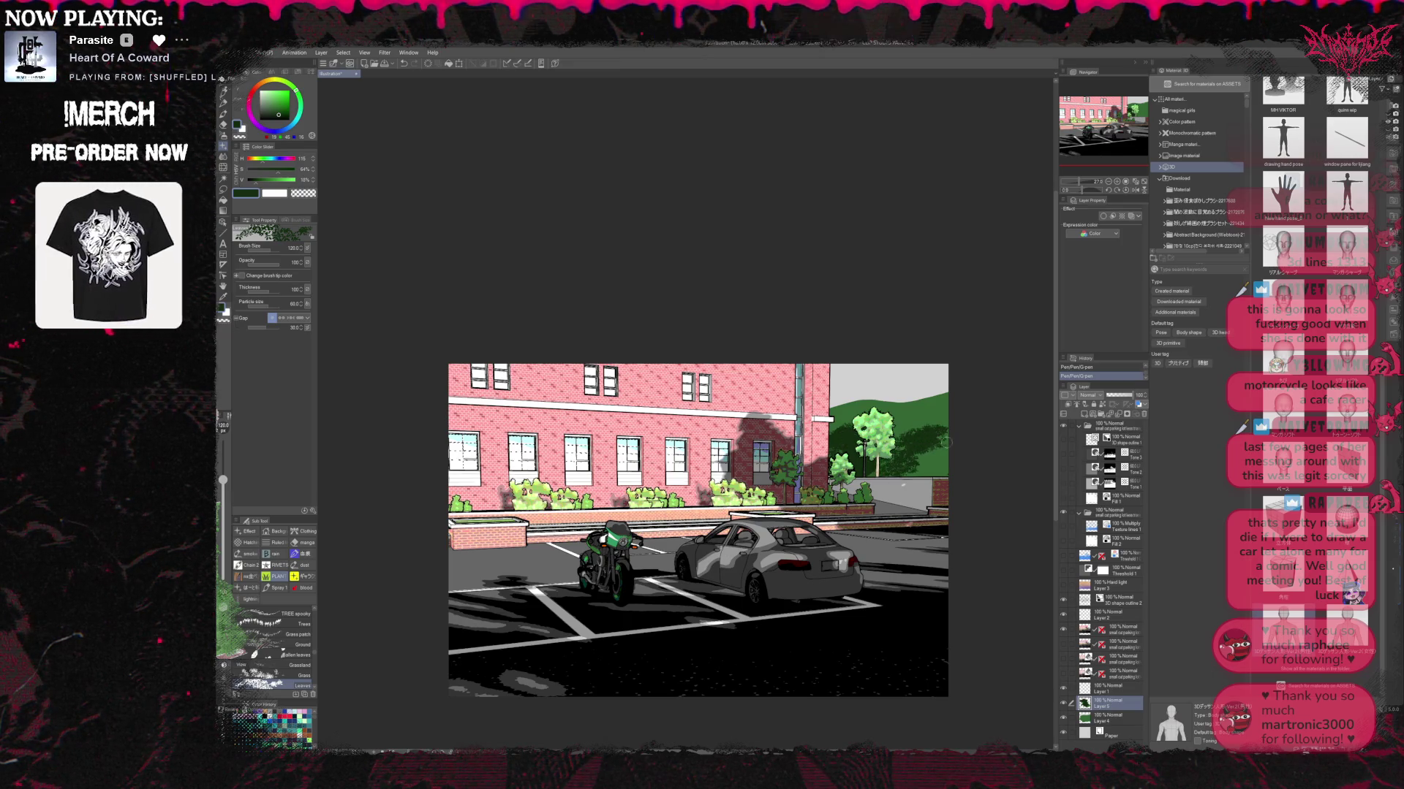
pyautogui.moveTo(915, 475); pyautogui.dragTo(938, 472)
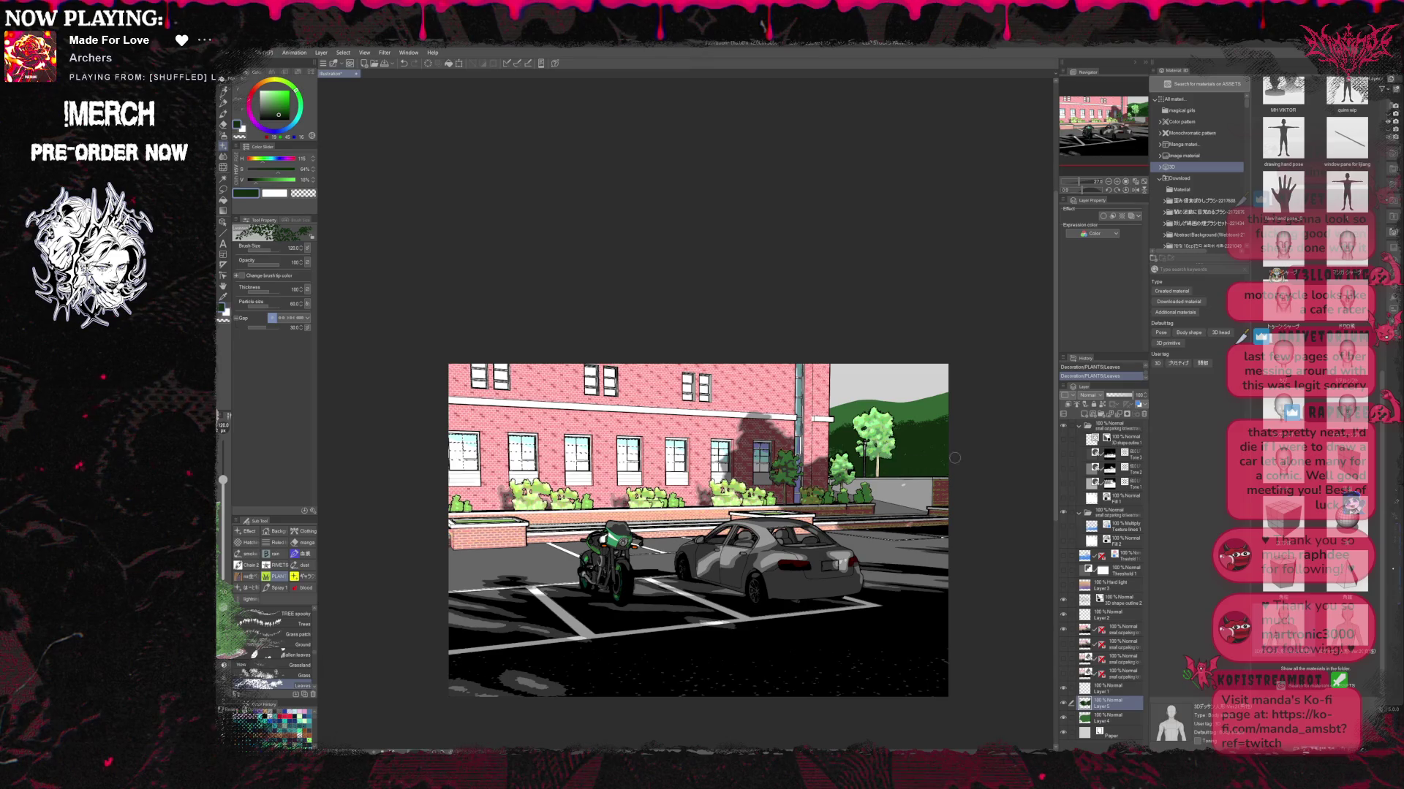
pyautogui.keyDown('alt'); pyautogui.click(943, 436); pyautogui.keyUp('alt')
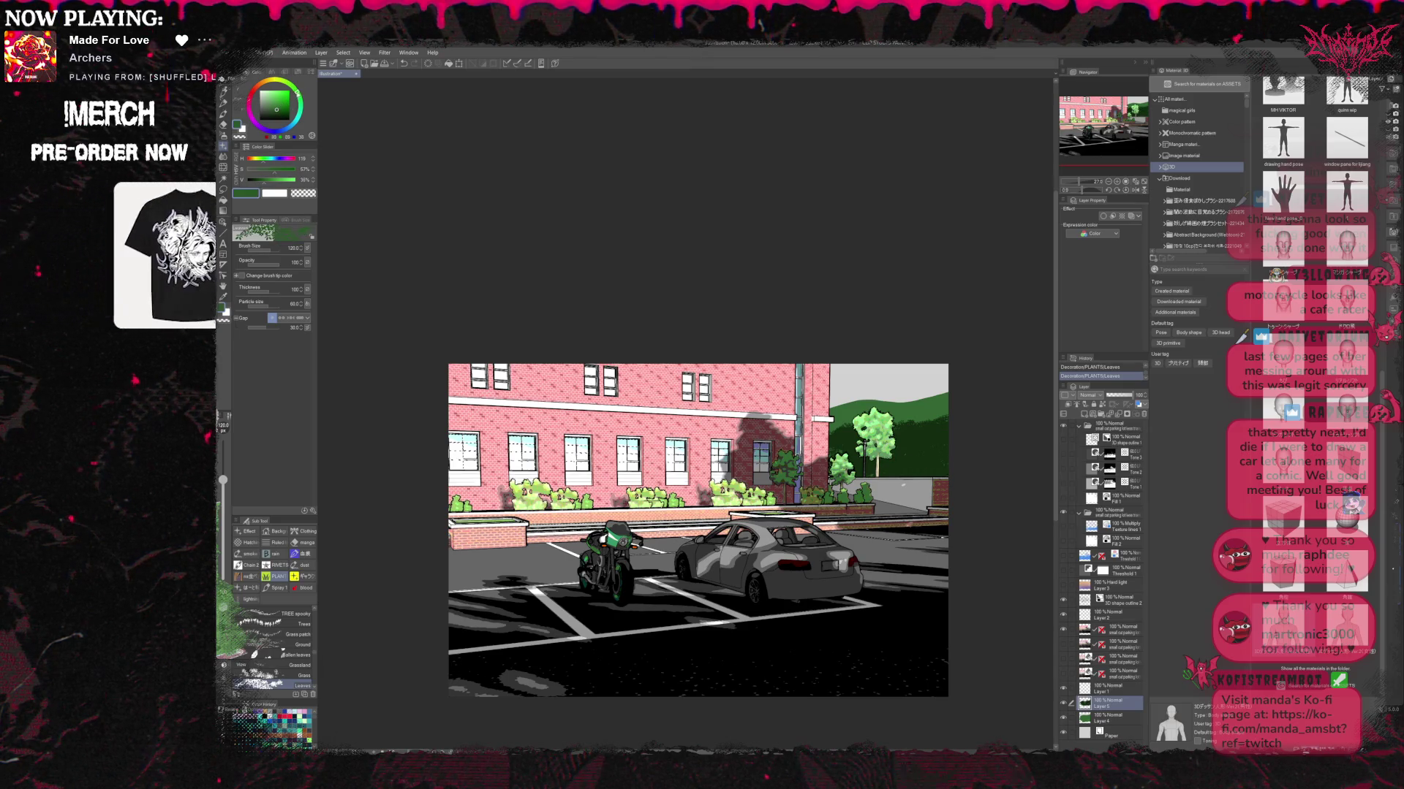
pyautogui.keyDown('alt'); pyautogui.click(912, 446); pyautogui.keyUp('alt')
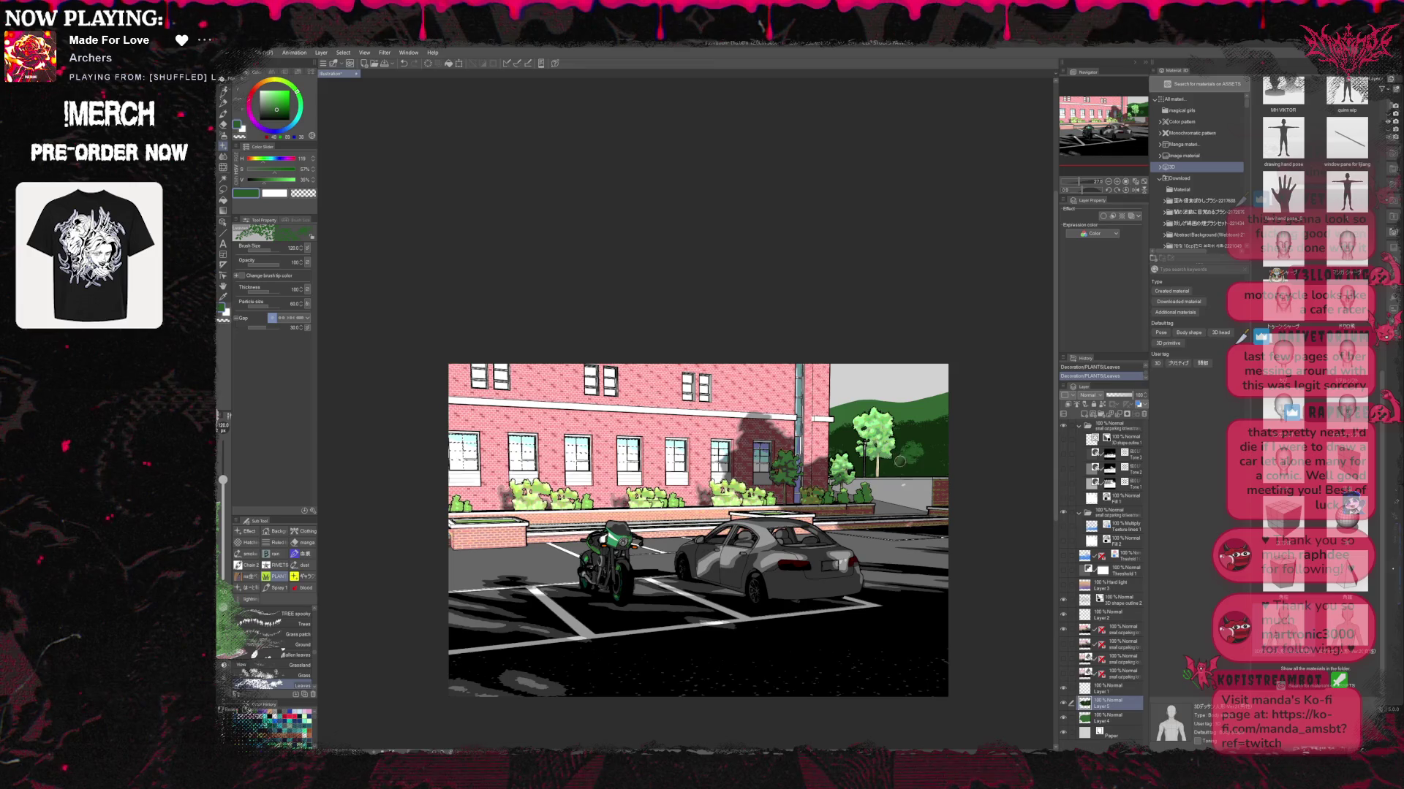
pyautogui.press('[')
pyautogui.press('[')
pyautogui.press('[')
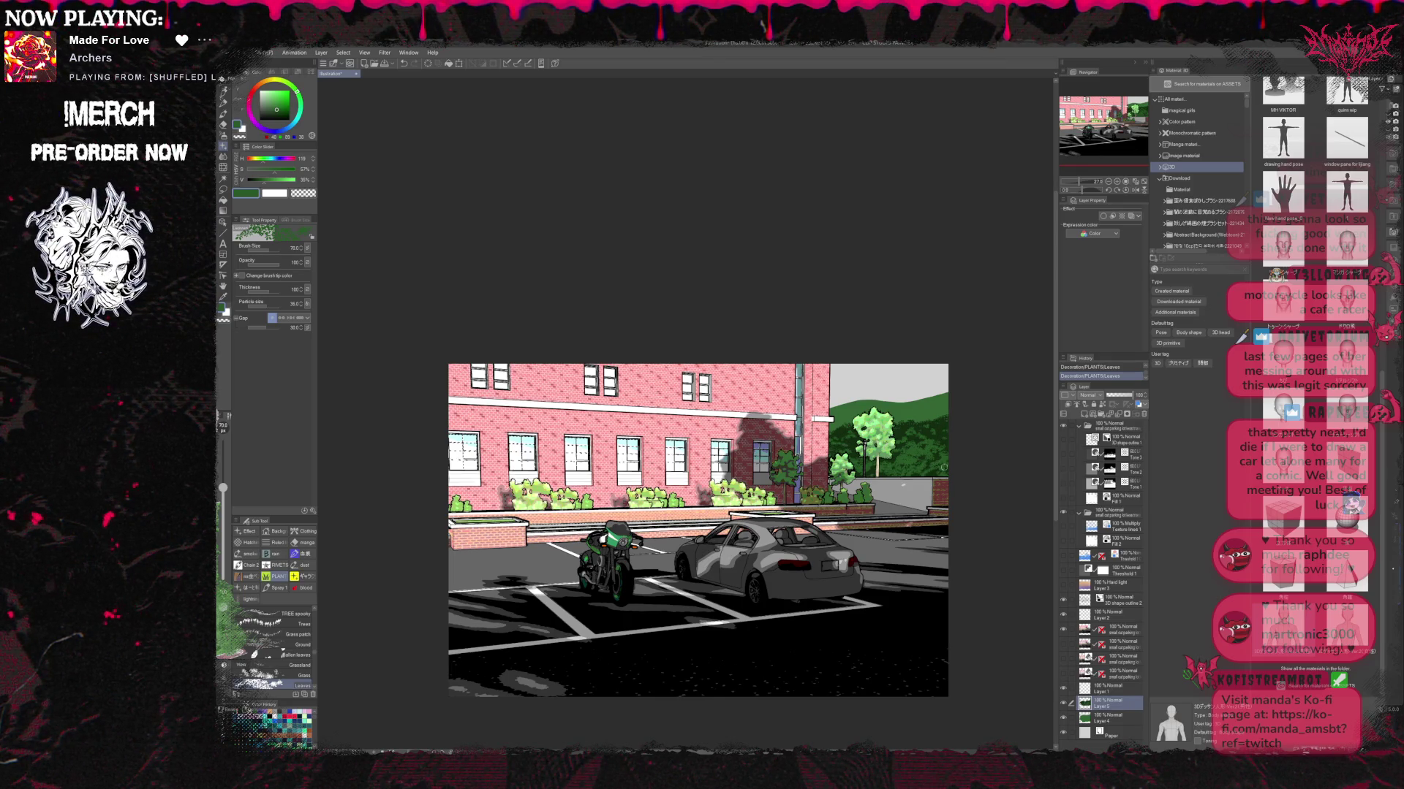
pyautogui.click(275, 102)
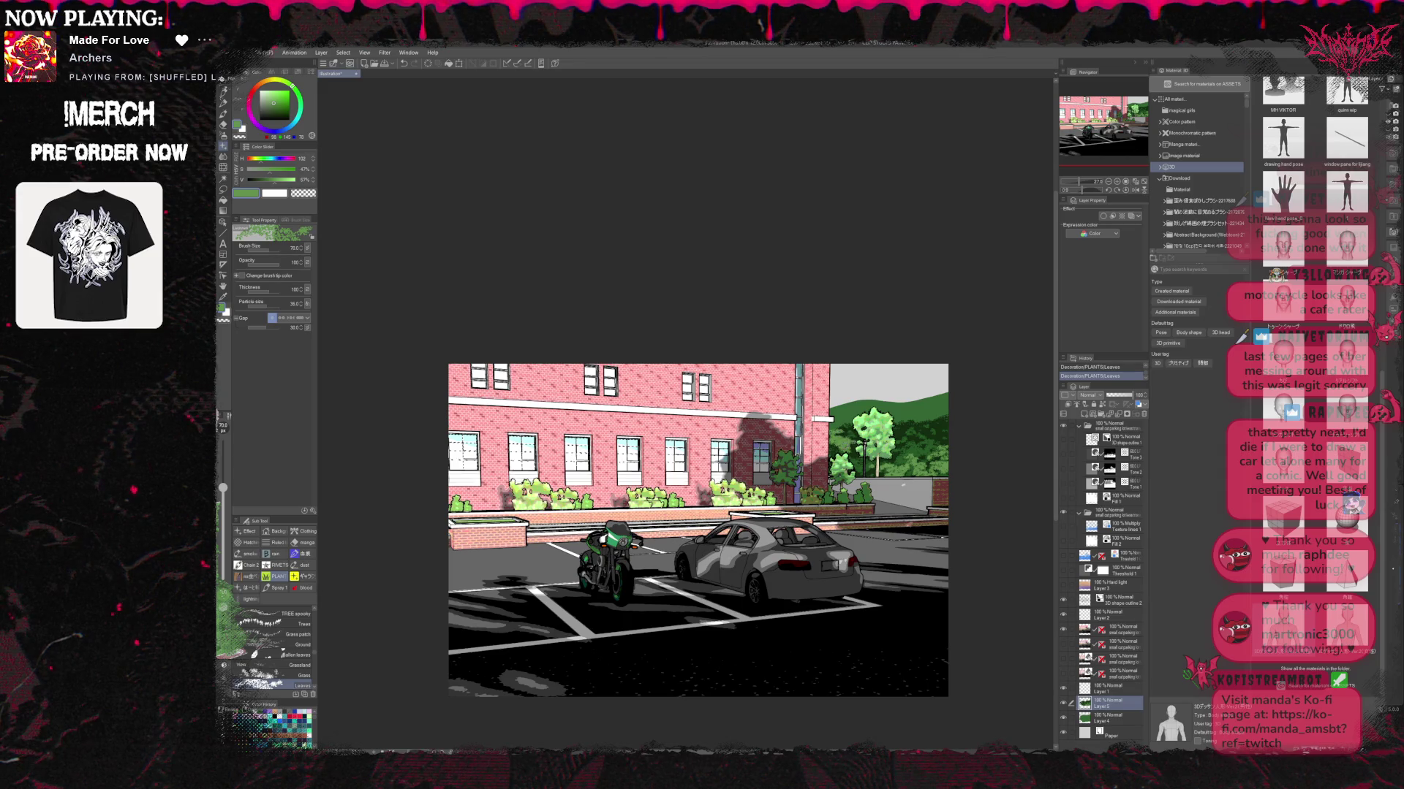
pyautogui.click(280, 729)
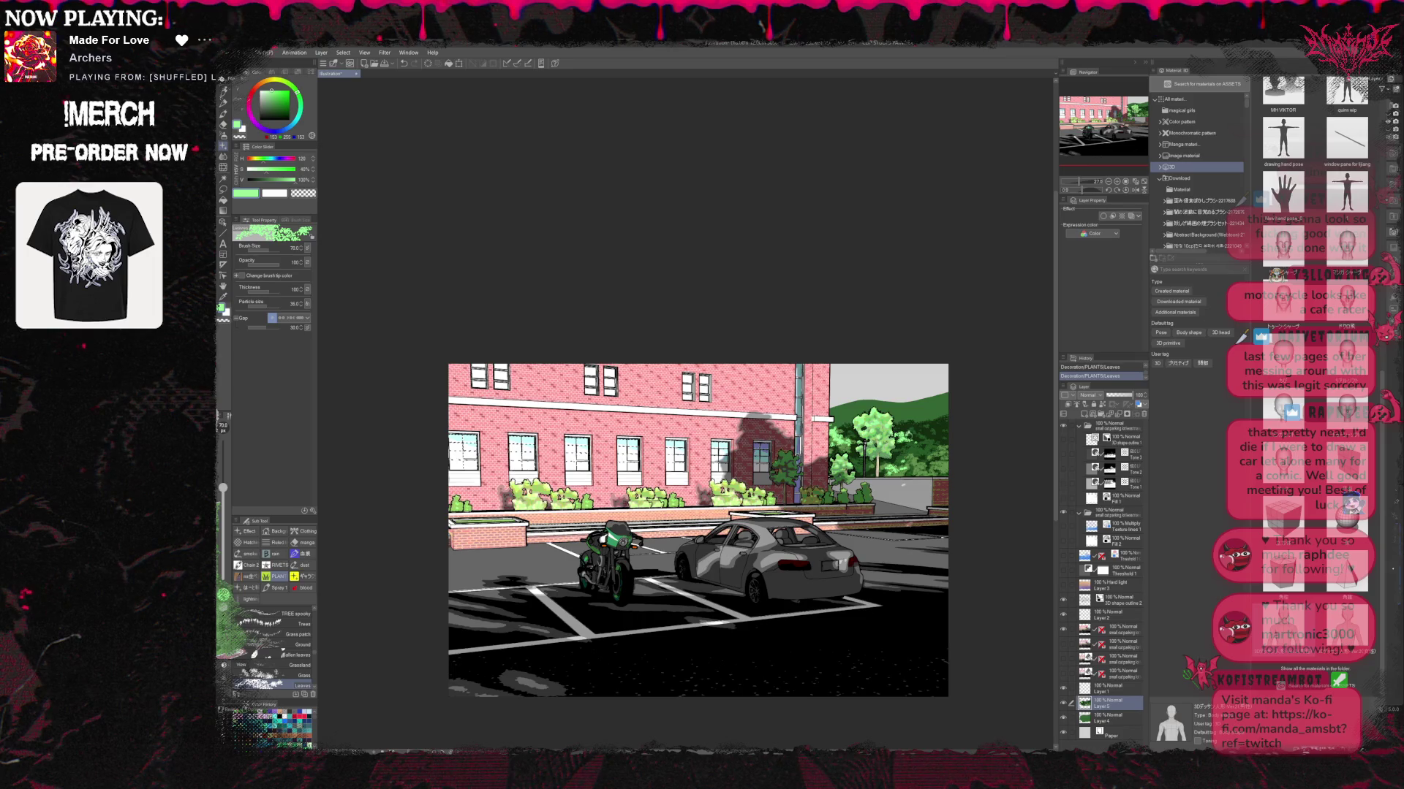
# Switch to the hill's dark green for shadow leaves, redoing and undoing Leaves strokes.
pyautogui.click(280, 729)
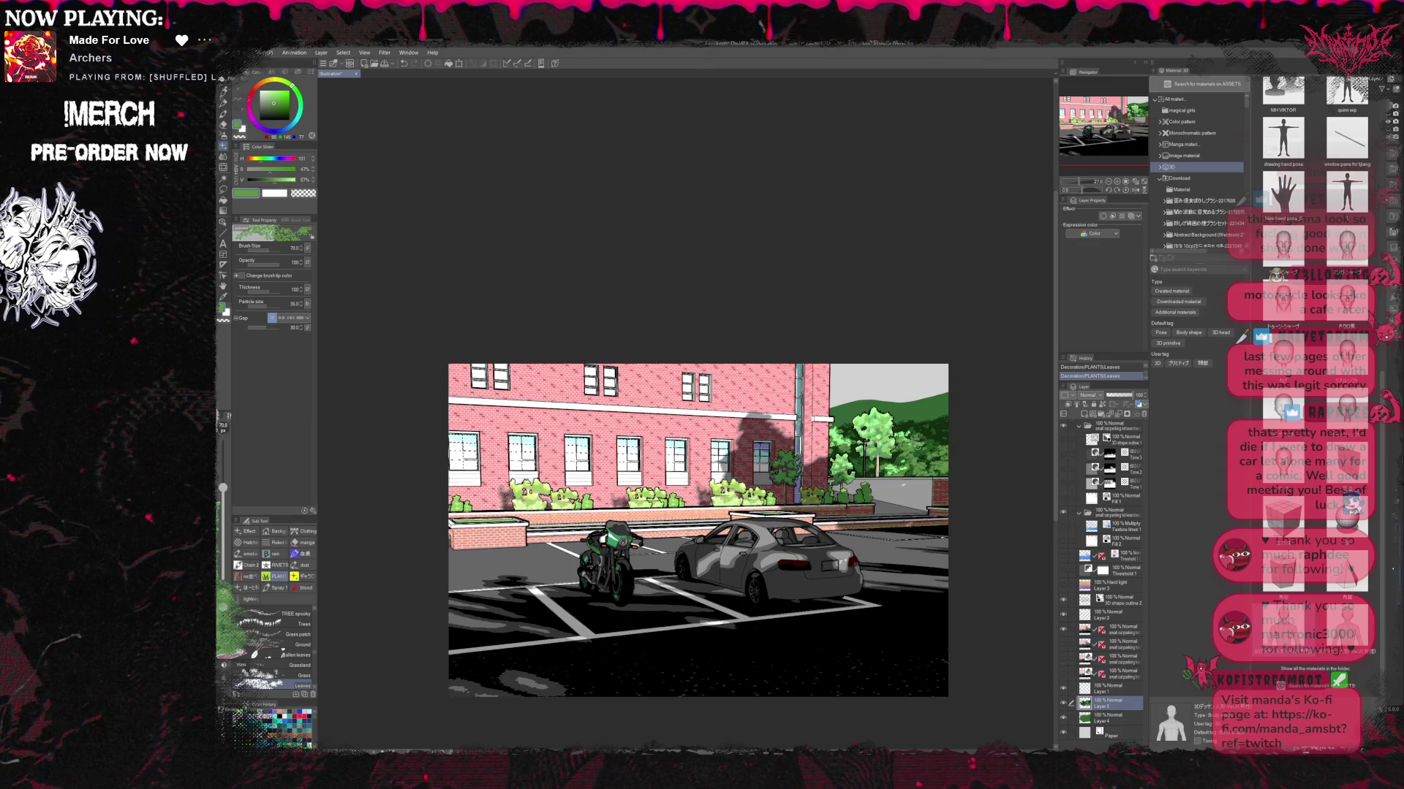
pyautogui.keyDown('alt'); pyautogui.click(908, 417); pyautogui.keyUp('alt')
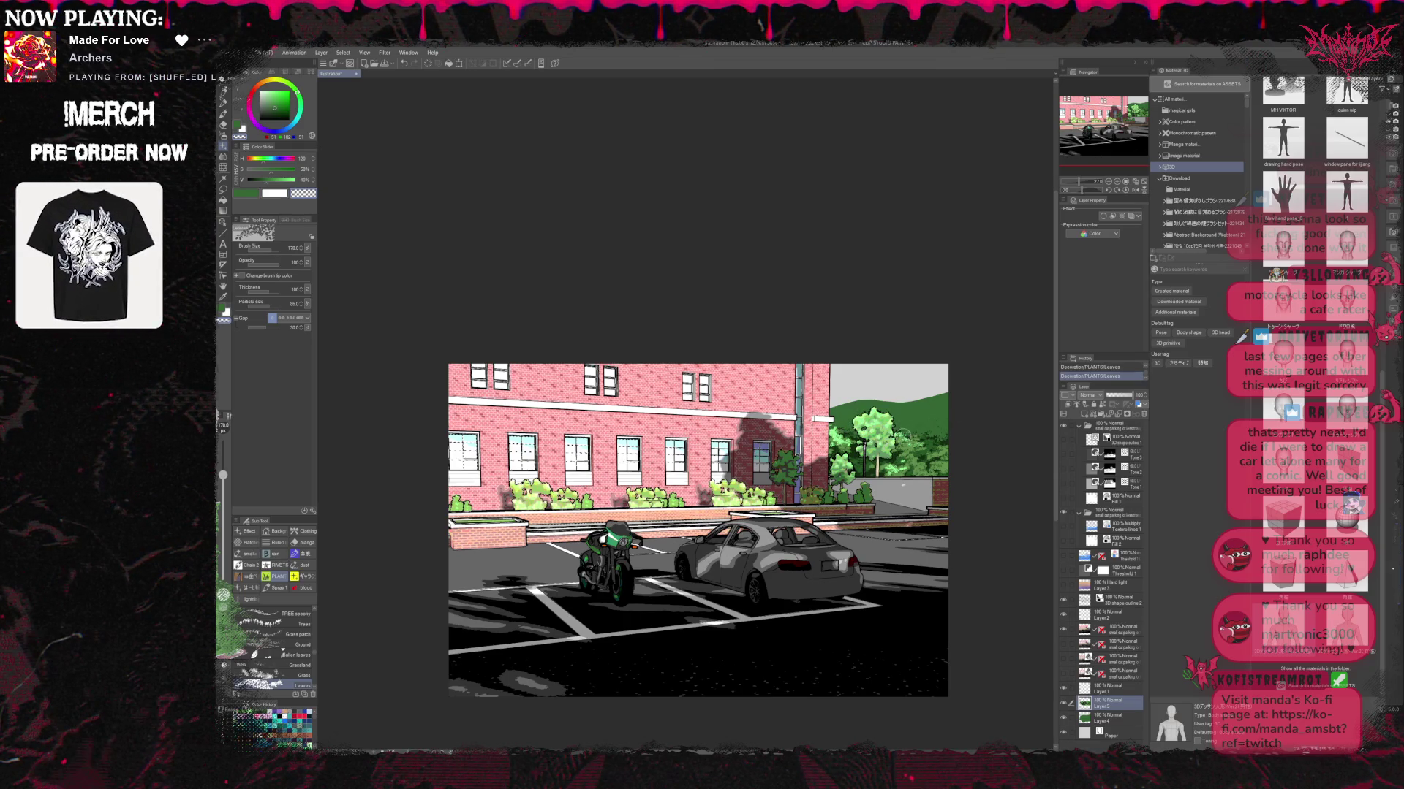
pyautogui.keyDown('alt'); pyautogui.click(901, 439); pyautogui.keyUp('alt')
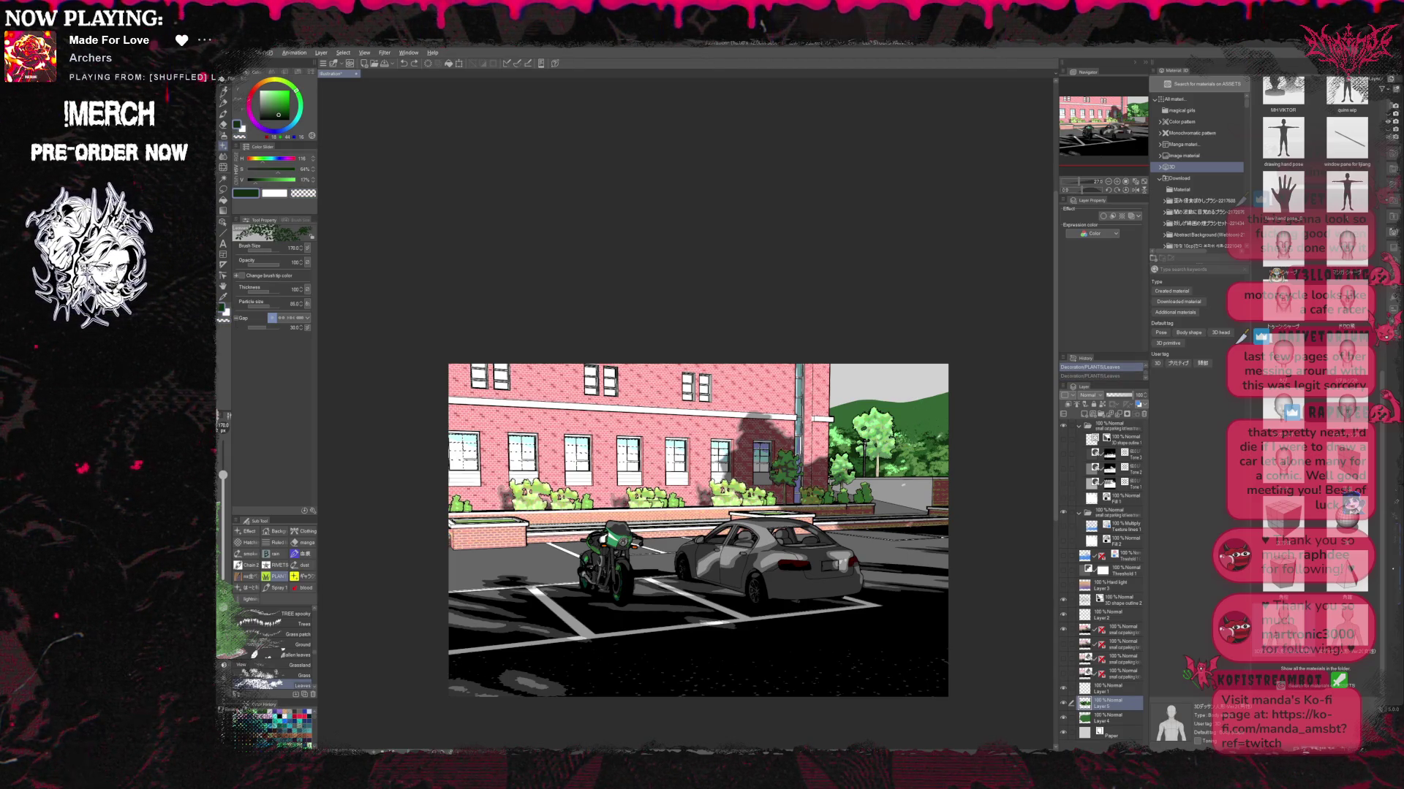
pyautogui.hotkey('ctrl', 'y')
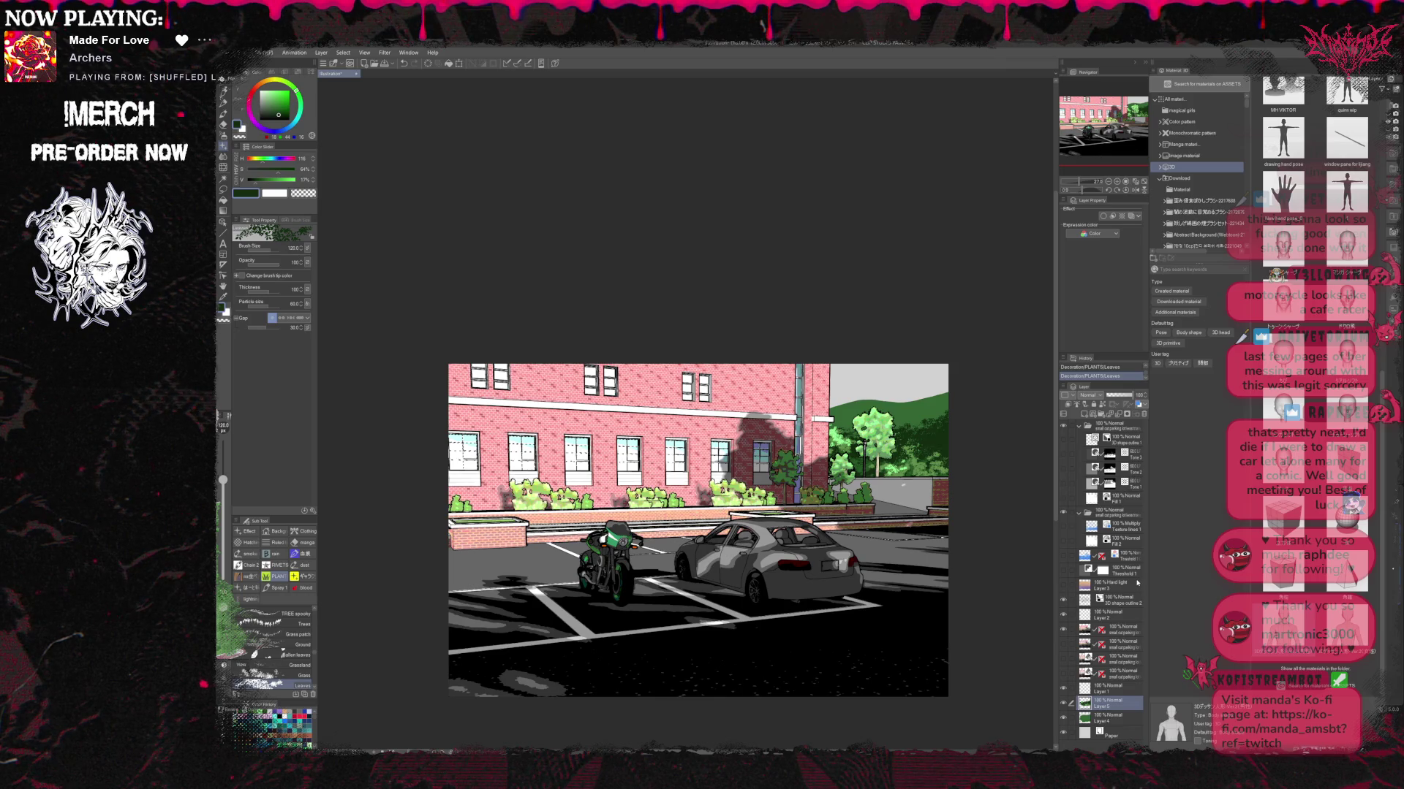
pyautogui.hotkey('ctrl', 'z')
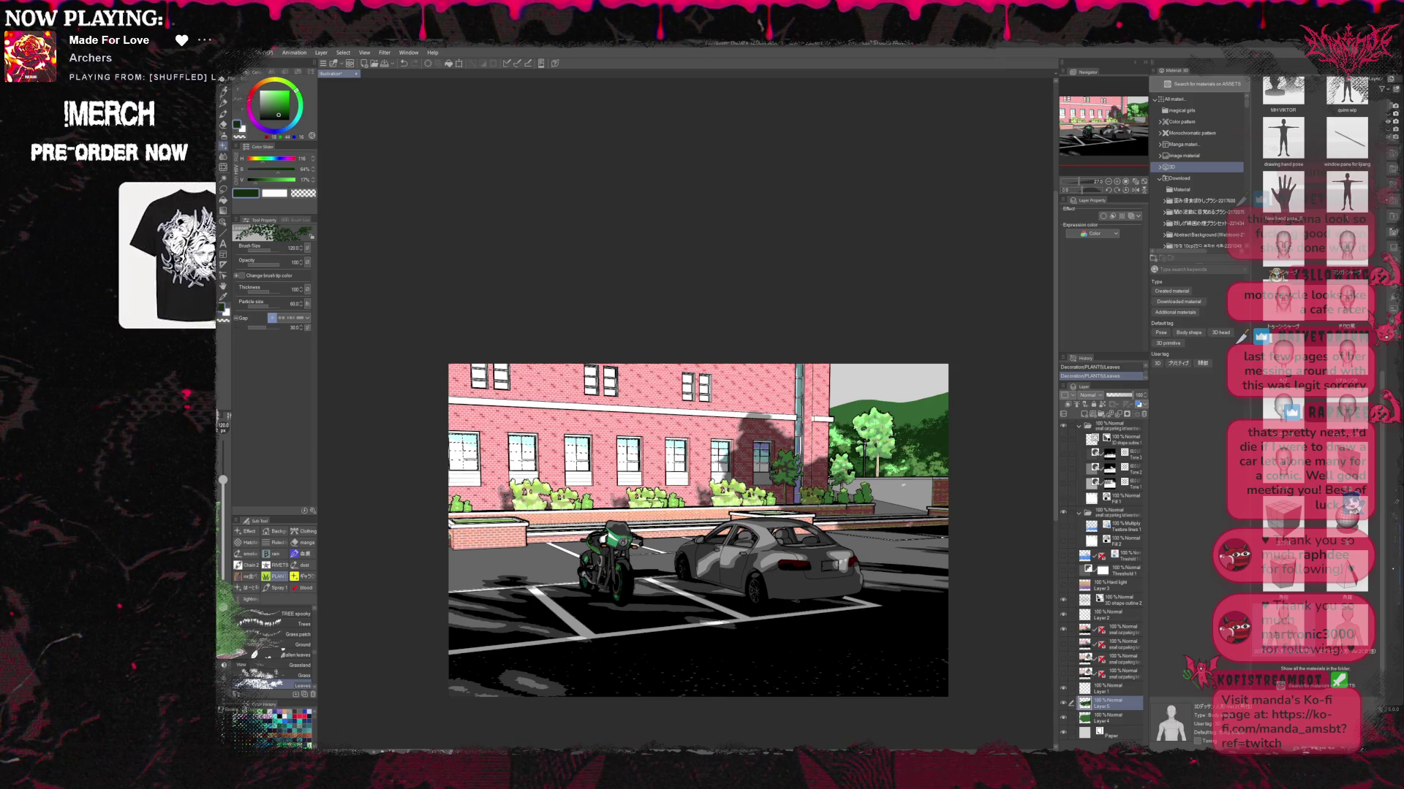
pyautogui.keyDown('alt'); pyautogui.click(862, 462); pyautogui.keyUp('alt')
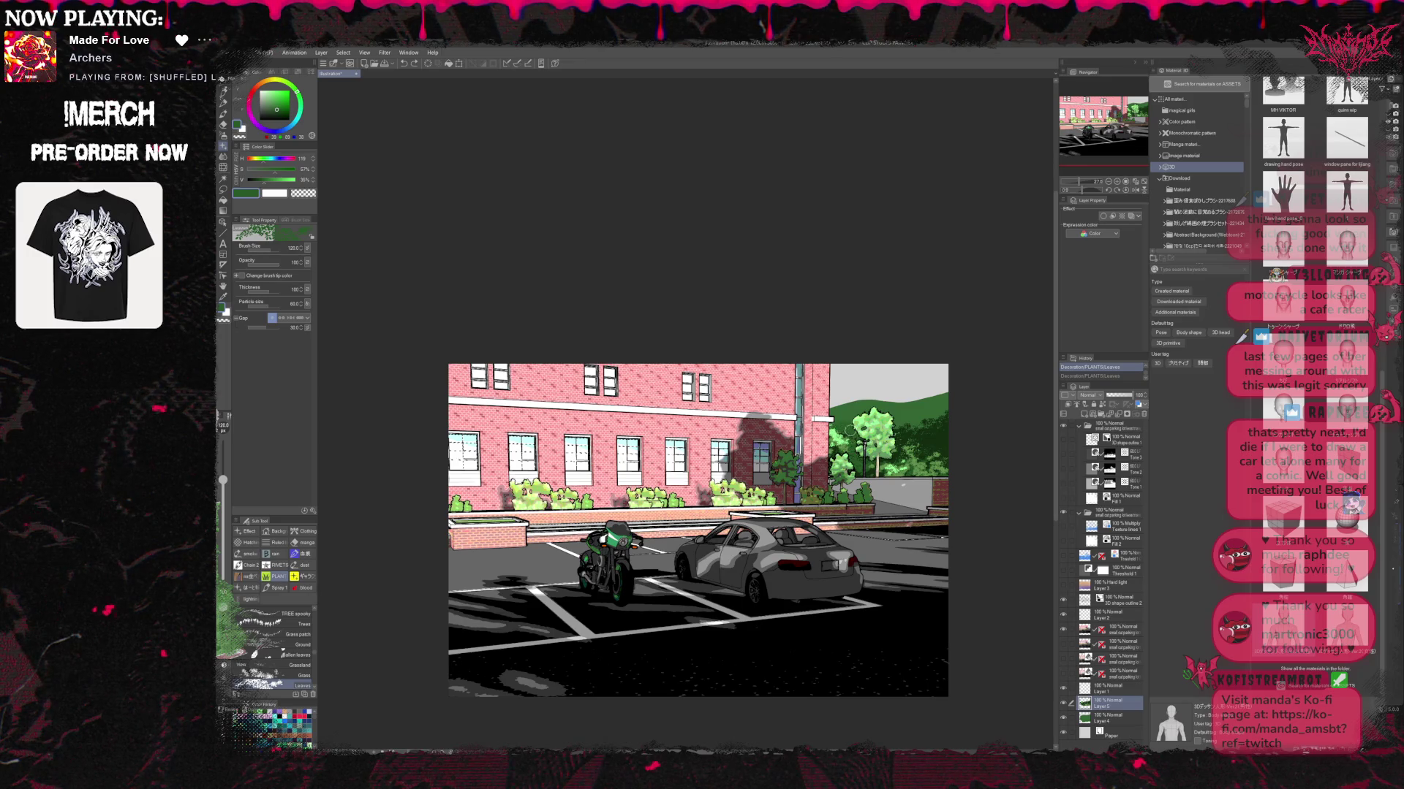
# Stamp more leaves on the right tree line, sampling dark and lighter greens.
pyautogui.keyDown('alt'); pyautogui.click(847, 494); pyautogui.keyUp('alt')
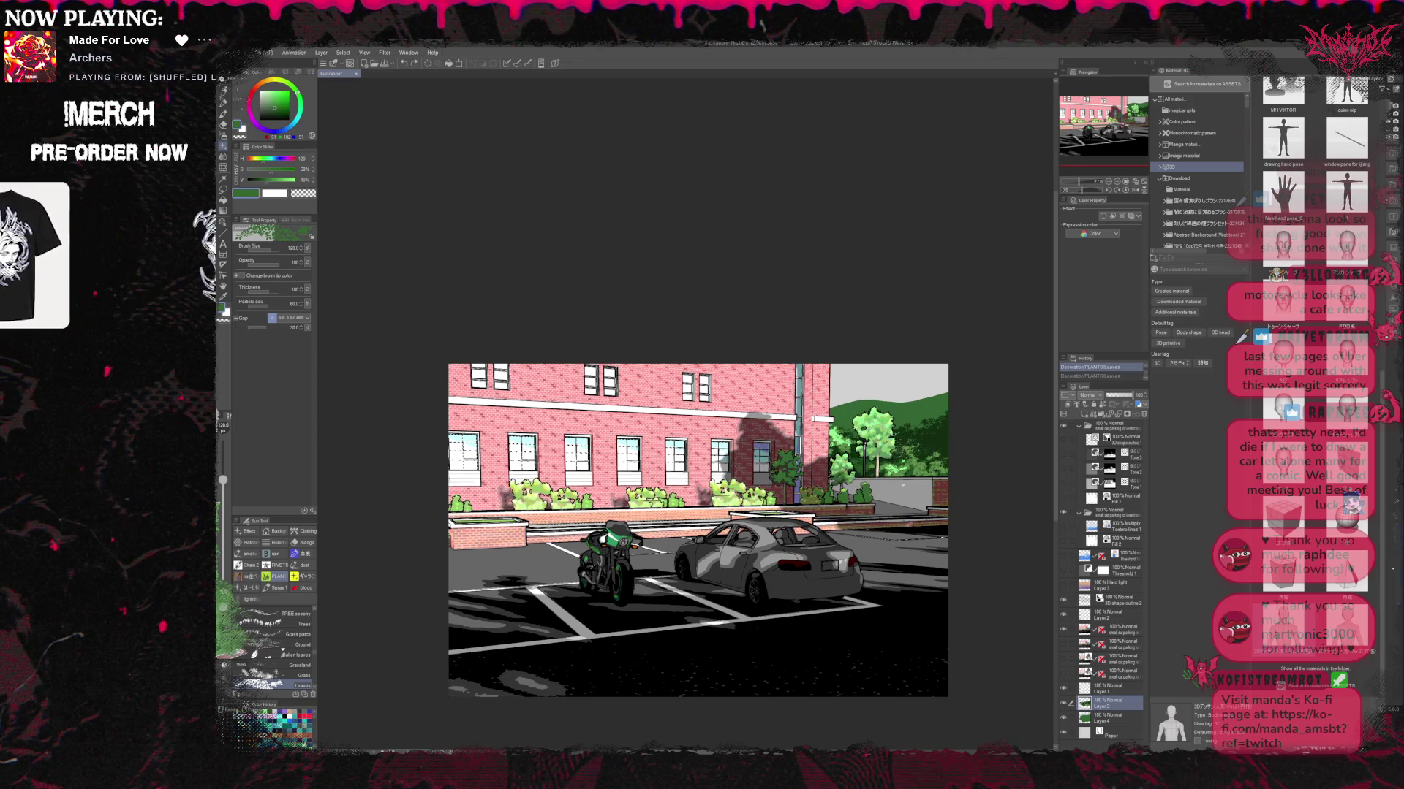
pyautogui.click(904, 448)
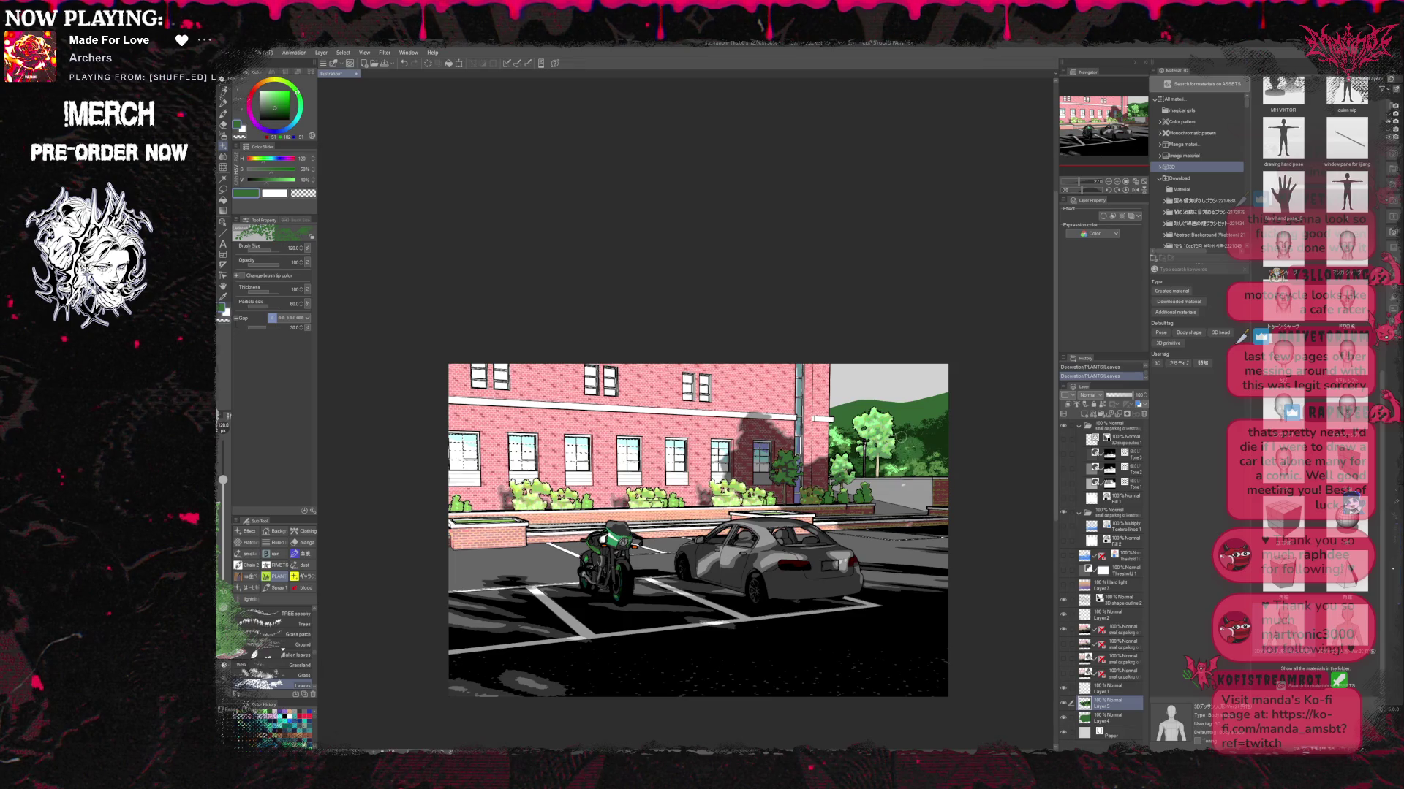
pyautogui.keyDown('alt'); pyautogui.click(918, 455); pyautogui.keyUp('alt')
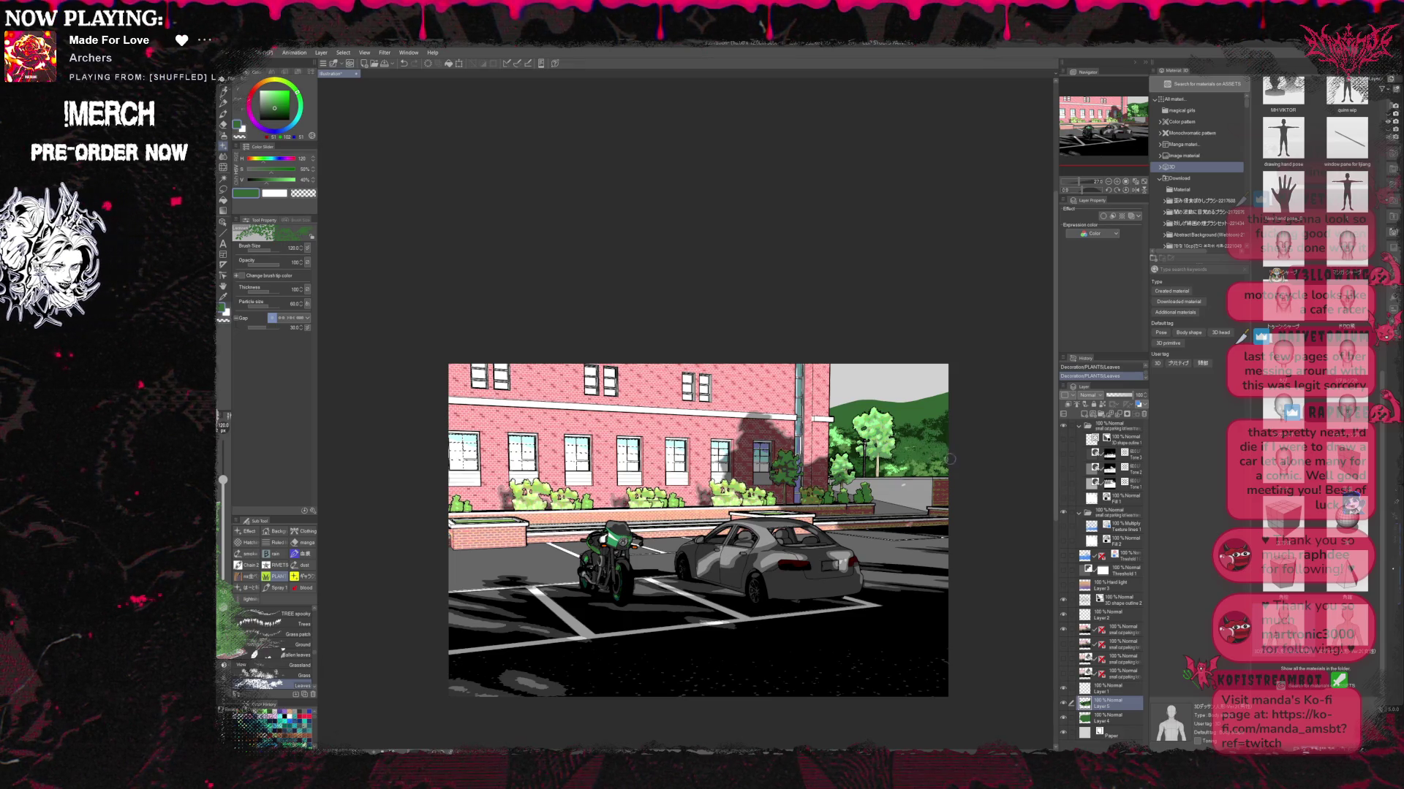
pyautogui.keyDown('alt'); pyautogui.click(920, 462); pyautogui.keyUp('alt')
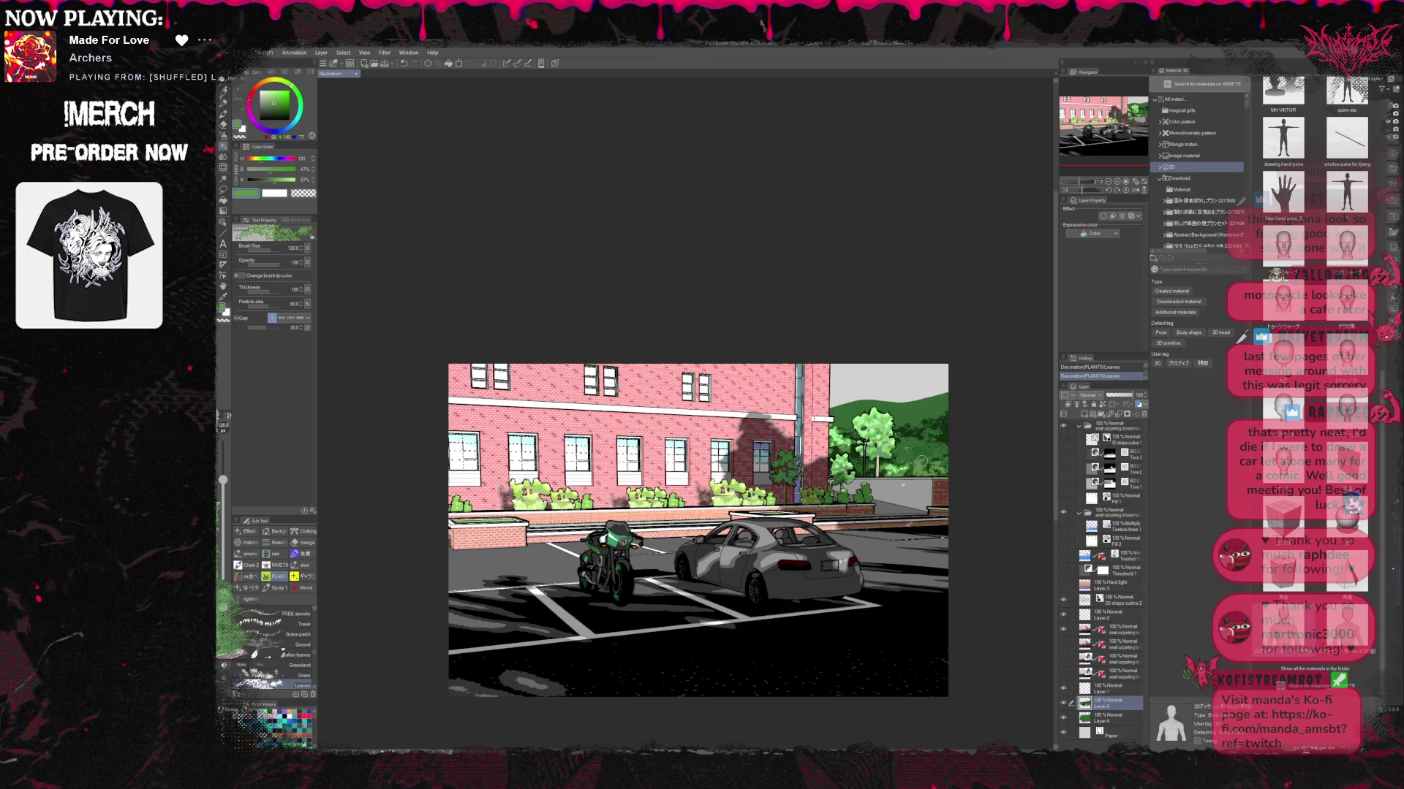